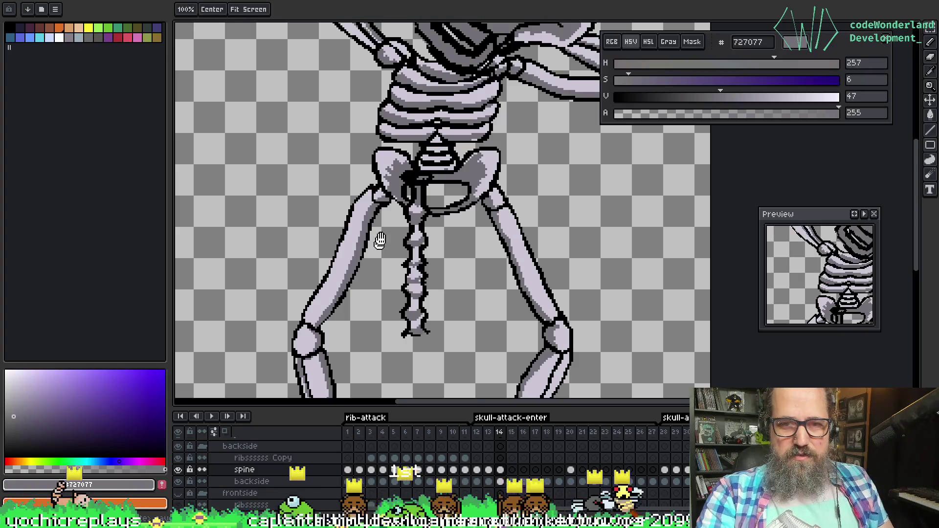
Zoom into the skull, sample black and the light lavender bone colour, and switch to the Pencil
{"action": "scroll", "coordinate": [376, 208], "scroll_direction": "down", "scroll_amount": 2}
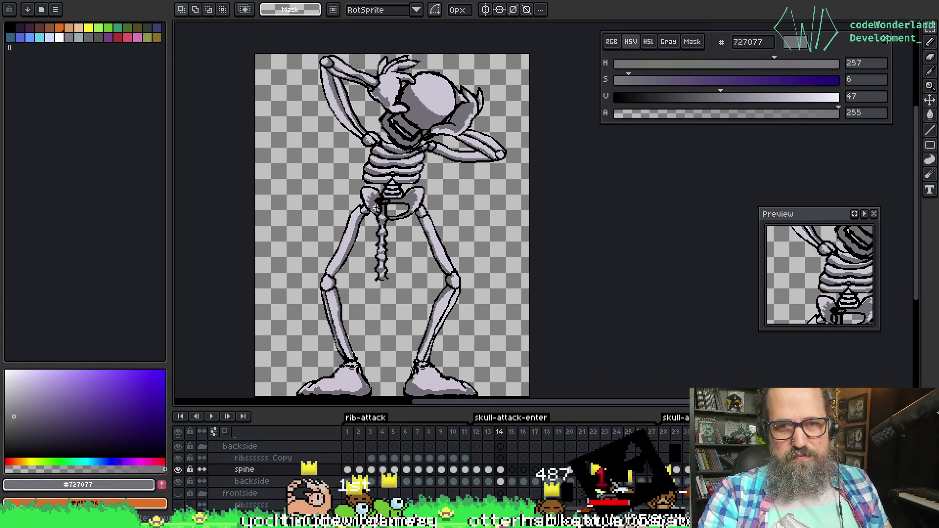
{"action": "scroll", "coordinate": [436, 152], "scroll_direction": "up", "scroll_amount": 3}
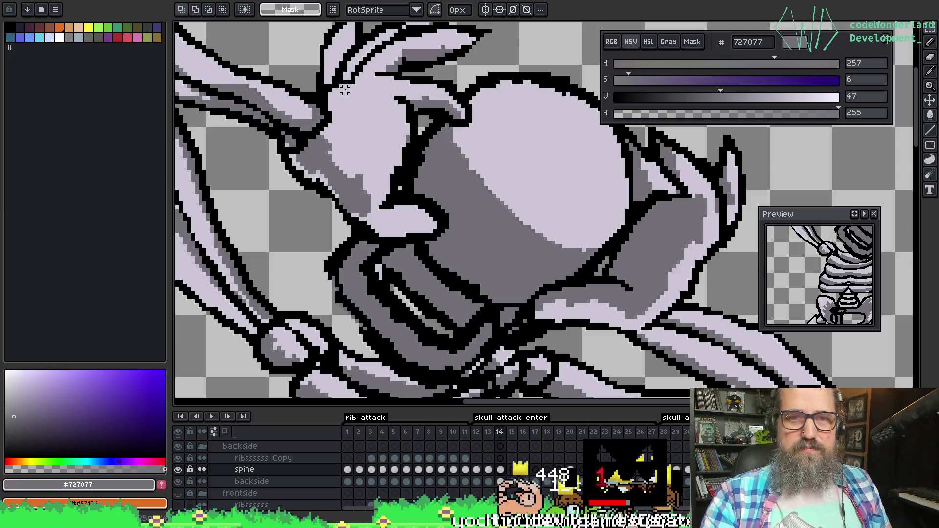
{"action": "key", "text": "o"}
{"action": "left_click", "coordinate": [423, 72], "text": "alt"}
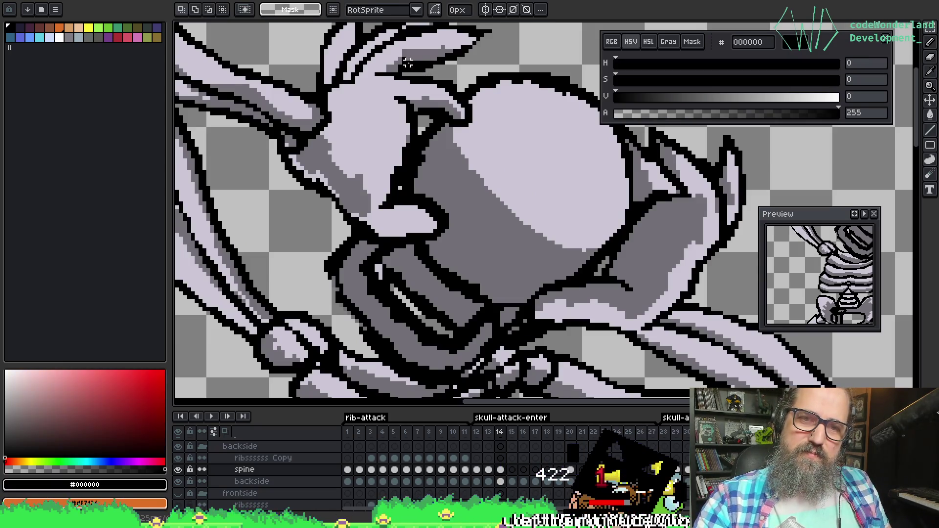
{"action": "key", "text": "alt"}
{"action": "key", "text": "b"}
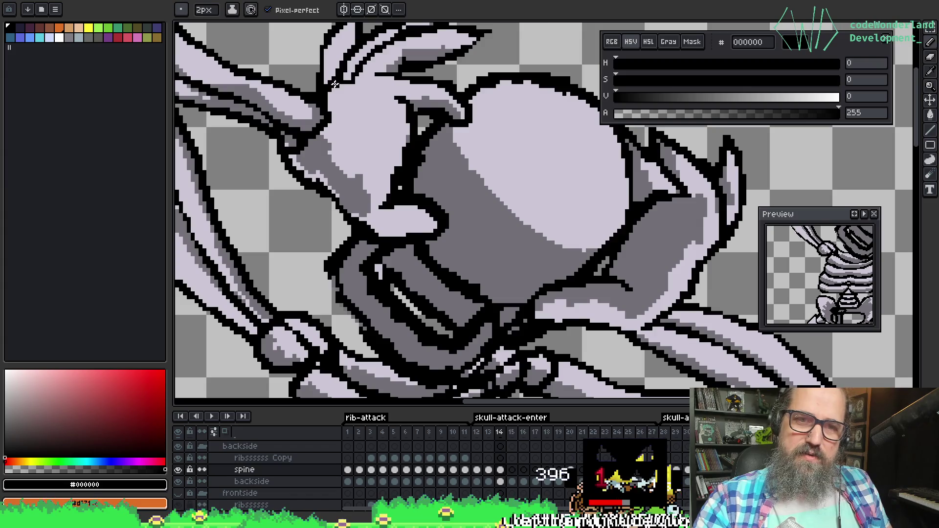
{"action": "left_click", "coordinate": [350, 89], "text": "alt"}
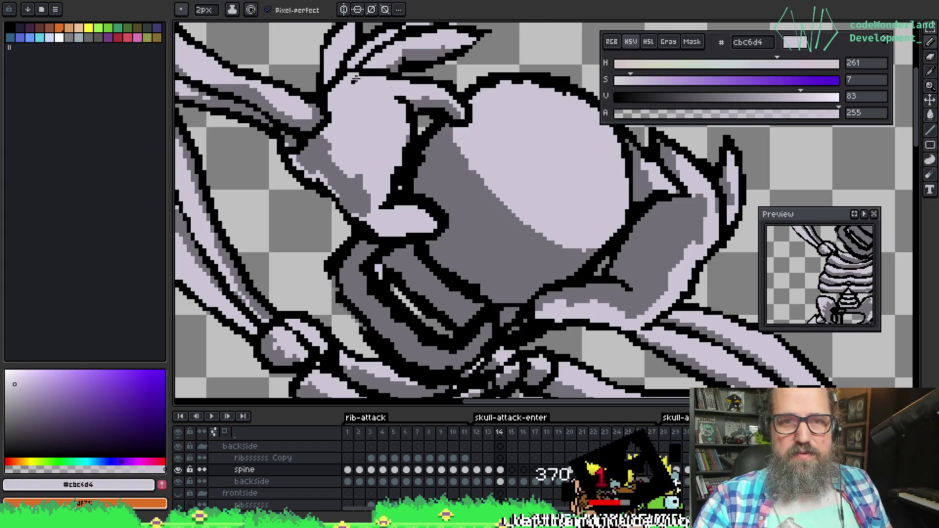
Sample the mid-grey #727077 shading colour from the skull
{"action": "scroll", "coordinate": [368, 106], "scroll_direction": "down", "scroll_amount": 3}
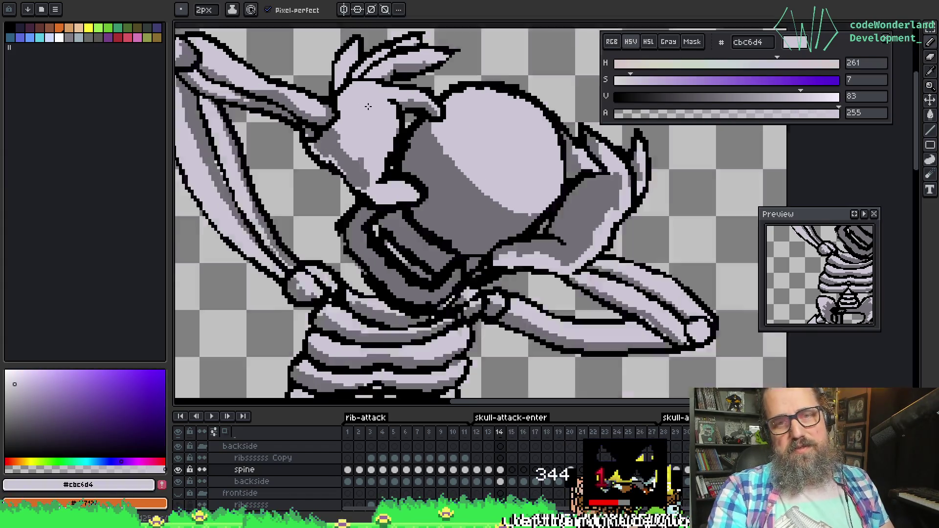
{"action": "scroll", "coordinate": [391, 139], "scroll_direction": "down", "scroll_amount": 1}
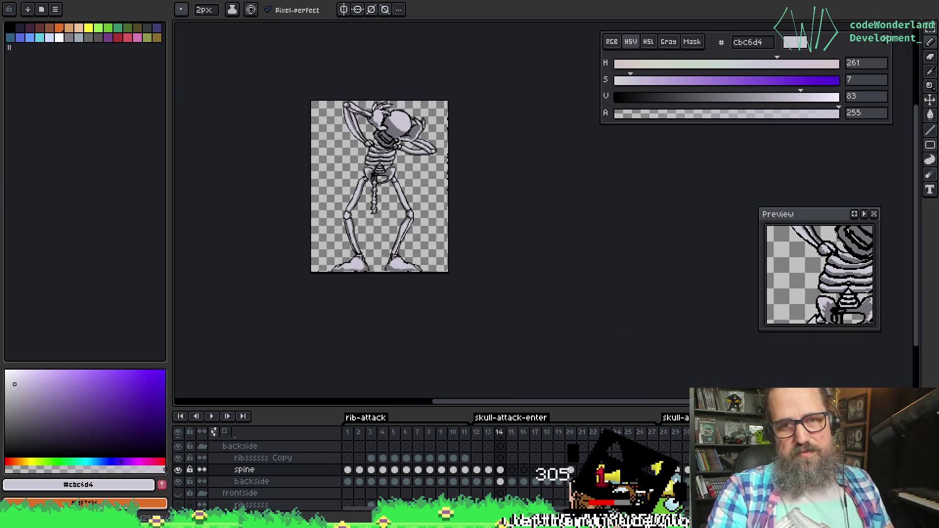
{"action": "scroll", "coordinate": [425, 126], "scroll_direction": "up", "scroll_amount": 3}
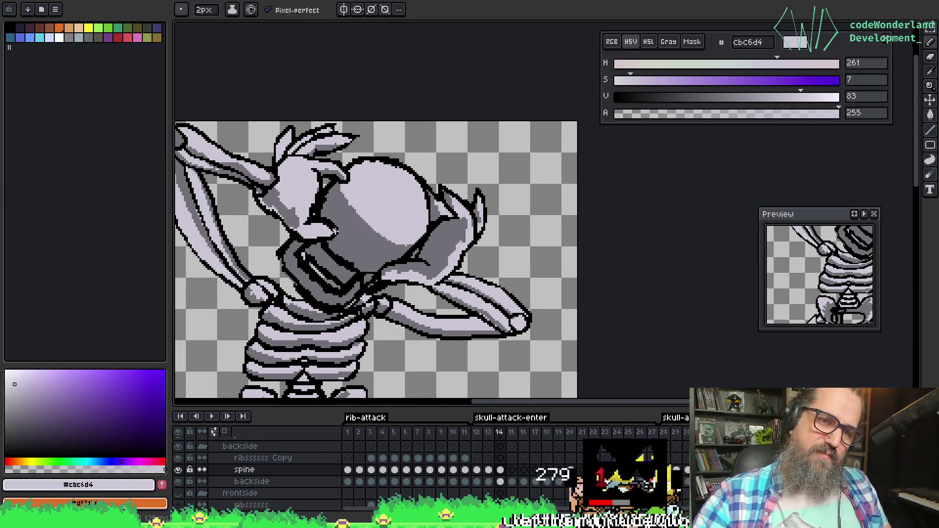
{"action": "left_click", "coordinate": [278, 194], "text": "alt"}
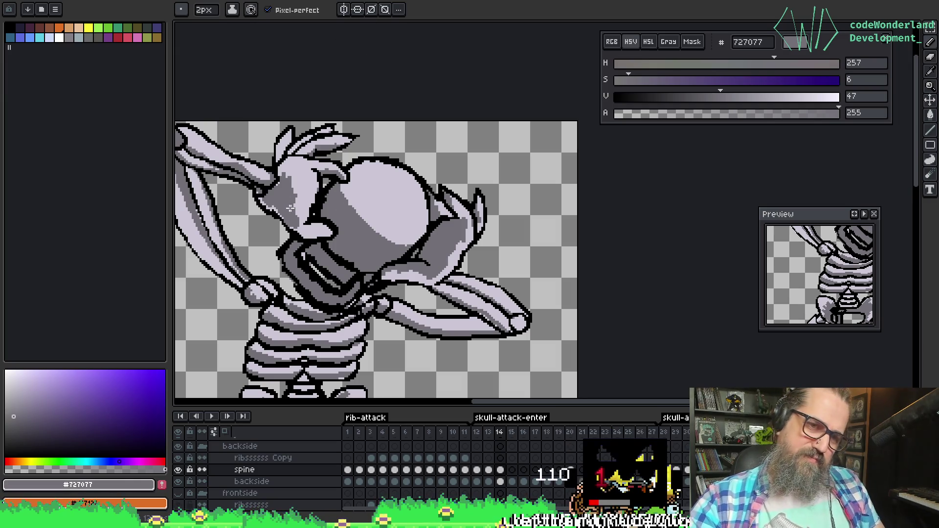
Box-select the spine hanging below the pelvis on frame 14 and drag it upward
{"action": "scroll", "coordinate": [329, 126], "scroll_direction": "down", "scroll_amount": 3}
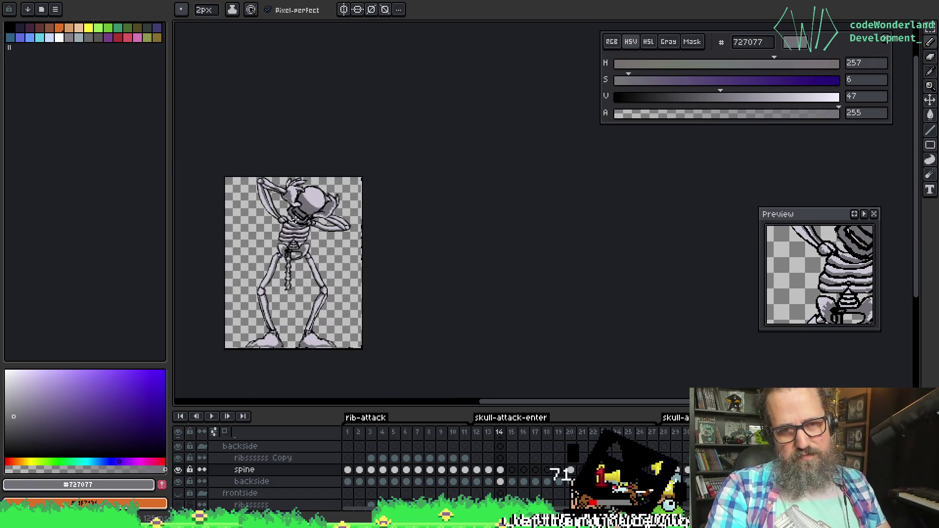
{"action": "scroll", "coordinate": [323, 264], "scroll_direction": "up", "scroll_amount": 2}
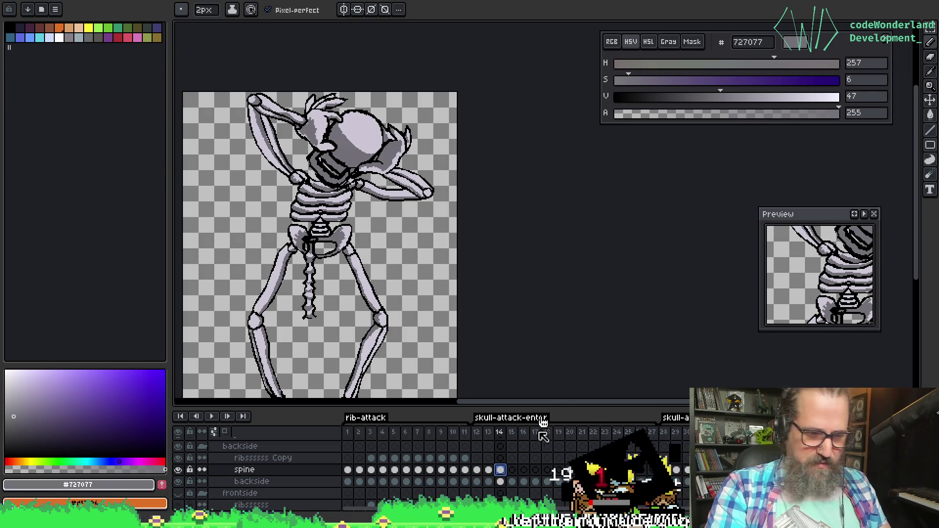
{"action": "key", "text": "m"}
{"action": "left_click_drag", "start_coordinate": [260, 218], "coordinate": [339, 348]}
{"action": "mouse_move", "coordinate": [317, 305]}
{"action": "left_mouse_down"}
{"action": "mouse_move", "coordinate": [320, 247]}
{"action": "mouse_move", "coordinate": [320, 314]}
{"action": "left_mouse_up"}
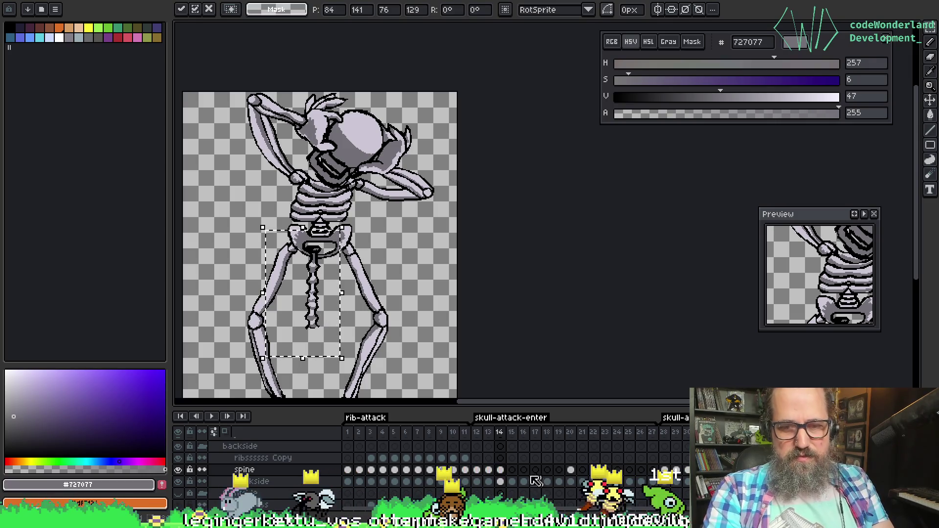
Compare the poses on frames 14 and 15, then return to the spine on frame 14
{"action": "left_click", "coordinate": [512, 481]}
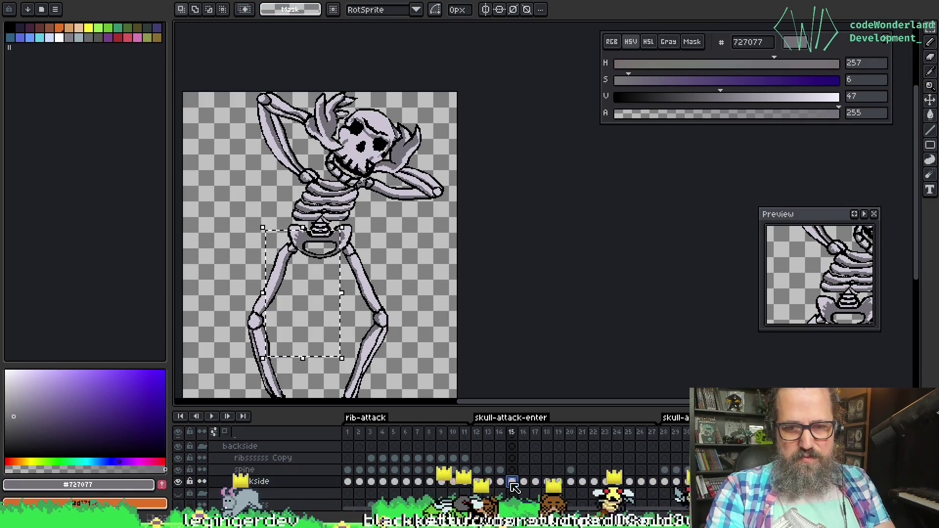
{"action": "key", "text": "Left"}
{"action": "key", "text": "Right"}
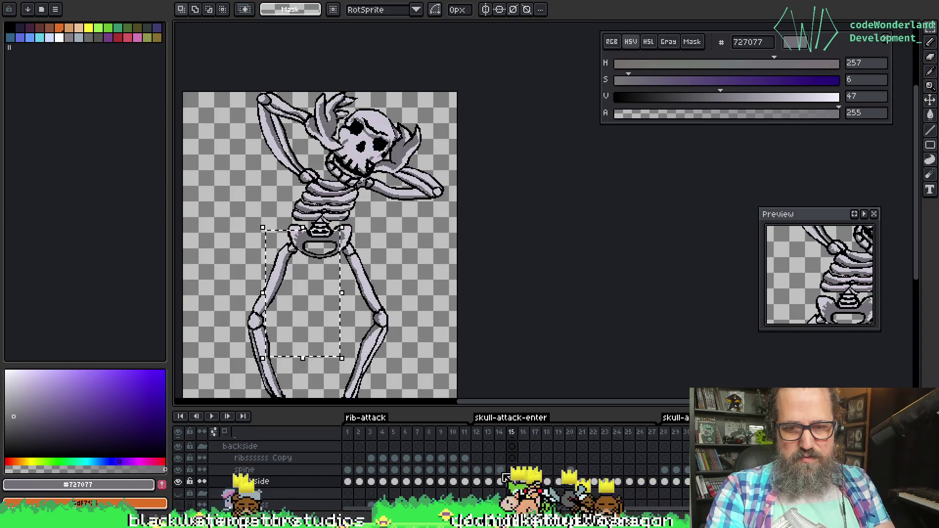
{"action": "scroll", "coordinate": [342, 254], "scroll_direction": "up", "scroll_amount": 2}
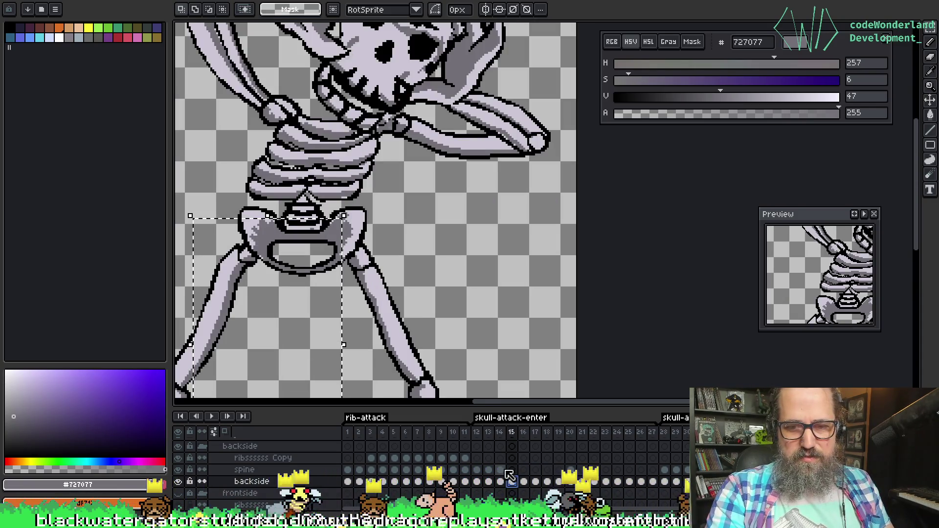
{"action": "left_click", "coordinate": [500, 469]}
Move the spine upright into the ribcage at position 92, 35 and commit it
{"action": "left_click_drag", "start_coordinate": [317, 352], "coordinate": [348, 186]}
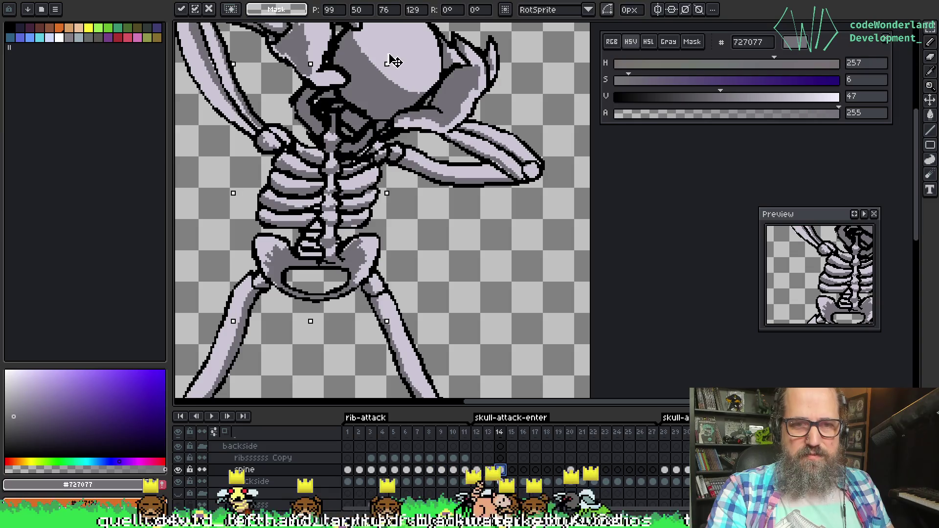
{"action": "left_click_drag", "start_coordinate": [392, 61], "coordinate": [435, 101]}
{"action": "left_click_drag", "start_coordinate": [334, 162], "coordinate": [337, 163]}
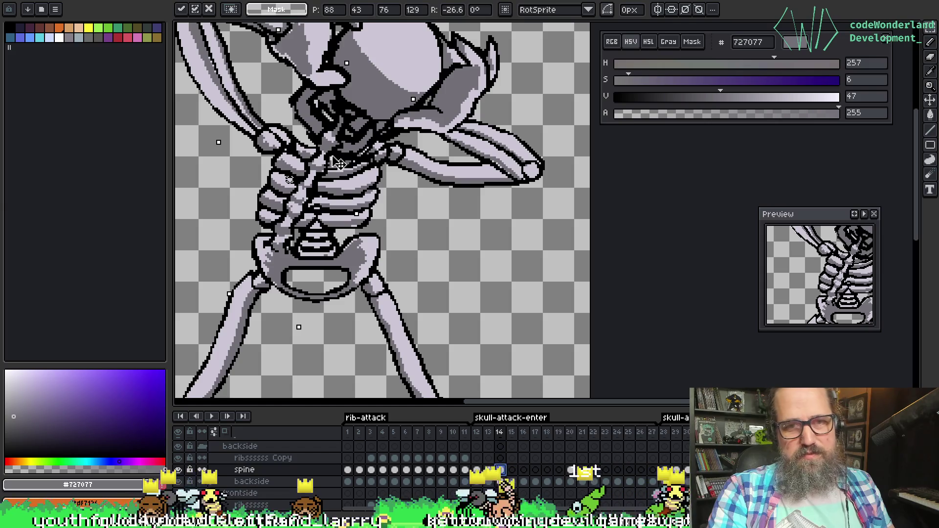
{"action": "key", "text": "ctrl+z"}
{"action": "key", "text": "ctrl+z"}
{"action": "left_click_drag", "start_coordinate": [327, 205], "coordinate": [313, 176]}
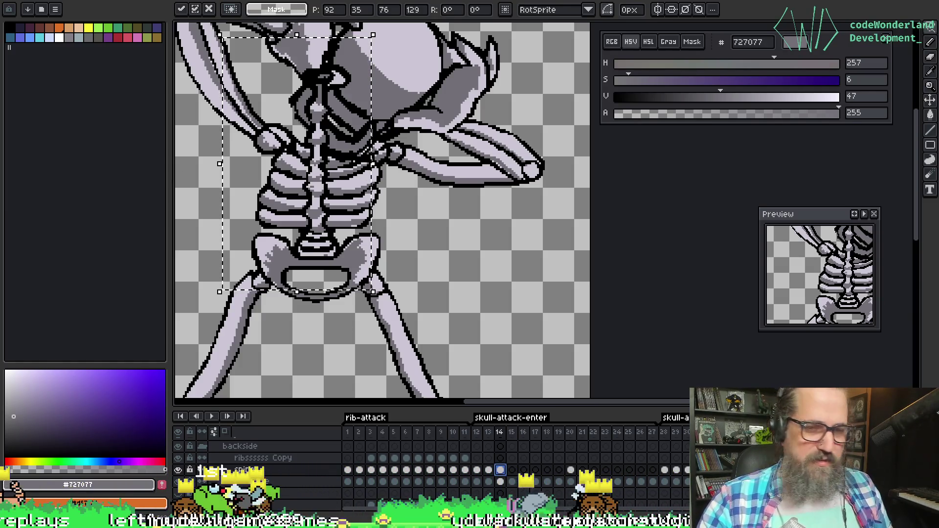
{"action": "key", "text": "Return"}
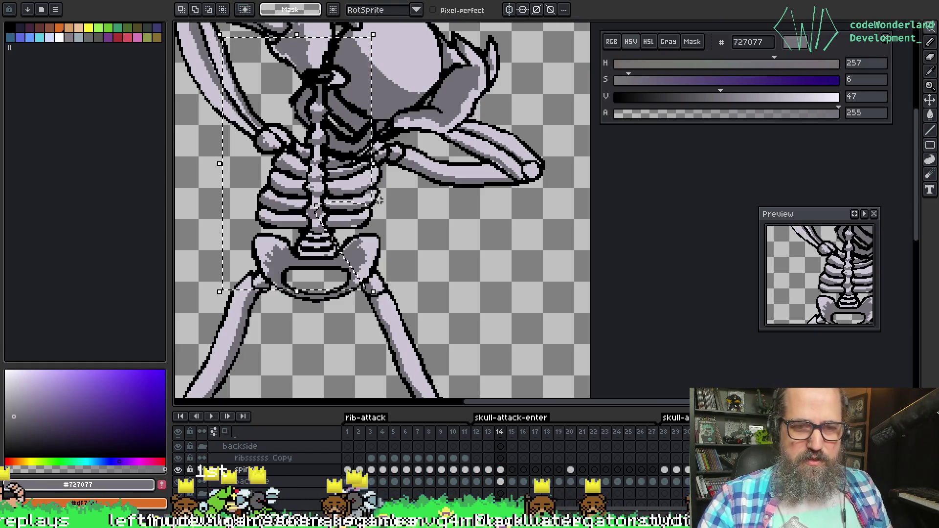
Reshape the selection above the pelvis and nudge the neck and ribs one pixel right and down
{"action": "mouse_move", "coordinate": [358, 215]}
{"action": "left_mouse_down"}
{"action": "mouse_move", "coordinate": [389, 301]}
{"action": "mouse_move", "coordinate": [313, 306]}
{"action": "mouse_move", "coordinate": [235, 283]}
{"action": "mouse_move", "coordinate": [259, 221]}
{"action": "left_mouse_up"}
{"action": "left_click_drag", "start_coordinate": [332, 167], "coordinate": [369, 220]}
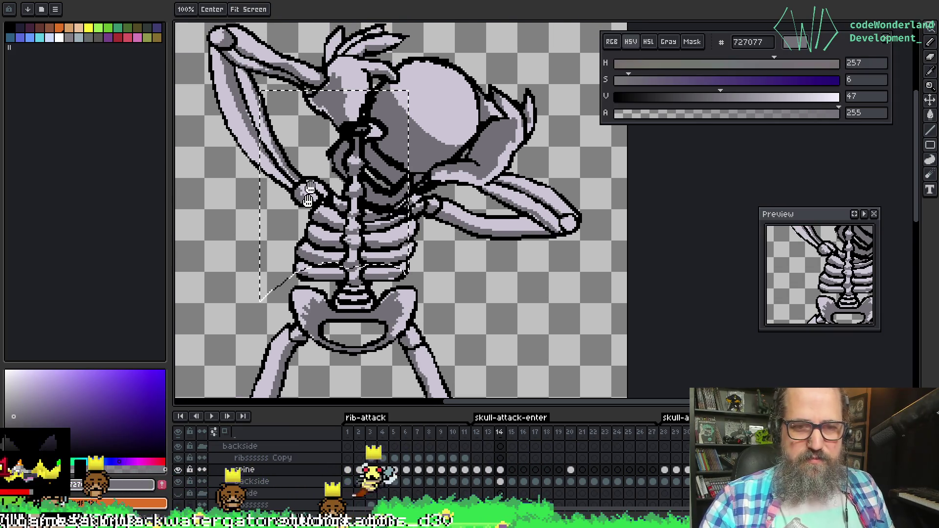
{"action": "key", "text": "Down"}
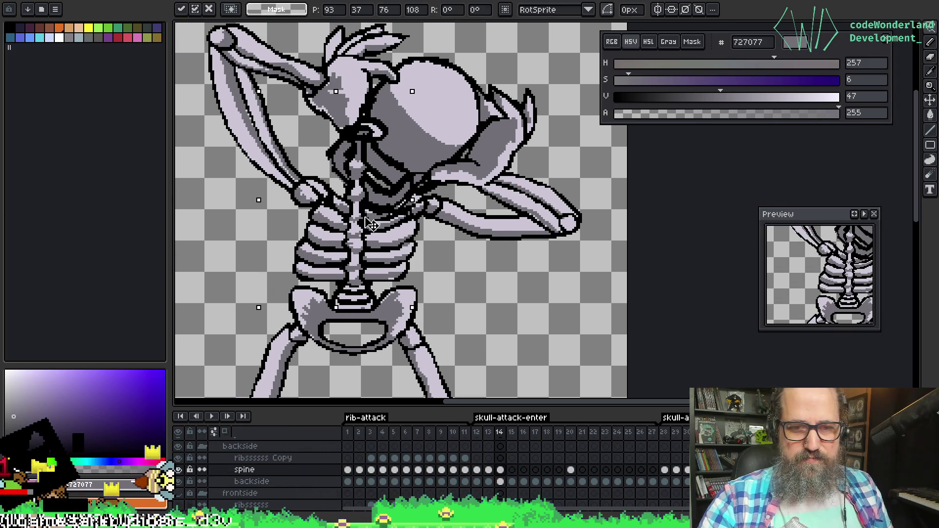
{"action": "key", "text": "Right"}
{"action": "key", "text": "Down"}
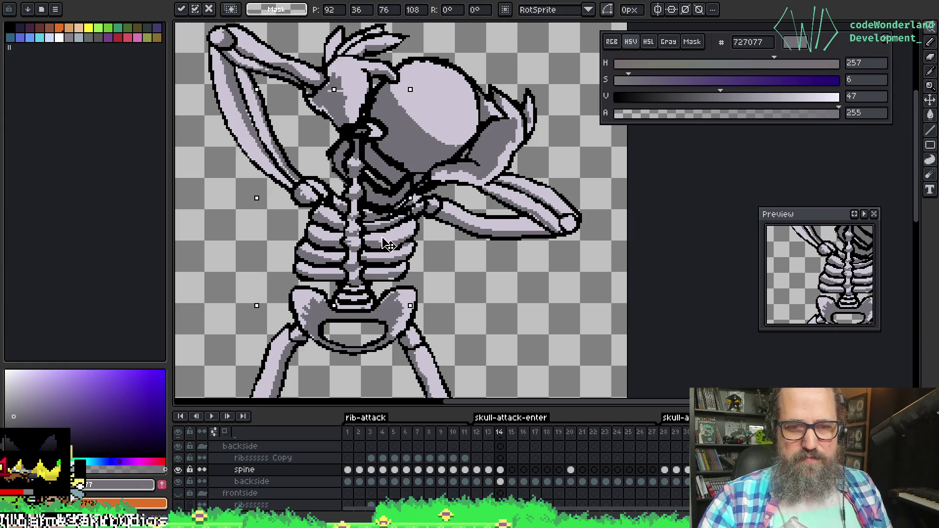
{"action": "key", "text": "Return"}
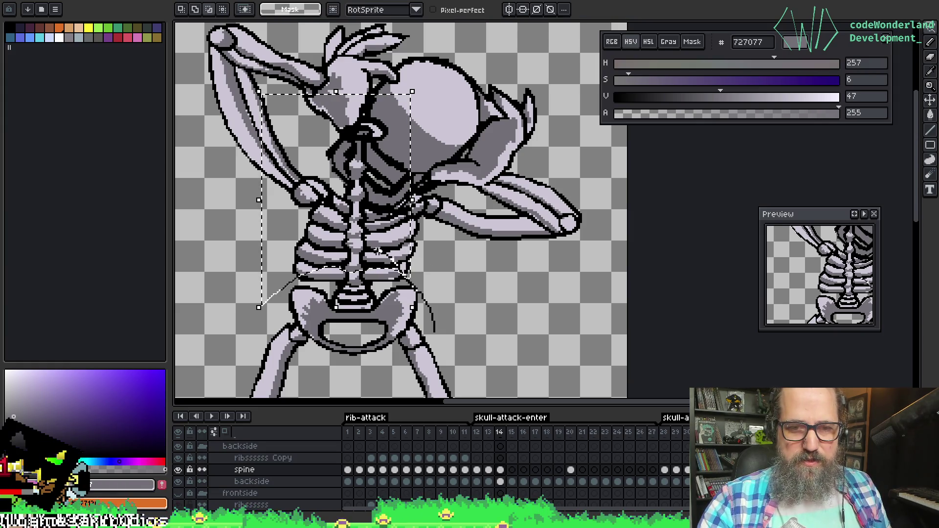
Reselect above the lower ribs and shift the neck and ribs one pixel right
{"action": "mouse_move", "coordinate": [351, 249]}
{"action": "left_mouse_down"}
{"action": "mouse_move", "coordinate": [244, 273]}
{"action": "mouse_move", "coordinate": [262, 248]}
{"action": "left_mouse_up"}
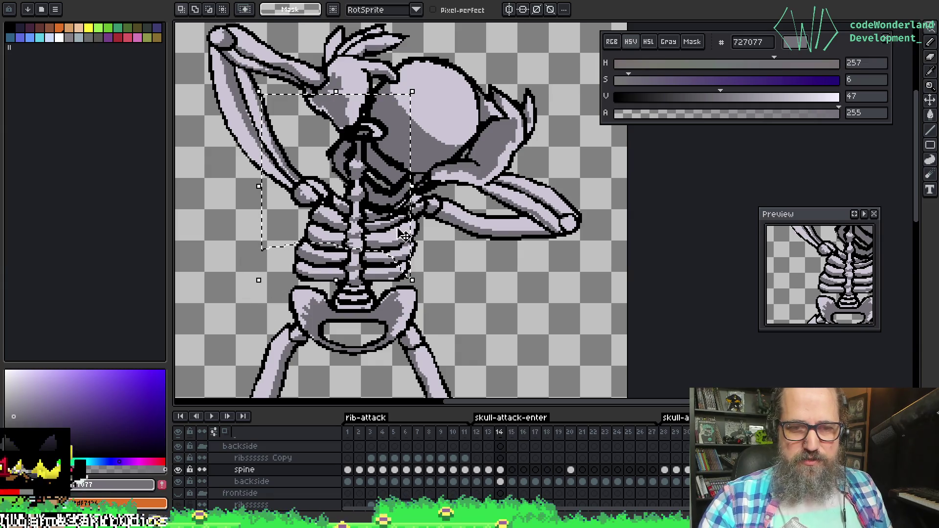
{"action": "left_click", "coordinate": [398, 227]}
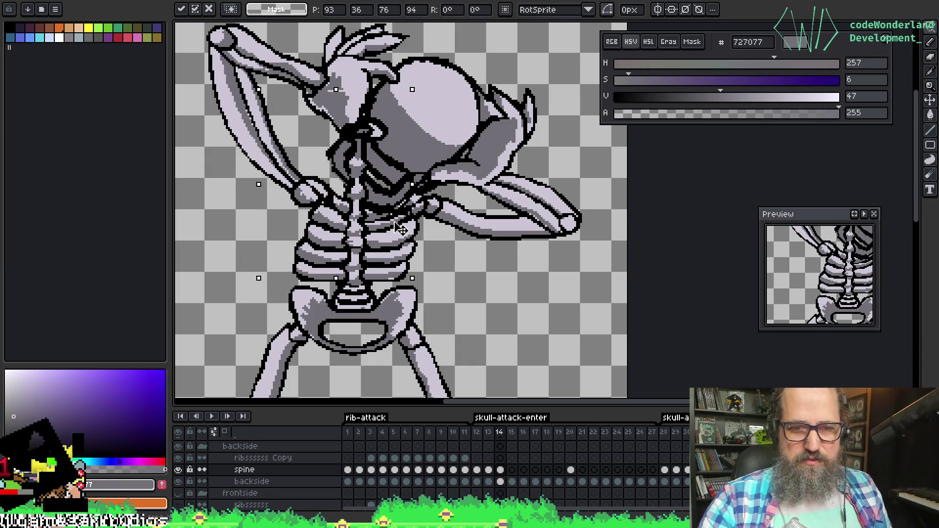
{"action": "key", "text": "Return"}
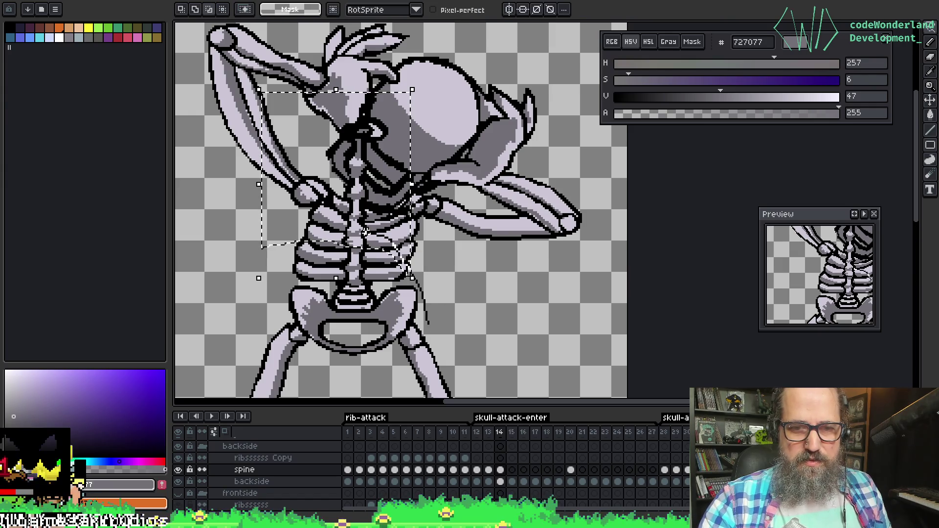
{"action": "left_click", "coordinate": [389, 198]}
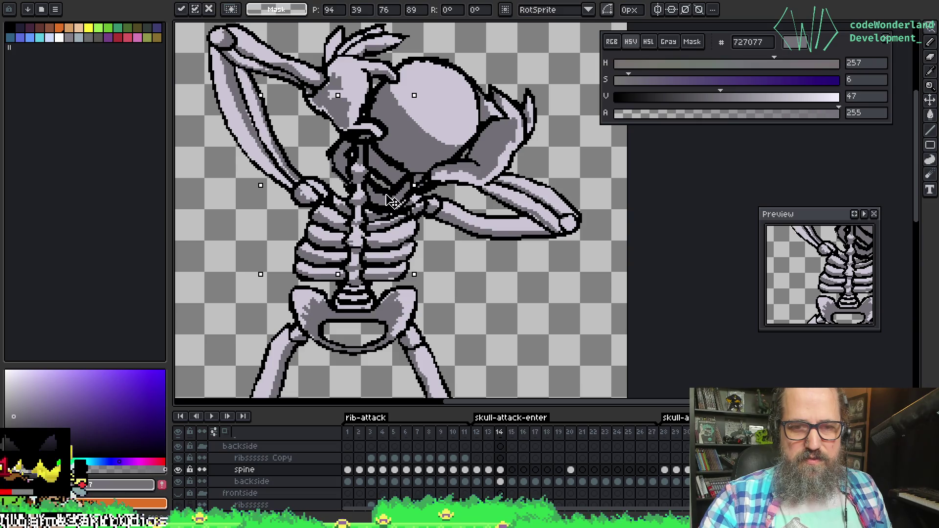
{"action": "left_click_drag", "start_coordinate": [389, 200], "coordinate": [391, 200]}
{"action": "key", "text": "Return"}
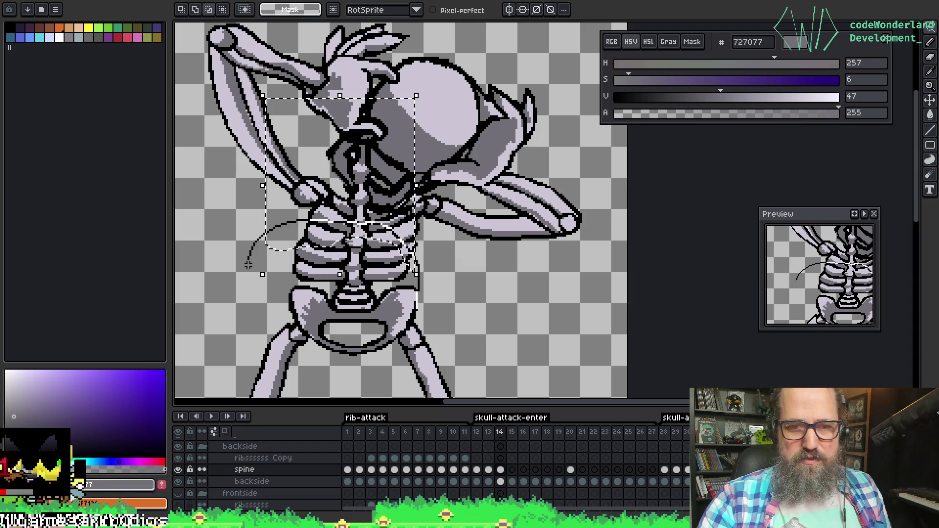
{"action": "left_click", "coordinate": [386, 228]}
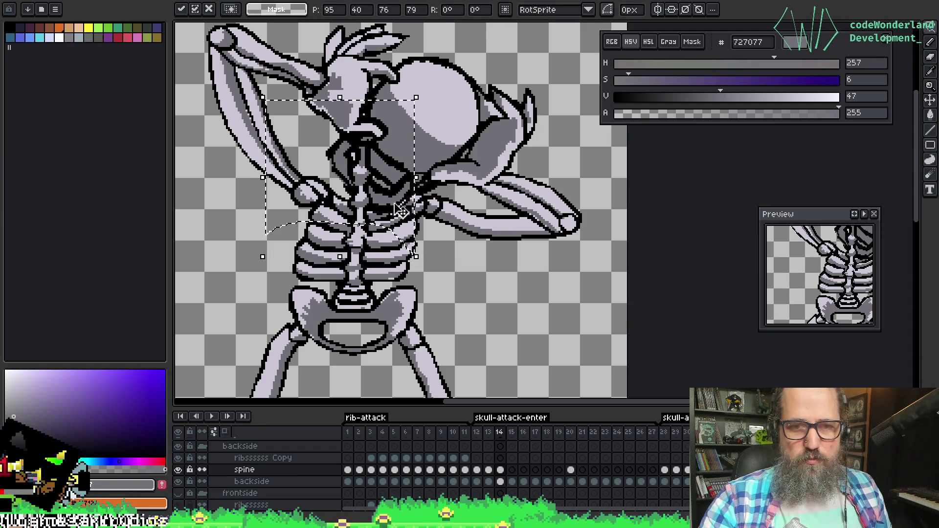
{"action": "key", "text": "Return"}
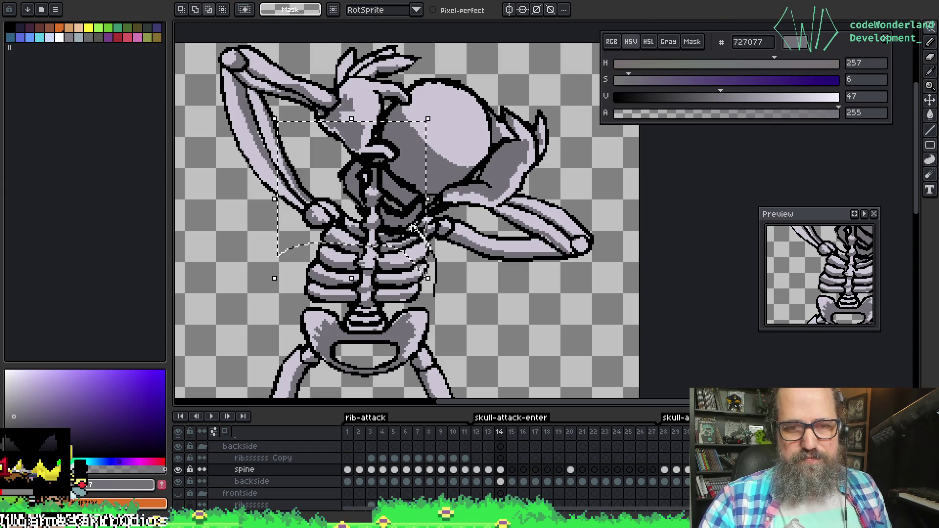
Lasso the neck piece, rotate it -26.6°, move it down-right to 105, 40, and commit
{"action": "left_click_drag", "start_coordinate": [386, 218], "coordinate": [297, 228]}
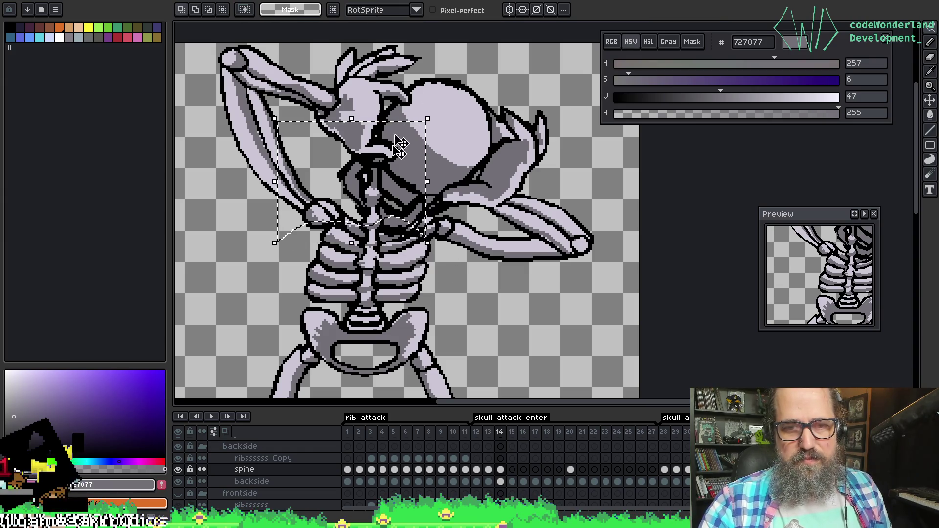
{"action": "left_click_drag", "start_coordinate": [394, 177], "coordinate": [401, 171]}
{"action": "left_click_drag", "start_coordinate": [418, 102], "coordinate": [432, 51]}
{"action": "key", "text": "Escape"}
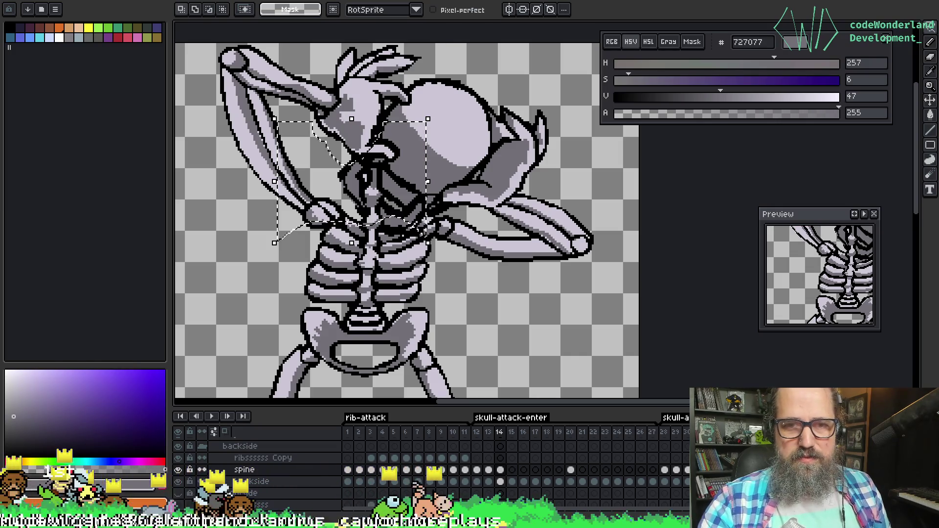
{"action": "left_click", "coordinate": [428, 119]}
{"action": "mouse_move", "coordinate": [464, 126]}
{"action": "left_mouse_down"}
{"action": "mouse_move", "coordinate": [483, 161]}
{"action": "mouse_move", "coordinate": [473, 141]}
{"action": "mouse_move", "coordinate": [461, 153]}
{"action": "left_mouse_up"}
{"action": "left_click_drag", "start_coordinate": [402, 193], "coordinate": [423, 193]}
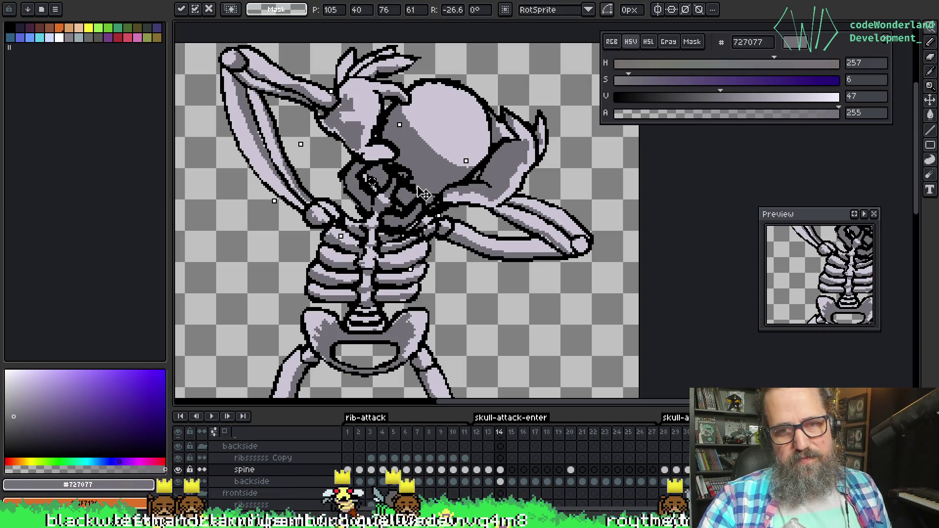
{"action": "left_click", "coordinate": [515, 77]}
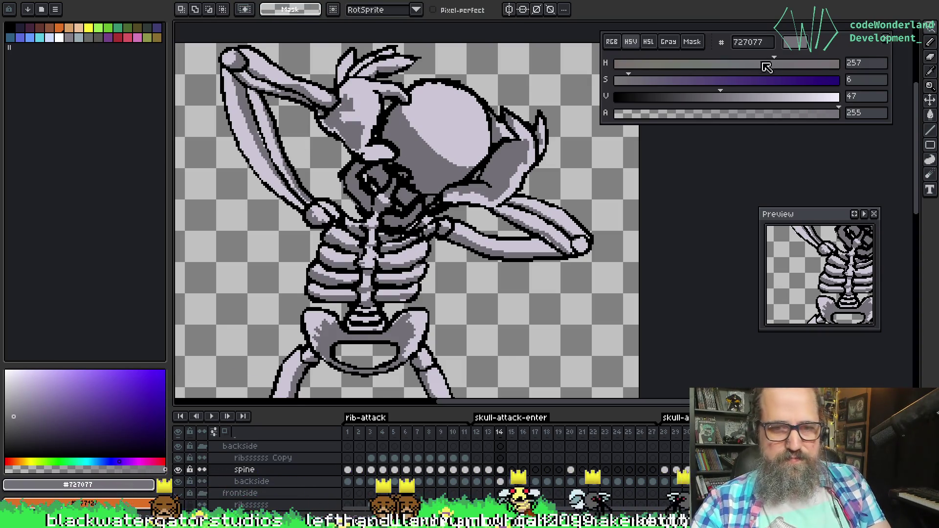
Zoom in near the skull and switch from the eyedropper (I) back to the Pencil (B)
{"action": "scroll", "coordinate": [421, 253], "scroll_direction": "down", "scroll_amount": 3}
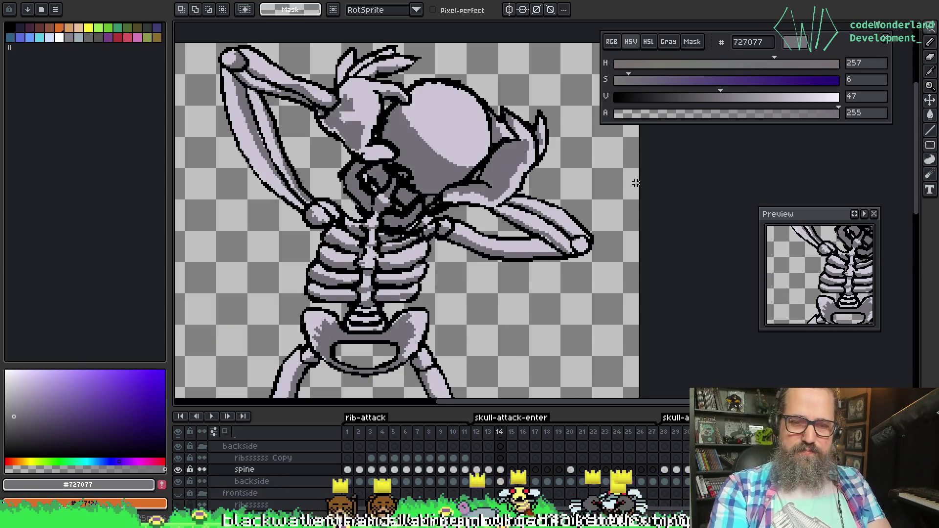
{"action": "scroll", "coordinate": [421, 253], "scroll_direction": "up", "scroll_amount": 4}
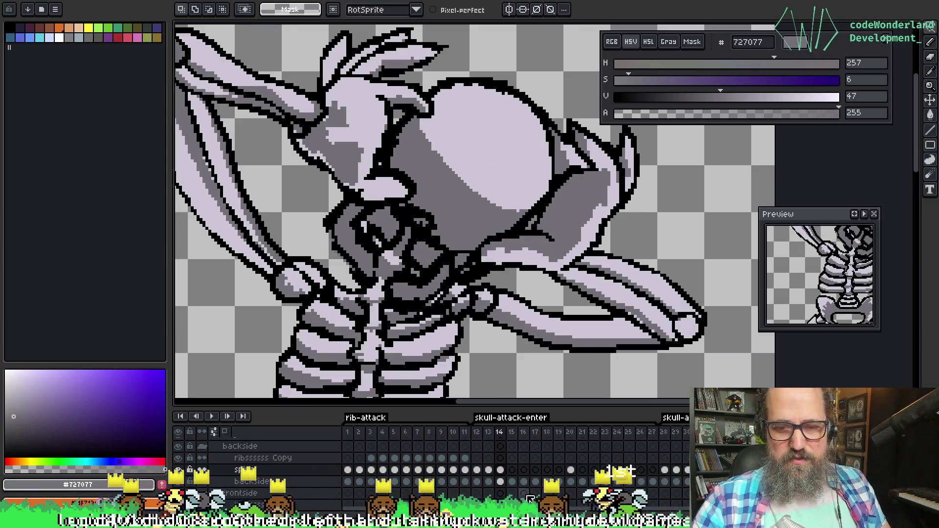
{"action": "key", "text": "i"}
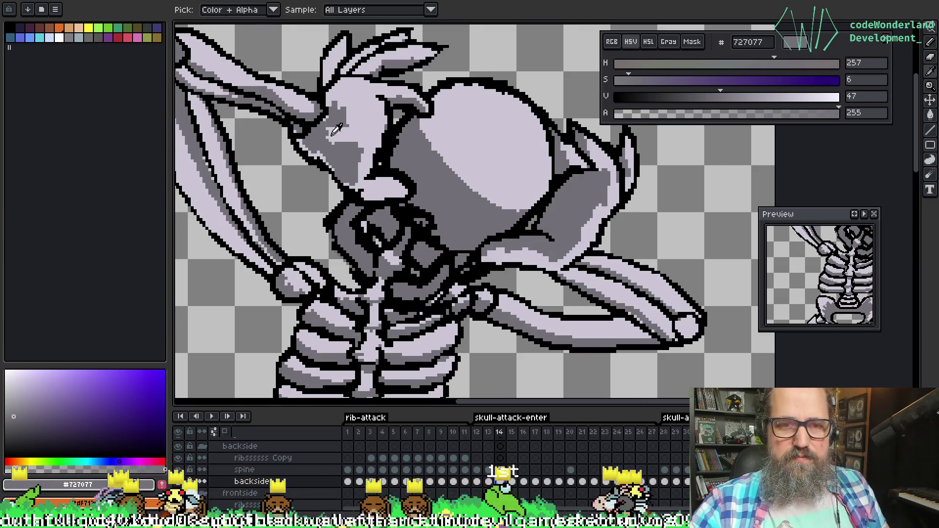
{"action": "key", "text": "b"}
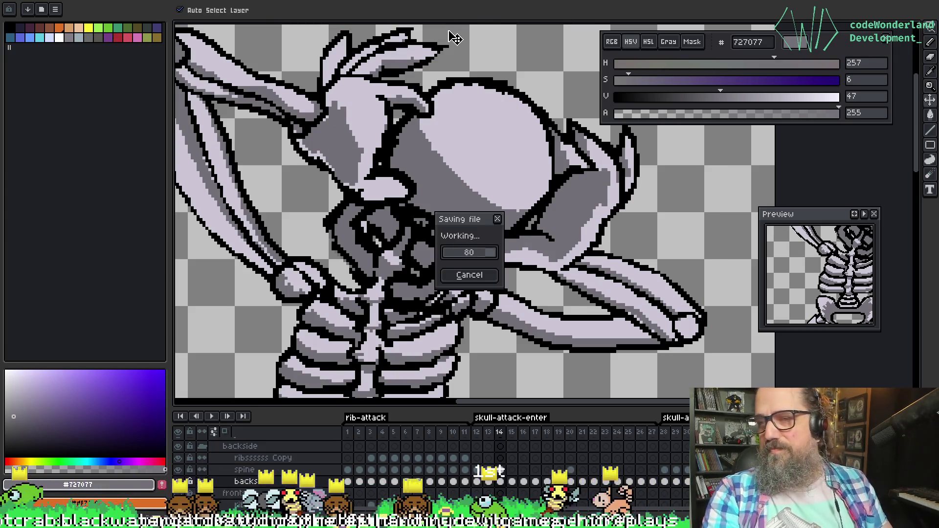
{"action": "scroll", "coordinate": [442, 139], "scroll_direction": "down", "scroll_amount": 4}
{"action": "scroll", "coordinate": [445, 142], "scroll_direction": "up", "scroll_amount": 2}
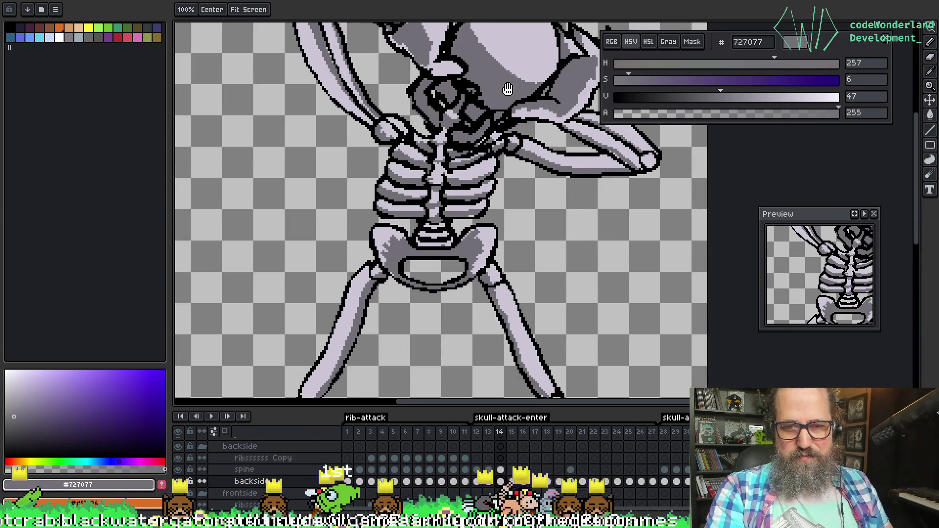
Flip back and forth between frames 13, 14 and 15 to compare poses
{"action": "scroll", "coordinate": [468, 153], "scroll_direction": "down", "scroll_amount": 2}
{"action": "key", "text": "Left"}
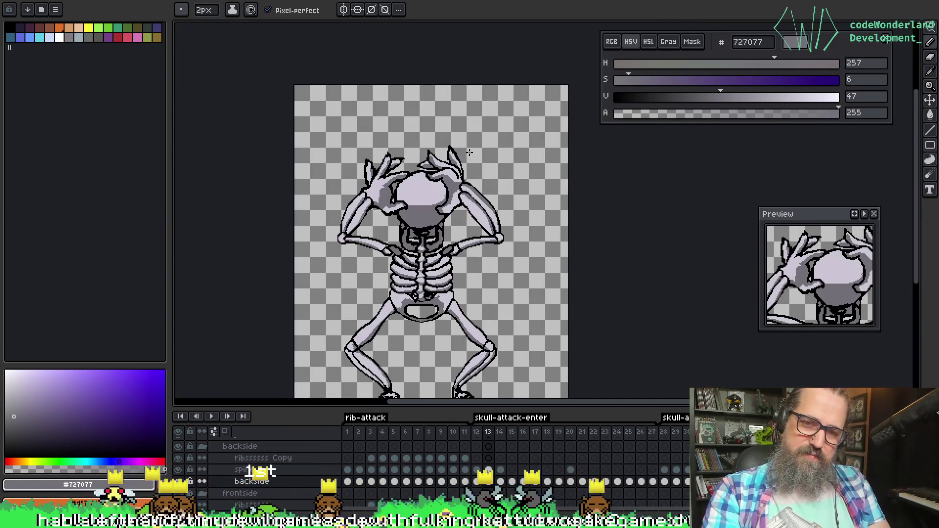
{"action": "key", "text": "Right"}
{"action": "key", "text": "Right"}
{"action": "key", "text": "Left"}
{"action": "key", "text": "Right"}
{"action": "key", "text": "Left"}
{"action": "key", "text": "Right"}
{"action": "key", "text": "Left"}
{"action": "key", "text": "Right"}
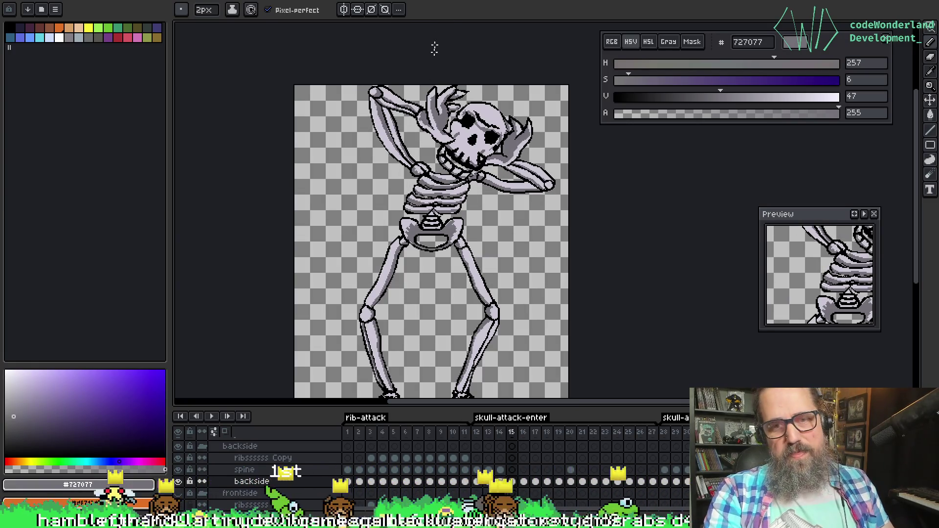
{"action": "scroll", "coordinate": [430, 134], "scroll_direction": "up", "scroll_amount": 2}
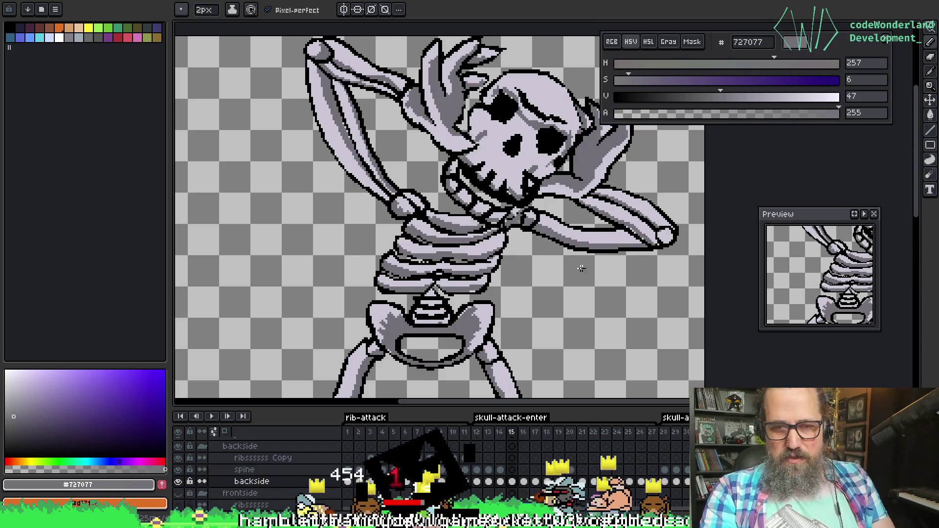
Compare frames 14 and 15 again, ending on frame 15 with the skull centred
{"action": "key", "text": "Left"}
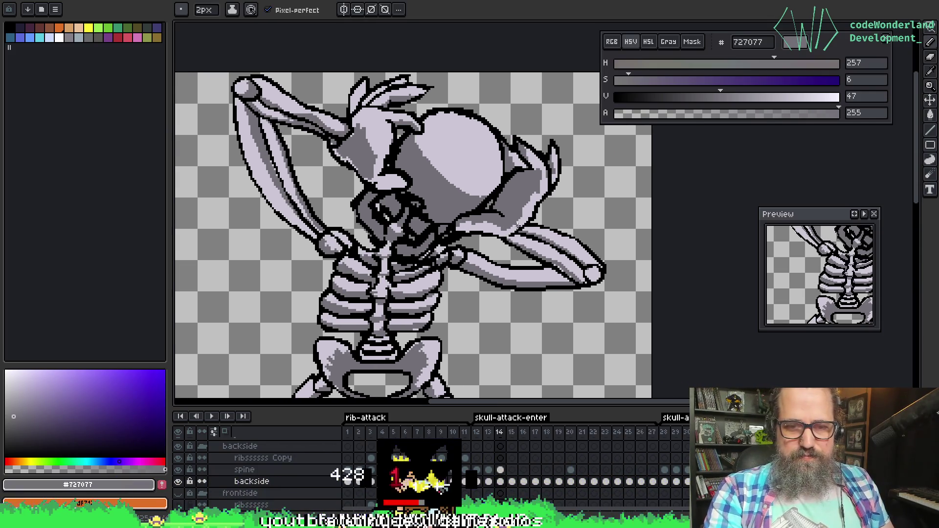
{"action": "key", "text": "Right"}
{"action": "key", "text": "Left"}
{"action": "key", "text": "Right"}
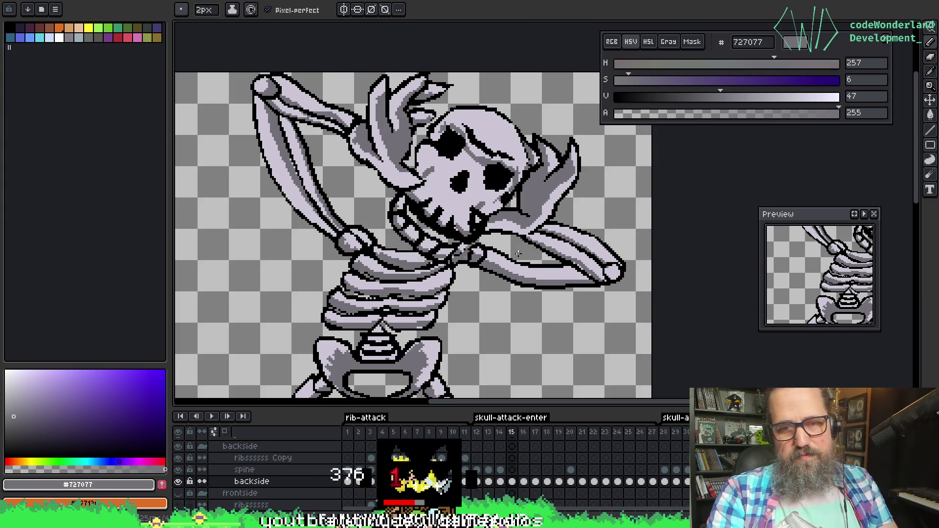
{"action": "left_click_drag", "start_coordinate": [429, 188], "coordinate": [366, 196]}
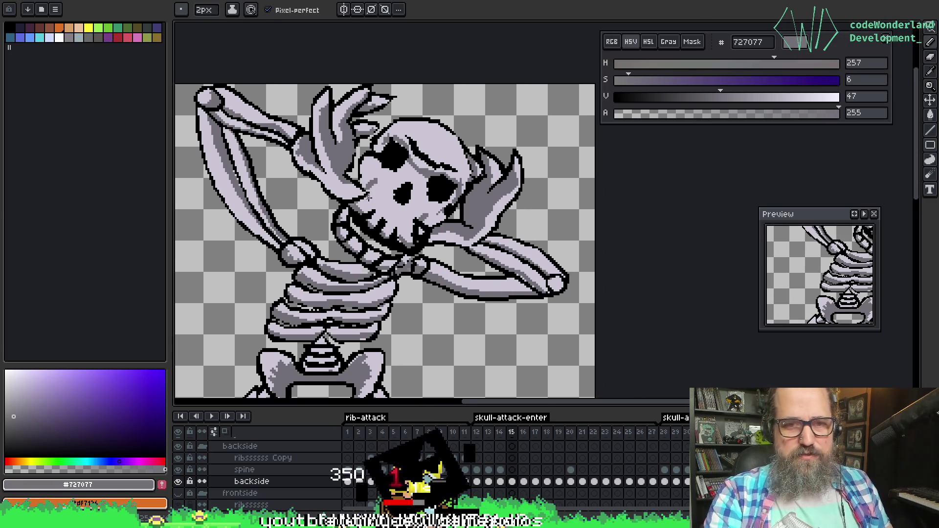
{"action": "left_click", "coordinate": [181, 9]}
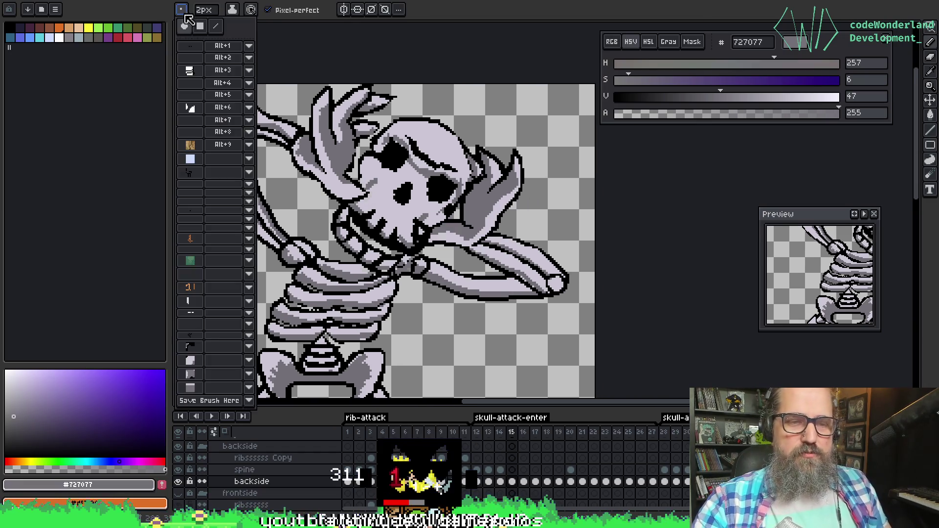
Choose the saved round skull brush, create Layer 2, and stamp the dome left of the skeleton
{"action": "left_click", "coordinate": [193, 387]}
{"action": "key", "text": "space"}
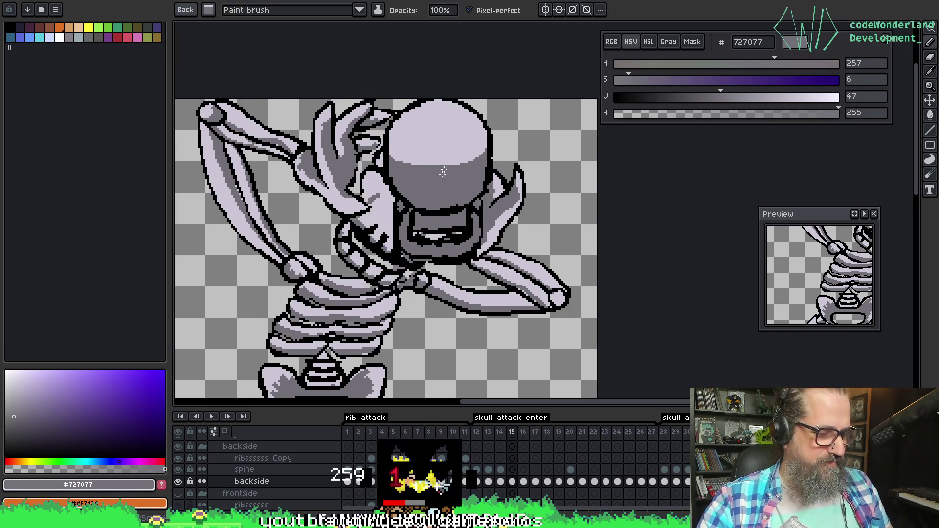
{"action": "mouse_move", "coordinate": [460, 102]}
{"action": "left_mouse_down"}
{"action": "mouse_move", "coordinate": [601, 54]}
{"action": "mouse_move", "coordinate": [621, 1]}
{"action": "left_mouse_up"}
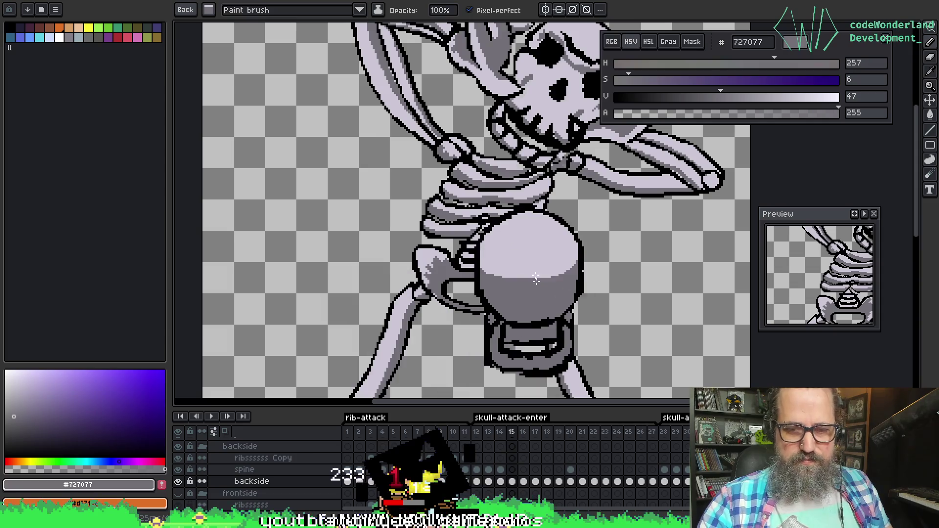
{"action": "key", "text": "shift+n"}
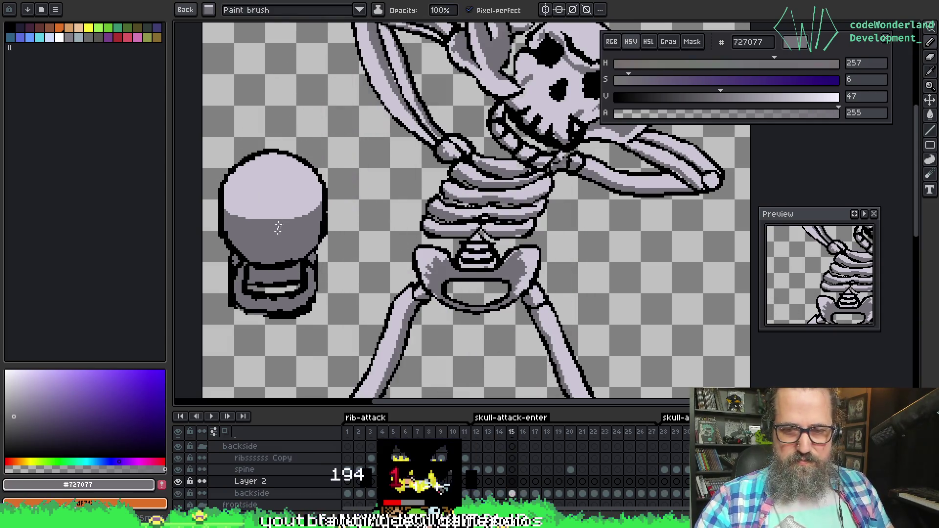
{"action": "left_click", "coordinate": [288, 180]}
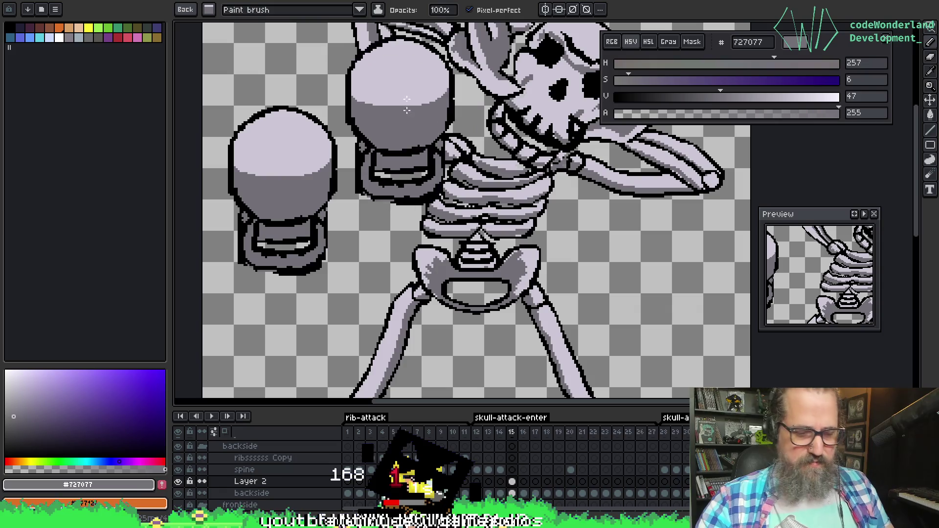
Box-select the stamped skull shape and cut it from the layer
{"action": "key", "text": "m"}
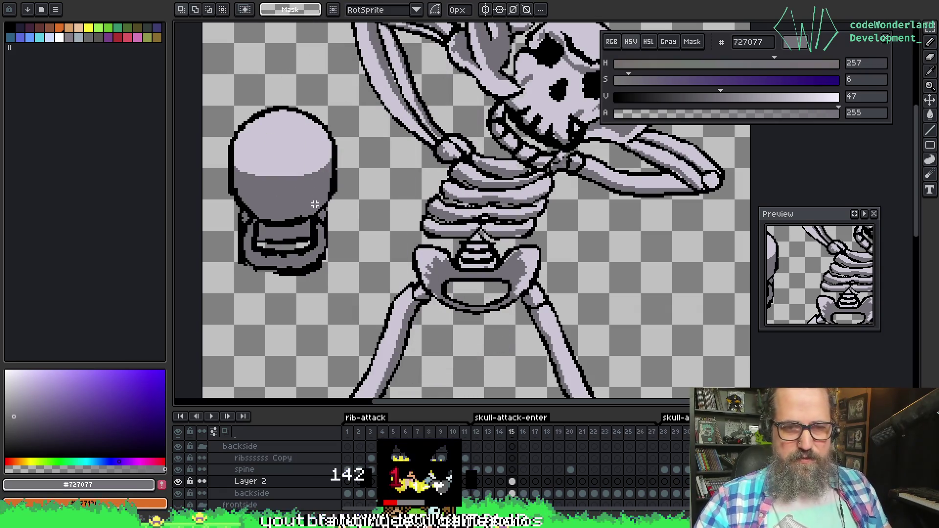
{"action": "mouse_move", "coordinate": [215, 78]}
{"action": "left_mouse_down"}
{"action": "mouse_move", "coordinate": [289, 263]}
{"action": "mouse_move", "coordinate": [346, 291]}
{"action": "left_mouse_up"}
{"action": "scroll", "coordinate": [398, 210], "scroll_direction": "up", "scroll_amount": 1}
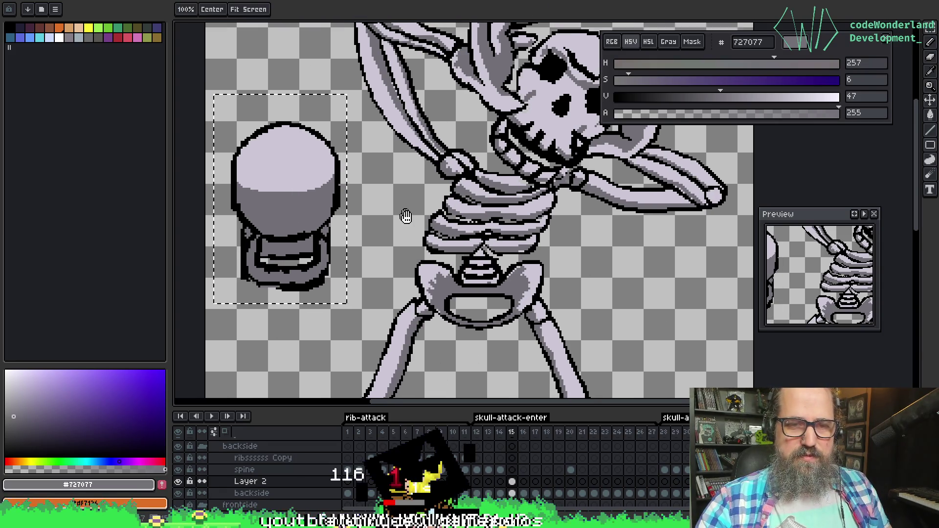
{"action": "left_click", "coordinate": [357, 87]}
{"action": "mouse_move", "coordinate": [220, 104]}
{"action": "left_mouse_down"}
{"action": "mouse_move", "coordinate": [303, 284]}
{"action": "mouse_move", "coordinate": [341, 308]}
{"action": "left_mouse_up"}
{"action": "left_click", "coordinate": [234, 161]}
{"action": "mouse_move", "coordinate": [206, 120]}
{"action": "left_mouse_down"}
{"action": "mouse_move", "coordinate": [300, 259]}
{"action": "mouse_move", "coordinate": [358, 312]}
{"action": "left_mouse_up"}
{"action": "key", "text": "ctrl+x"}
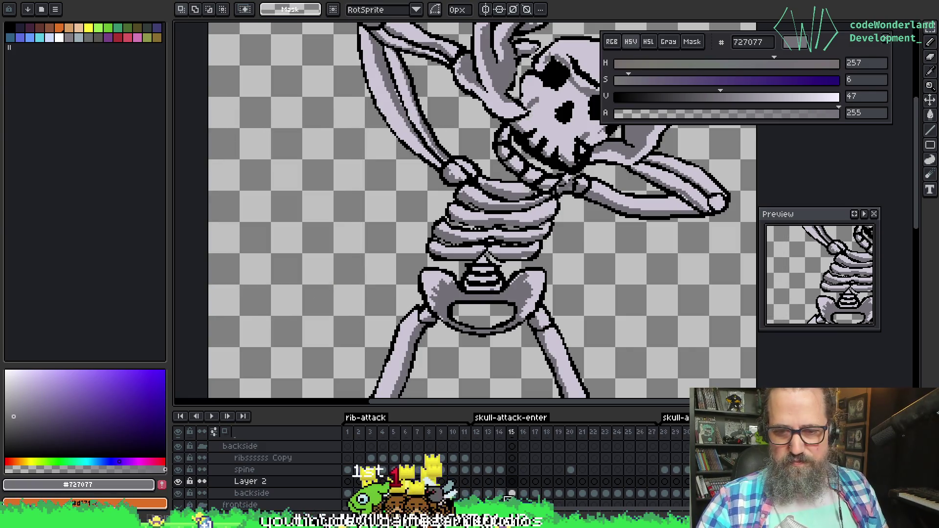
Paste the skull shape on frame 15, try it over the head with a slight rotation, then discard it
{"action": "left_click", "coordinate": [506, 454]}
{"action": "key", "text": "ctrl+v"}
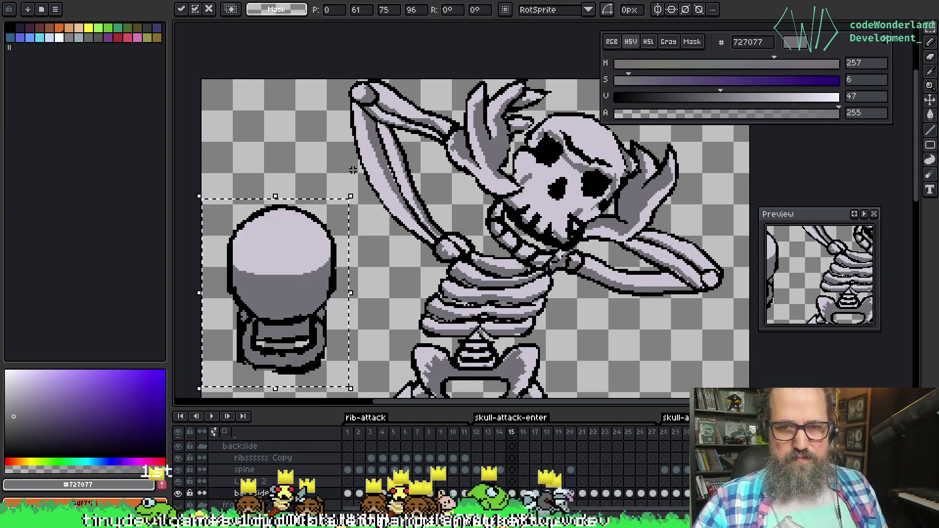
{"action": "mouse_move", "coordinate": [289, 283]}
{"action": "left_mouse_down"}
{"action": "mouse_move", "coordinate": [551, 204]}
{"action": "mouse_move", "coordinate": [562, 182]}
{"action": "mouse_move", "coordinate": [557, 193]}
{"action": "mouse_move", "coordinate": [430, 200]}
{"action": "left_mouse_up"}
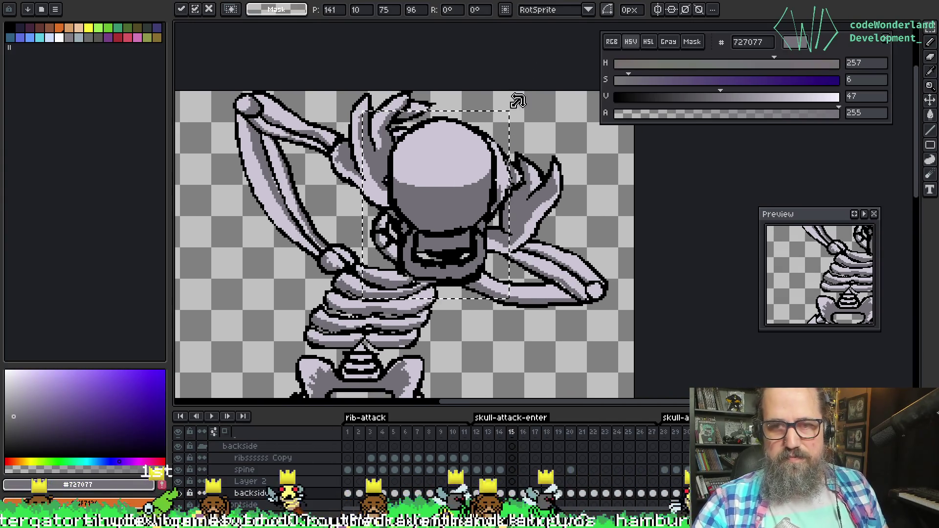
{"action": "mouse_move", "coordinate": [509, 107]}
{"action": "left_mouse_down"}
{"action": "mouse_move", "coordinate": [510, 119]}
{"action": "mouse_move", "coordinate": [515, 100]}
{"action": "mouse_move", "coordinate": [551, 133]}
{"action": "left_mouse_up"}
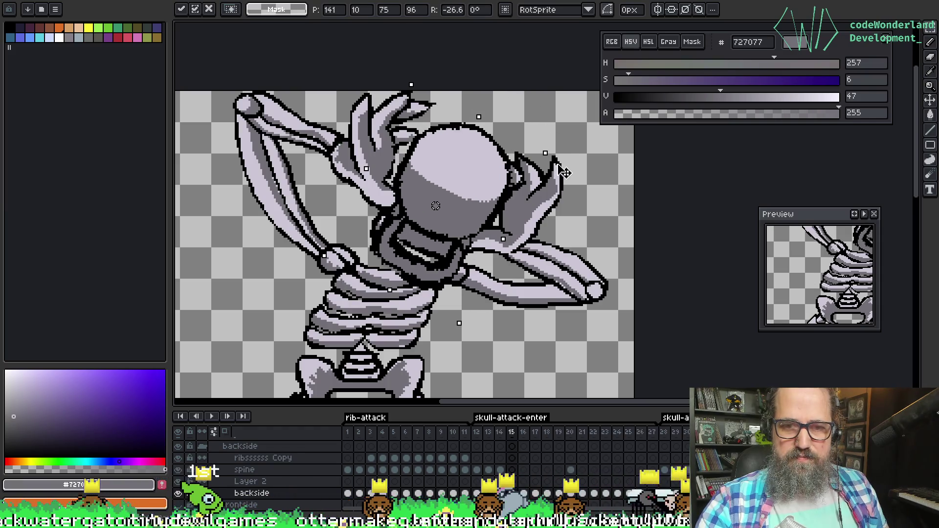
{"action": "key", "text": "Return"}
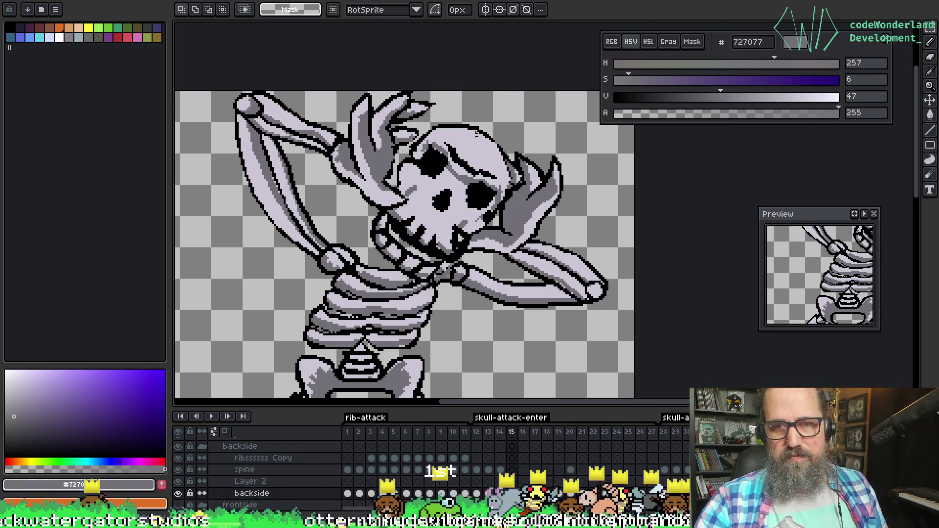
{"action": "scroll", "coordinate": [529, 69], "scroll_direction": "down", "scroll_amount": 5}
{"action": "scroll", "coordinate": [538, 123], "scroll_direction": "left", "scroll_amount": 5}
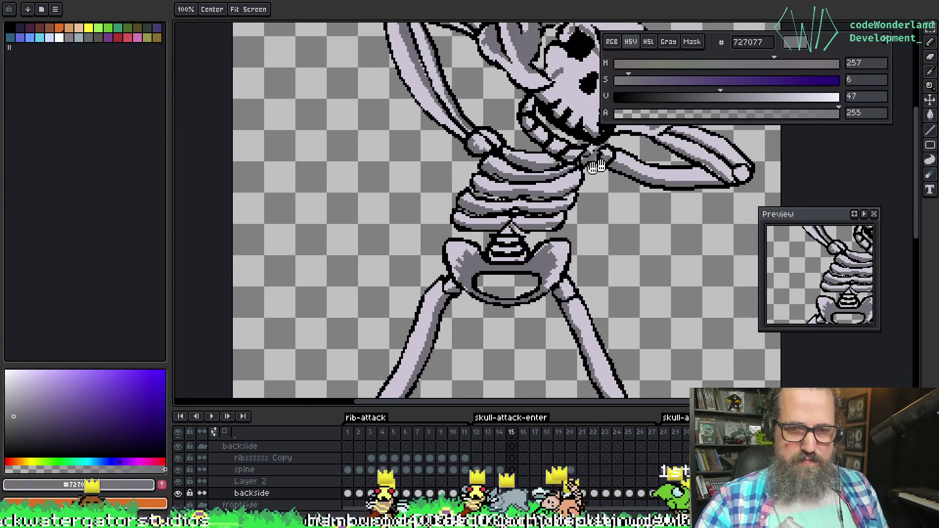
Paste the skull piece again, rotate it about -26.6°, move it onto the skull, and commit
{"action": "key", "text": "ctrl+v"}
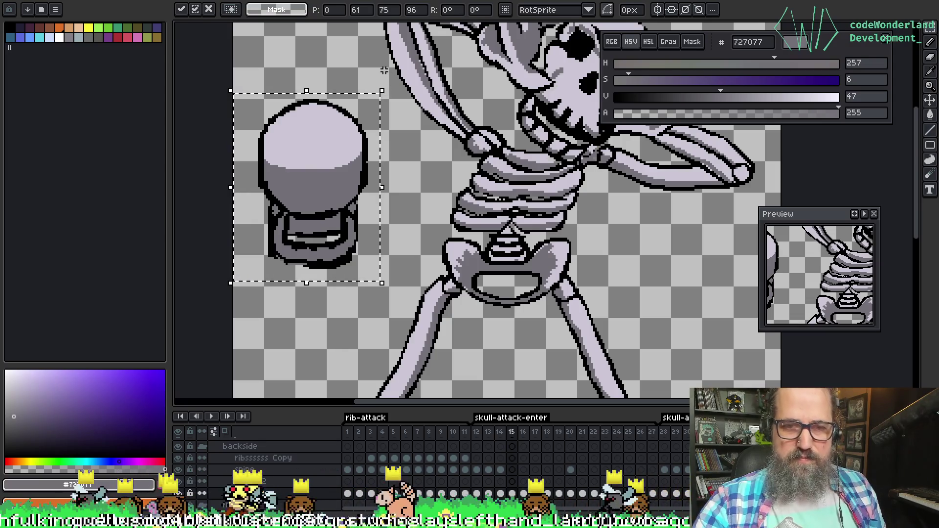
{"action": "left_click_drag", "start_coordinate": [399, 90], "coordinate": [430, 142]}
{"action": "scroll", "coordinate": [430, 142], "scroll_direction": "up", "scroll_amount": 2}
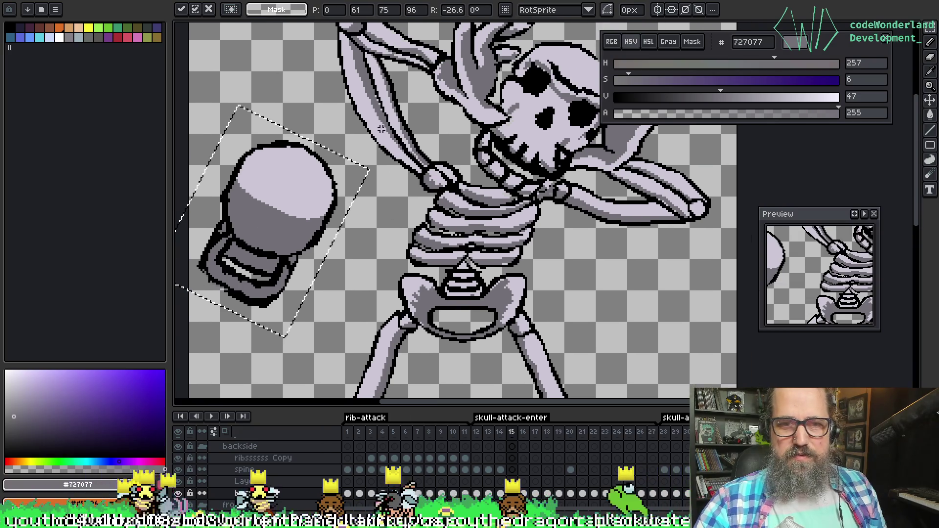
{"action": "left_click_drag", "start_coordinate": [273, 215], "coordinate": [526, 161]}
{"action": "mouse_move", "coordinate": [484, 200]}
{"action": "left_mouse_down"}
{"action": "mouse_move", "coordinate": [433, 196]}
{"action": "mouse_move", "coordinate": [345, 210]}
{"action": "mouse_move", "coordinate": [360, 203]}
{"action": "mouse_move", "coordinate": [353, 226]}
{"action": "left_mouse_up"}
{"action": "left_click_drag", "start_coordinate": [404, 206], "coordinate": [429, 154]}
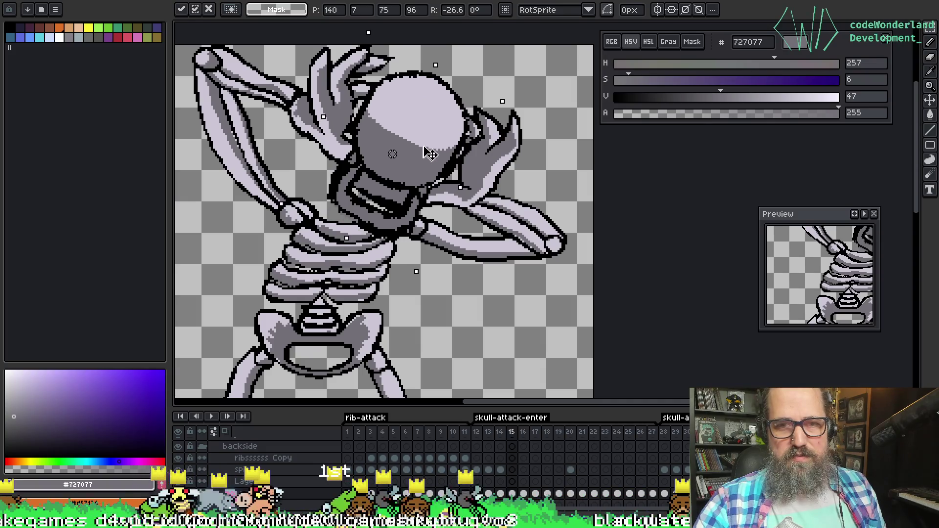
{"action": "key", "text": "Return"}
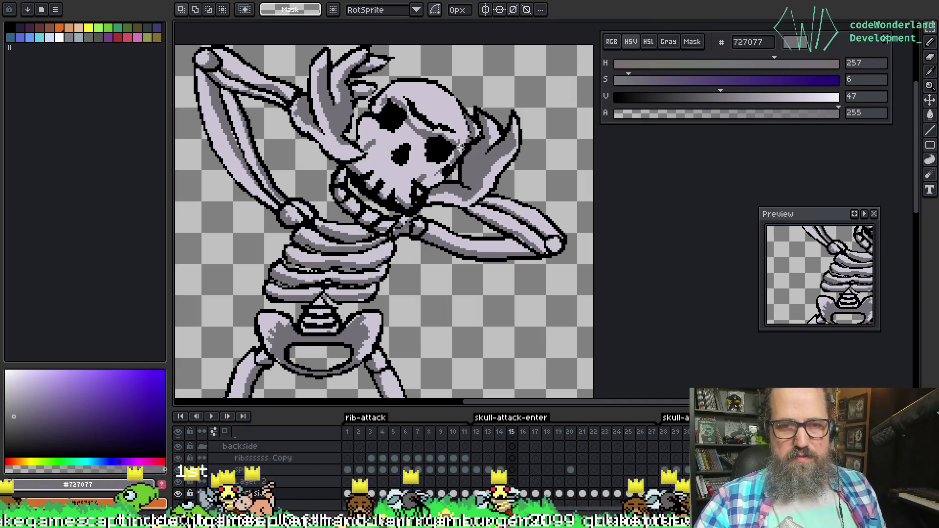
{"action": "scroll", "coordinate": [477, 221], "scroll_direction": "left", "scroll_amount": 3}
{"action": "left_click_drag", "start_coordinate": [386, 247], "coordinate": [476, 218]}
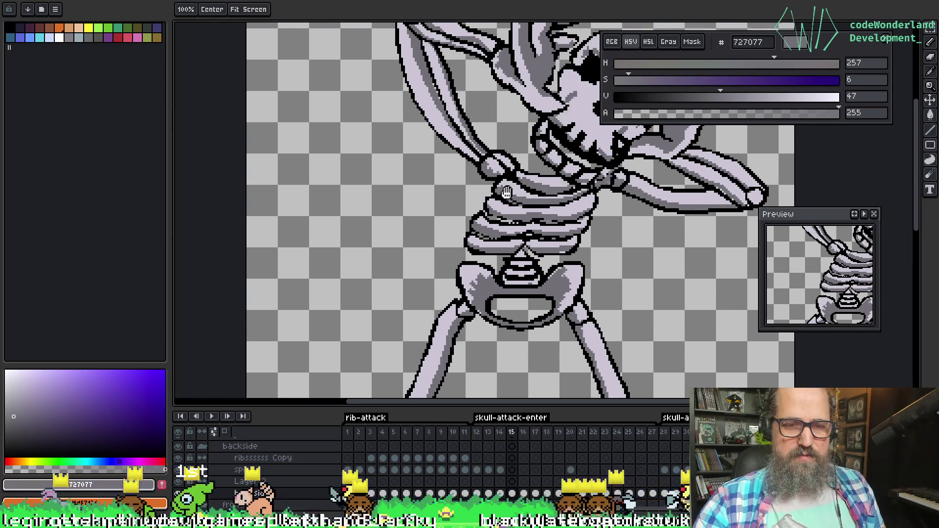
Paste the dome over the head, rotate it about -37.4°, nudge one pixel right and up, and commit
{"action": "key", "text": "ctrl+v"}
{"action": "mouse_move", "coordinate": [346, 206]}
{"action": "left_mouse_down"}
{"action": "mouse_move", "coordinate": [566, 145]}
{"action": "mouse_move", "coordinate": [362, 190]}
{"action": "mouse_move", "coordinate": [383, 157]}
{"action": "mouse_move", "coordinate": [399, 166]}
{"action": "left_mouse_up"}
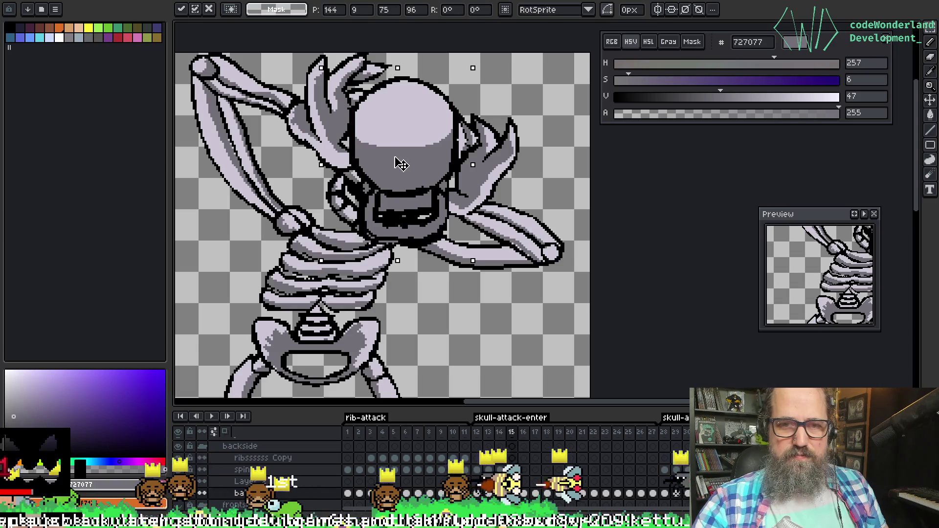
{"action": "mouse_move", "coordinate": [477, 58]}
{"action": "left_mouse_down"}
{"action": "mouse_move", "coordinate": [523, 79]}
{"action": "mouse_move", "coordinate": [572, 126]}
{"action": "left_mouse_up"}
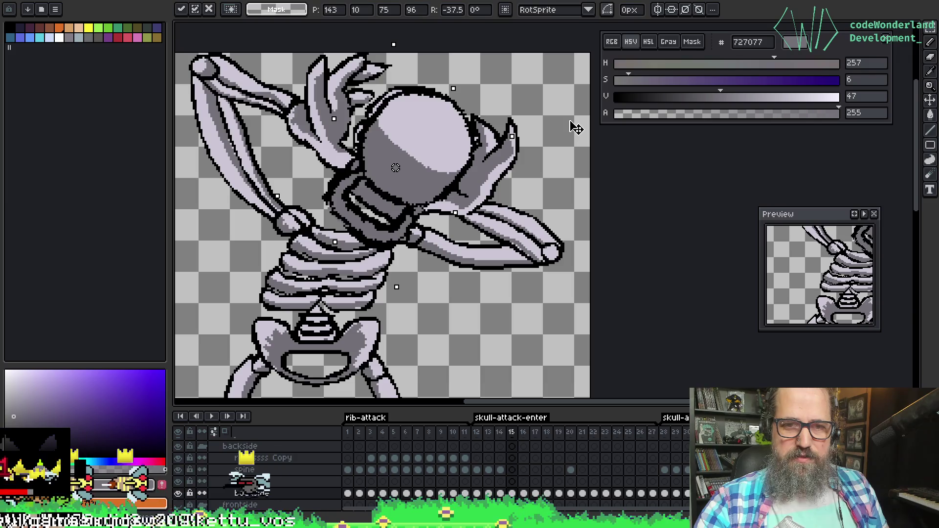
{"action": "left_click_drag", "start_coordinate": [454, 169], "coordinate": [449, 164]}
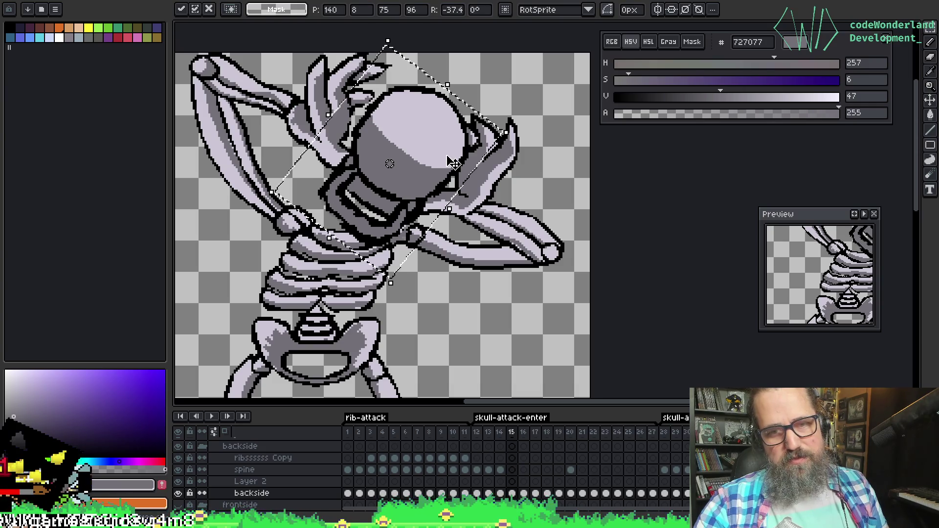
{"action": "key", "text": "Right"}
{"action": "key", "text": "Up"}
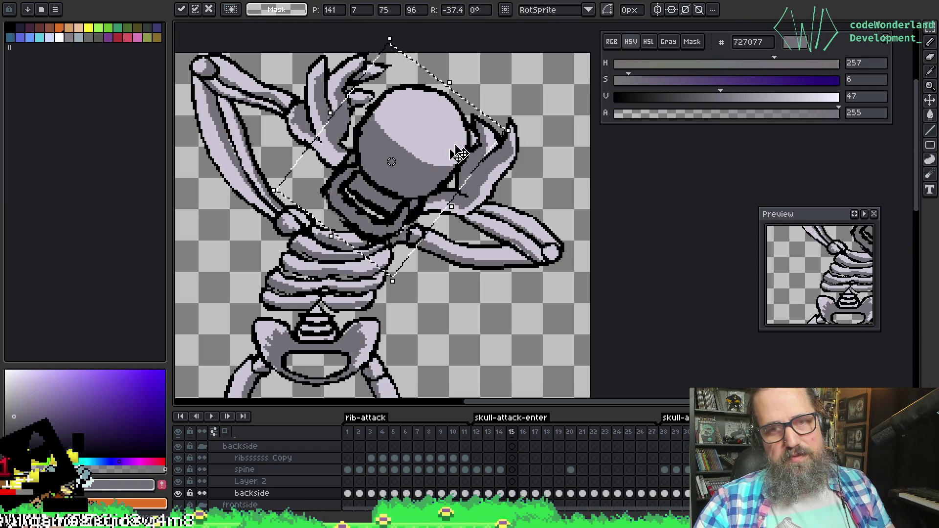
{"action": "key", "text": "ctrl+d"}
{"action": "key", "text": "b"}
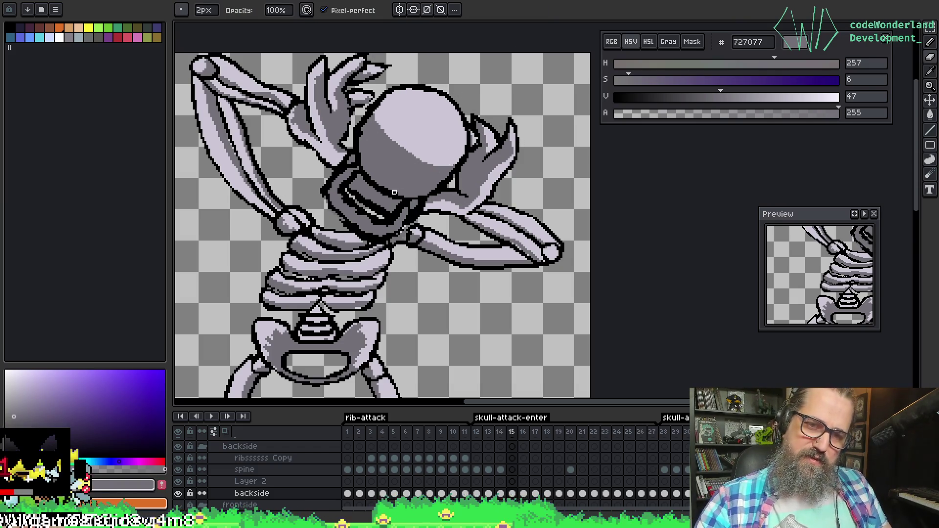
{"action": "left_click", "coordinate": [512, 494]}
Select the Layer 2 cel on frame 15, reframe the skeleton, and pick black
{"action": "mouse_move", "coordinate": [488, 315]}
{"action": "left_mouse_down"}
{"action": "mouse_move", "coordinate": [520, 310]}
{"action": "mouse_move", "coordinate": [528, 338]}
{"action": "left_mouse_up"}
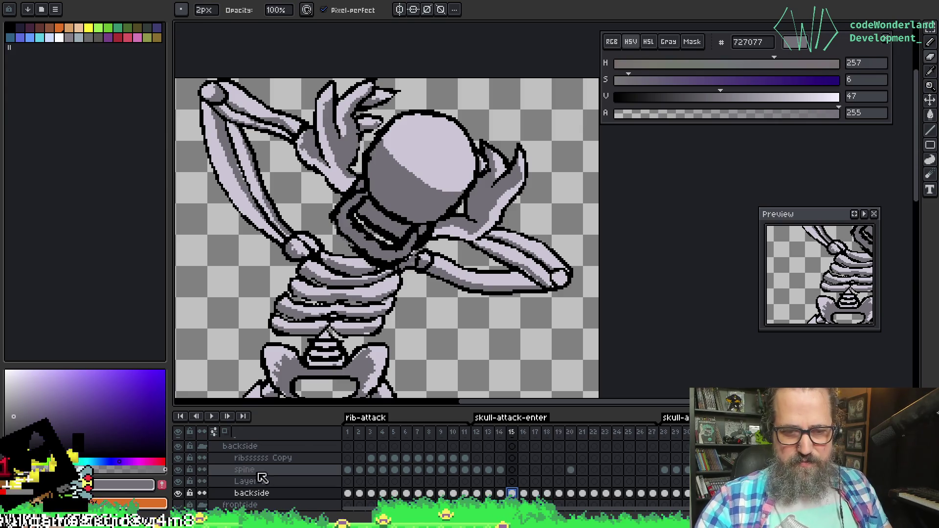
{"action": "left_click", "coordinate": [278, 482]}
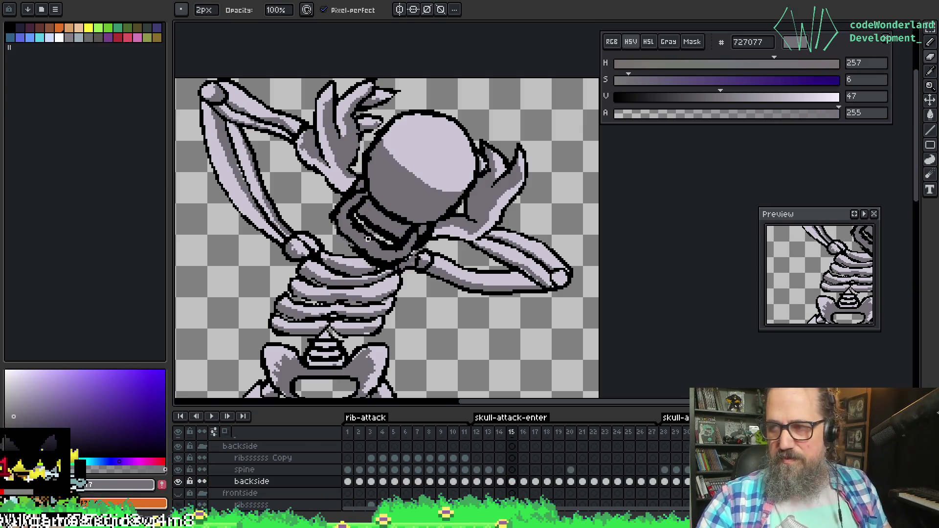
{"action": "right_click", "coordinate": [434, 213]}
{"action": "key", "text": "Escape"}
{"action": "mouse_move", "coordinate": [349, 125]}
{"action": "left_mouse_down"}
{"action": "mouse_move", "coordinate": [394, 191]}
{"action": "mouse_move", "coordinate": [392, 181]}
{"action": "left_mouse_up"}
{"action": "left_click", "coordinate": [342, 176], "text": "alt"}
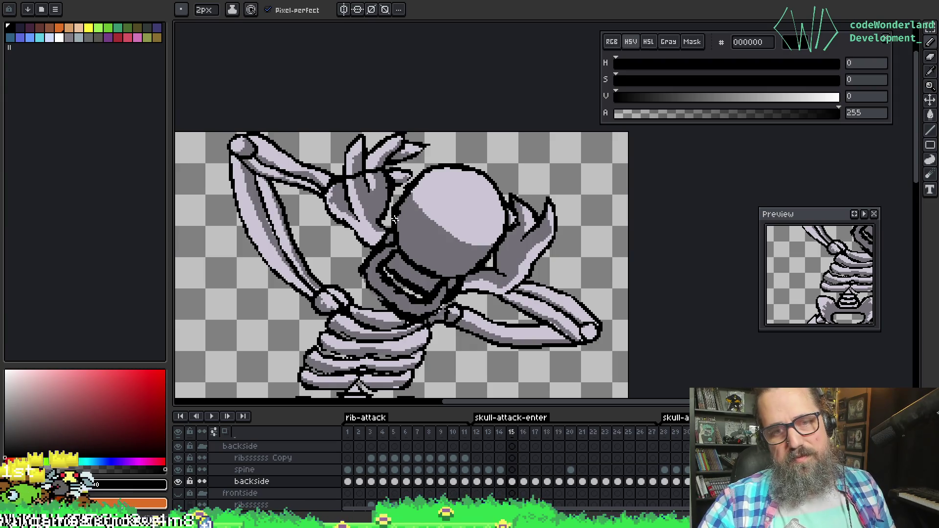
Paint over the hand's dark shading in light bone #cbc6d4 with a 3px brush, checking neighbouring frames
{"action": "left_click", "coordinate": [364, 199], "text": "alt"}
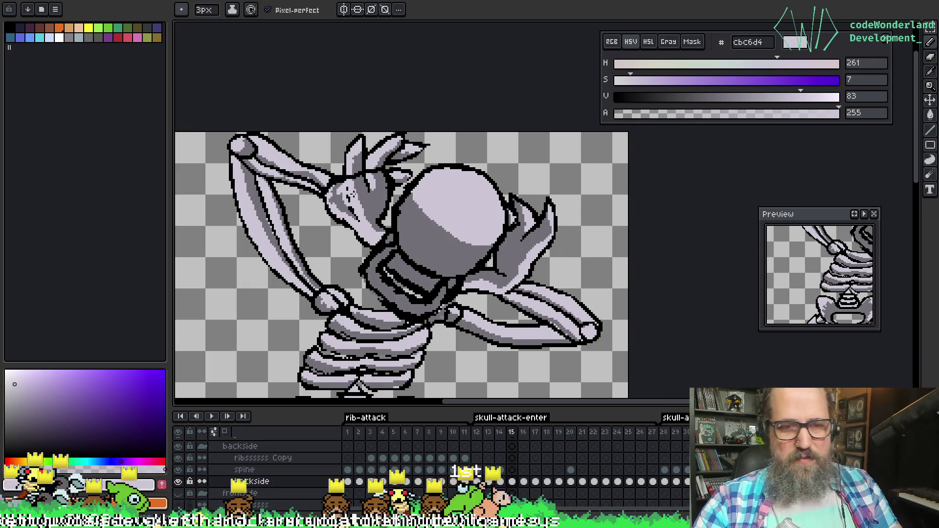
{"action": "key", "text": "plus"}
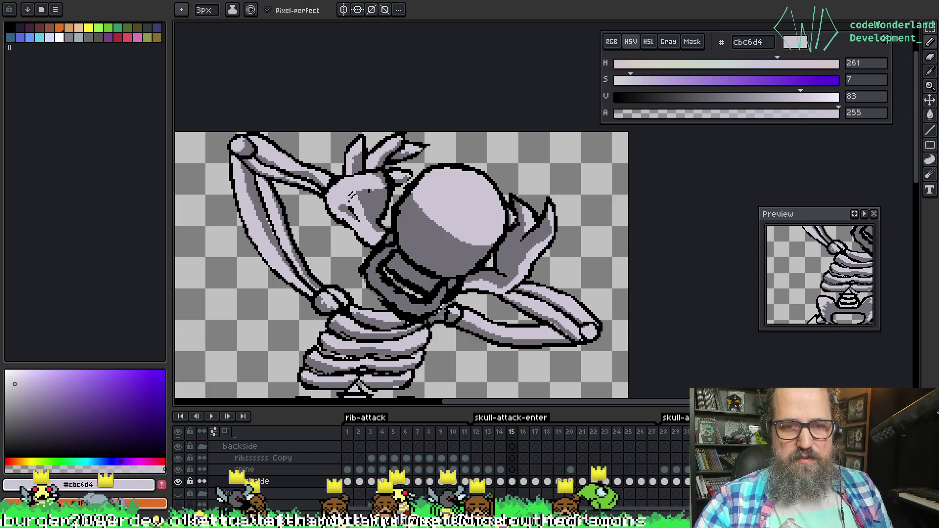
{"action": "mouse_move", "coordinate": [383, 192]}
{"action": "left_mouse_down"}
{"action": "mouse_move", "coordinate": [344, 208]}
{"action": "mouse_move", "coordinate": [373, 198]}
{"action": "left_mouse_up"}
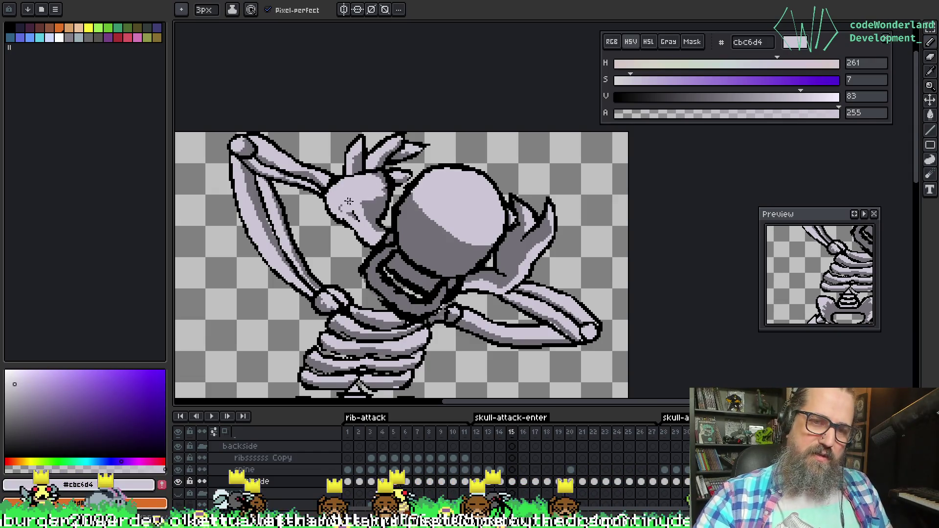
{"action": "left_click", "coordinate": [315, 193], "text": "alt"}
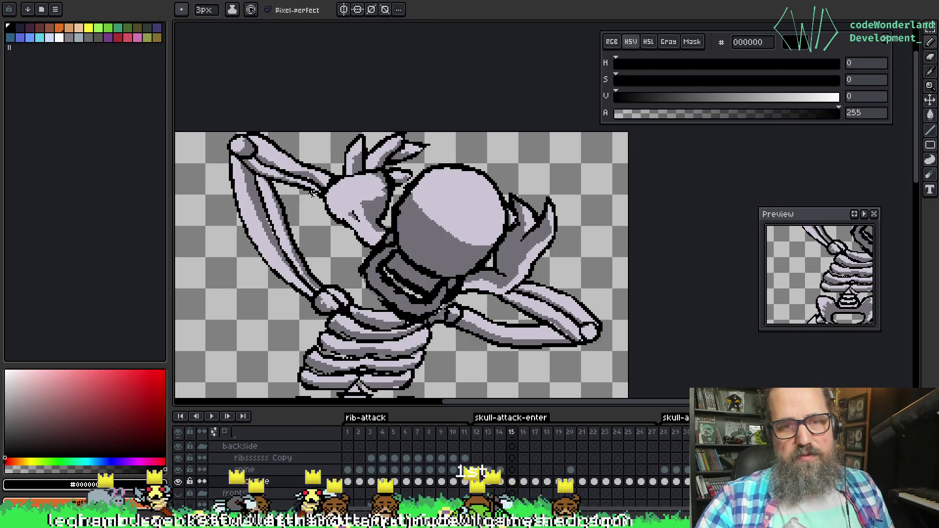
{"action": "key", "text": "Left"}
{"action": "key", "text": "Left"}
{"action": "key", "text": "Right"}
{"action": "key", "text": "Right"}
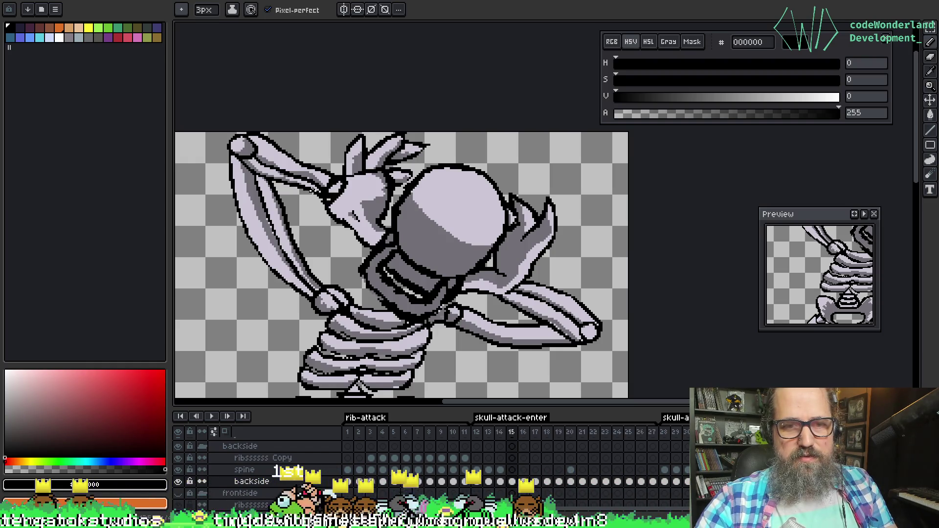
{"action": "left_click", "coordinate": [327, 175], "text": "alt"}
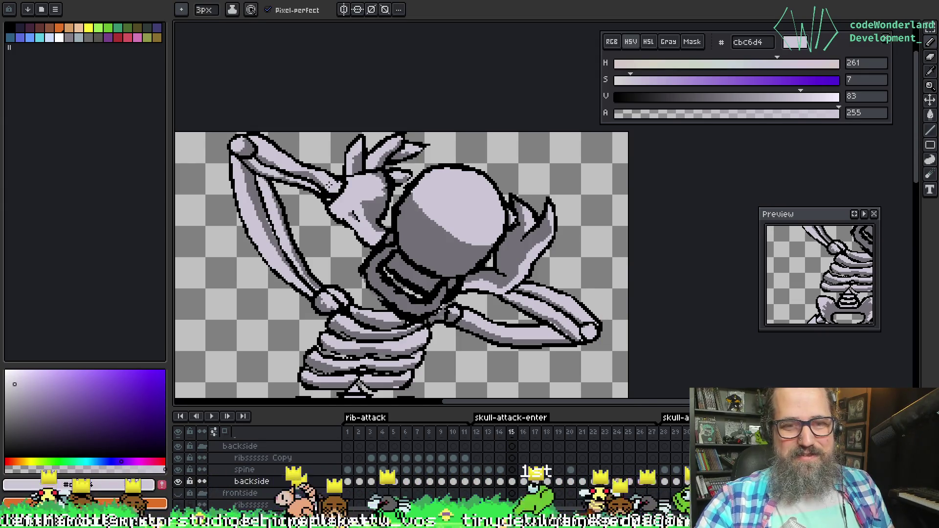
Shade the hand over the skull using black, mid-grey 727077 and the light bone colour
{"action": "left_click", "coordinate": [327, 198], "text": "alt"}
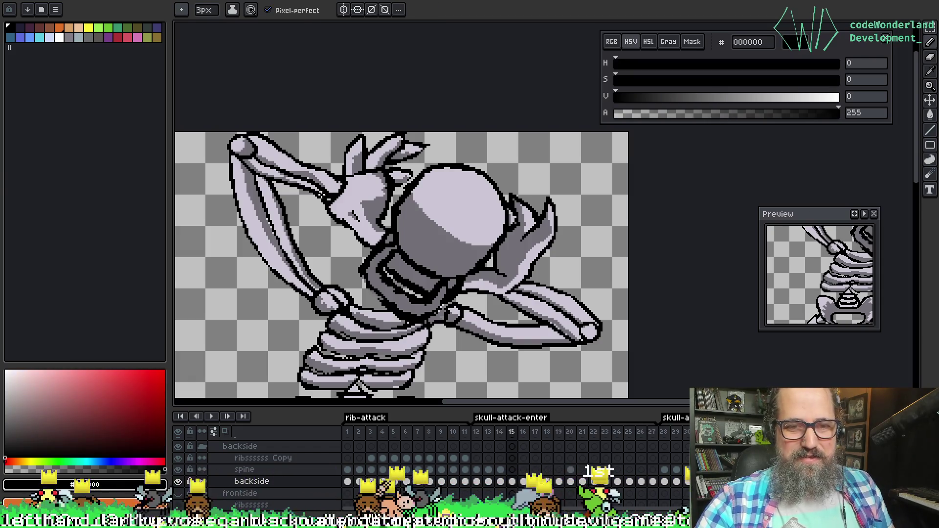
{"action": "left_click", "coordinate": [318, 192], "text": "alt"}
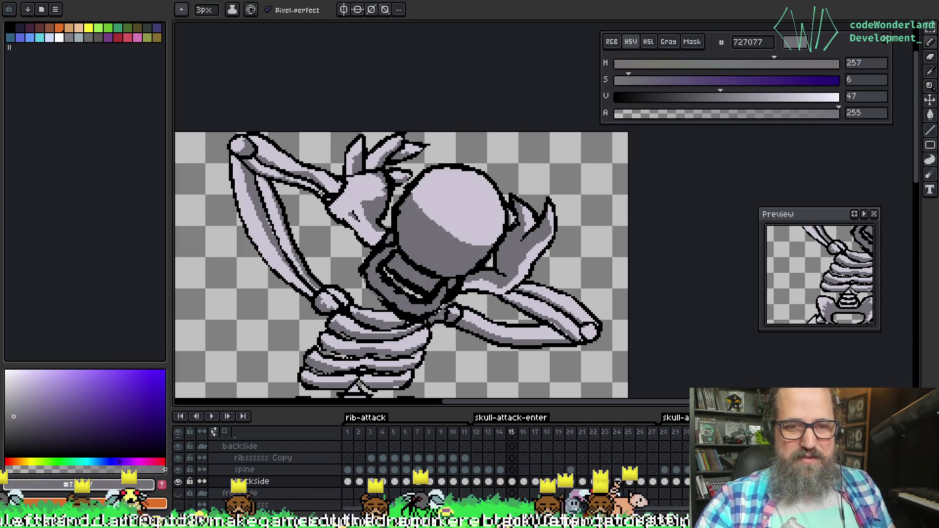
{"action": "key", "text": "alt"}
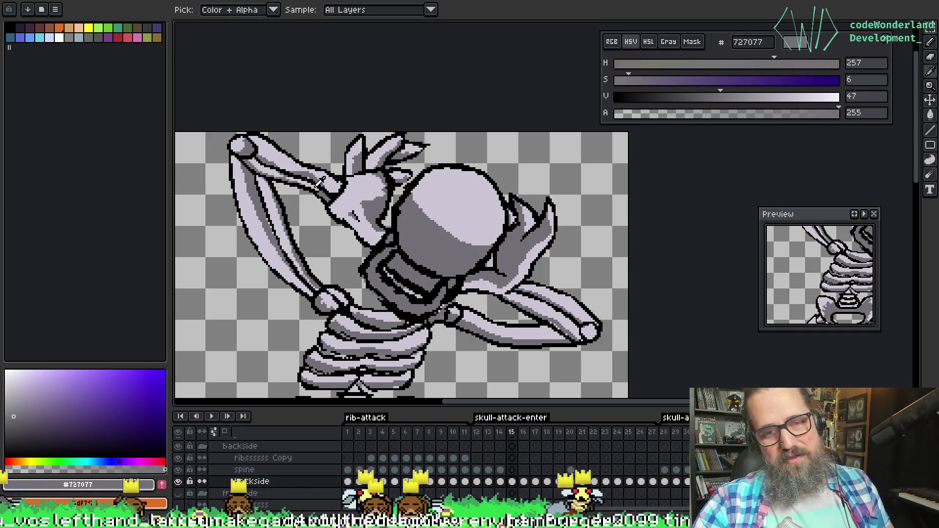
{"action": "left_click", "coordinate": [318, 183], "text": "alt"}
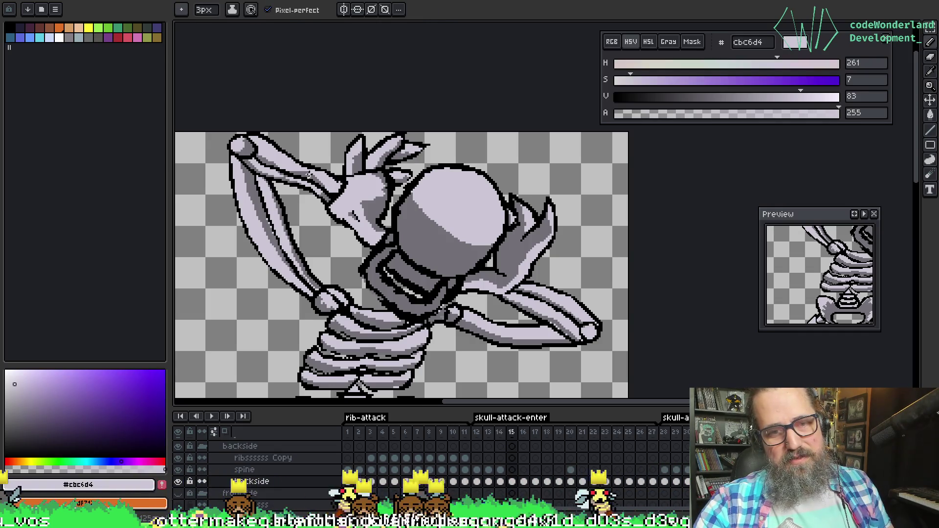
{"action": "left_click", "coordinate": [308, 176], "text": "alt"}
{"action": "left_click", "coordinate": [316, 181], "text": "alt"}
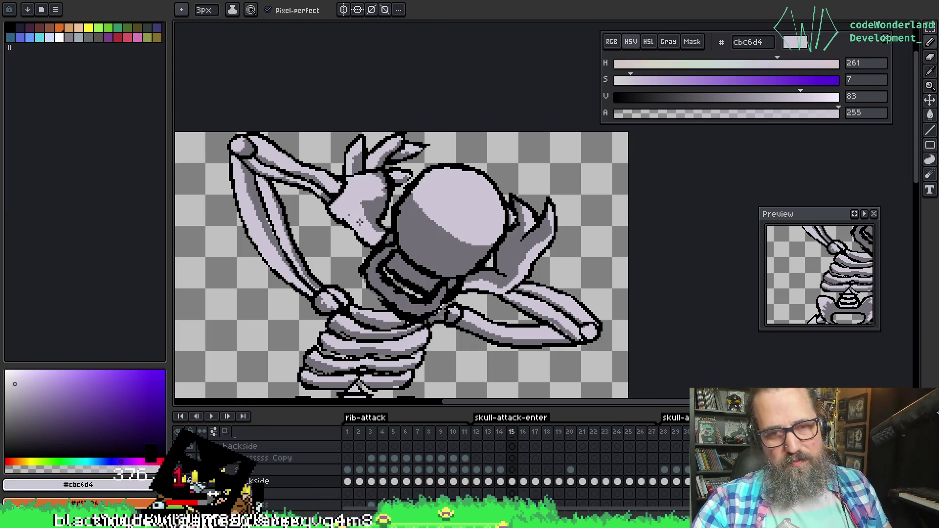
{"action": "left_click", "coordinate": [349, 215], "text": "alt"}
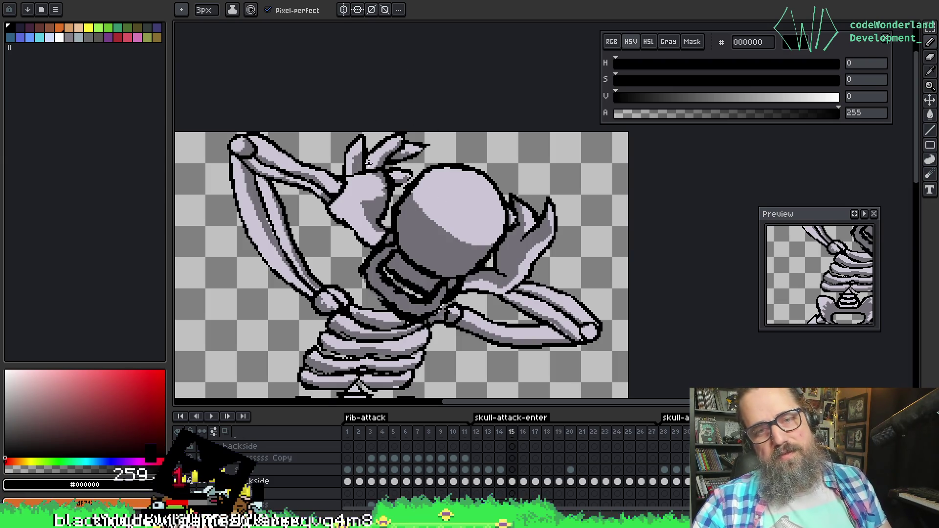
Re-sample black from the outline, then pick the light bone colour from the spikes
{"action": "left_click", "coordinate": [387, 169], "text": "alt"}
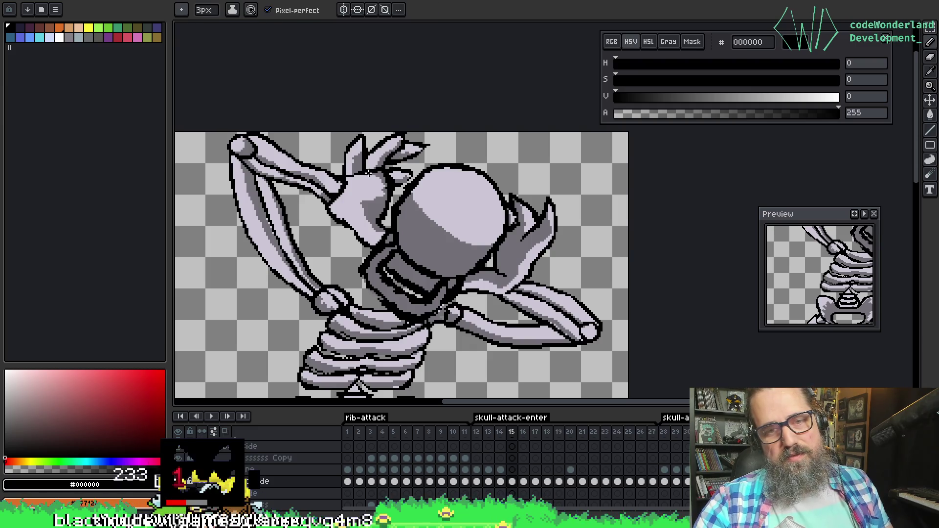
{"action": "left_click", "coordinate": [382, 166], "text": "alt"}
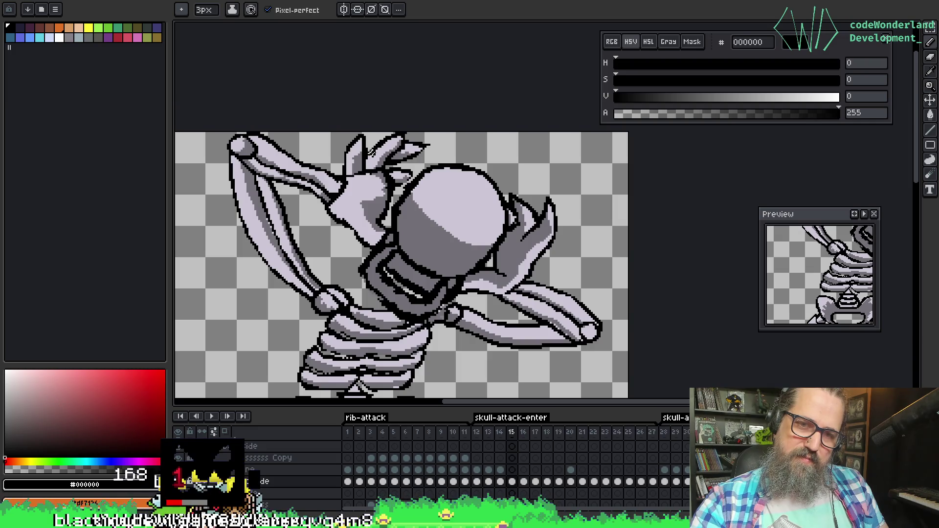
{"action": "left_click", "coordinate": [387, 171], "text": "alt"}
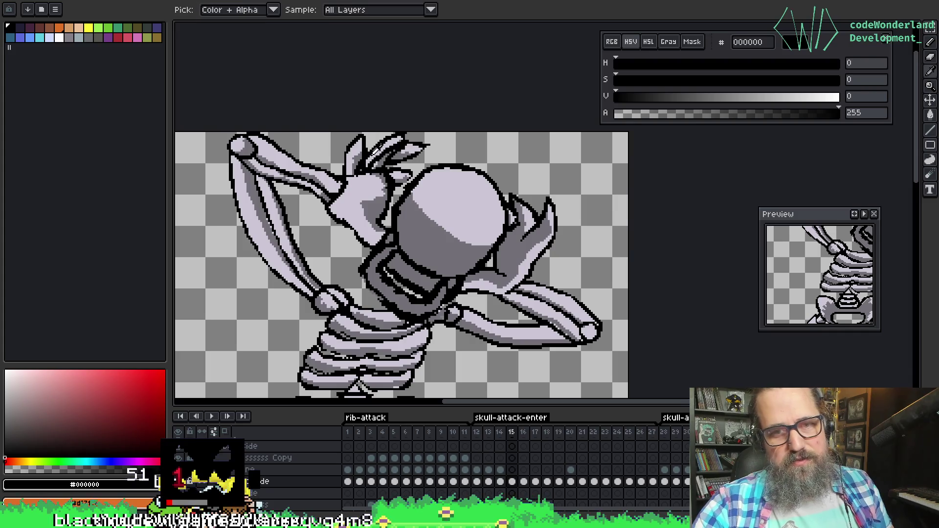
{"action": "left_click", "coordinate": [367, 160], "text": "alt"}
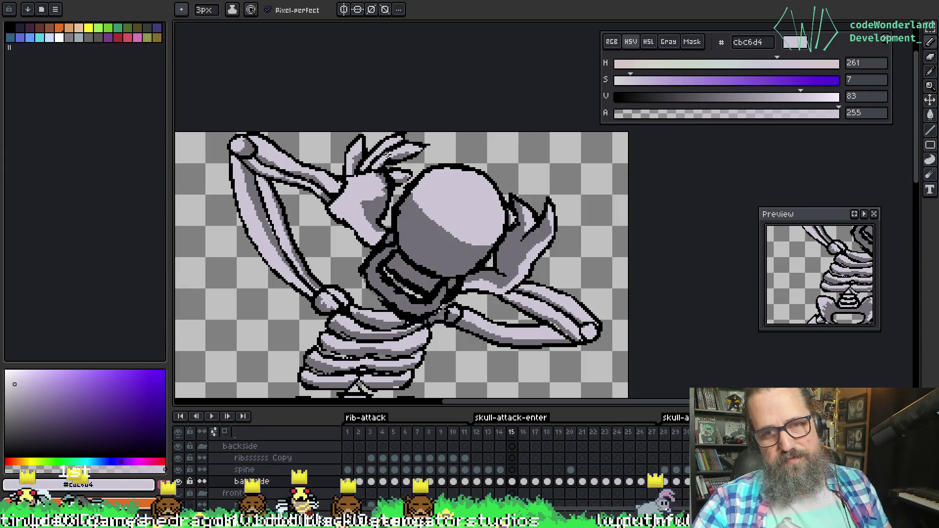
Set the darker grey 727077 from the drawing as the pencil colour and check the previous frame
{"action": "key", "text": "alt"}
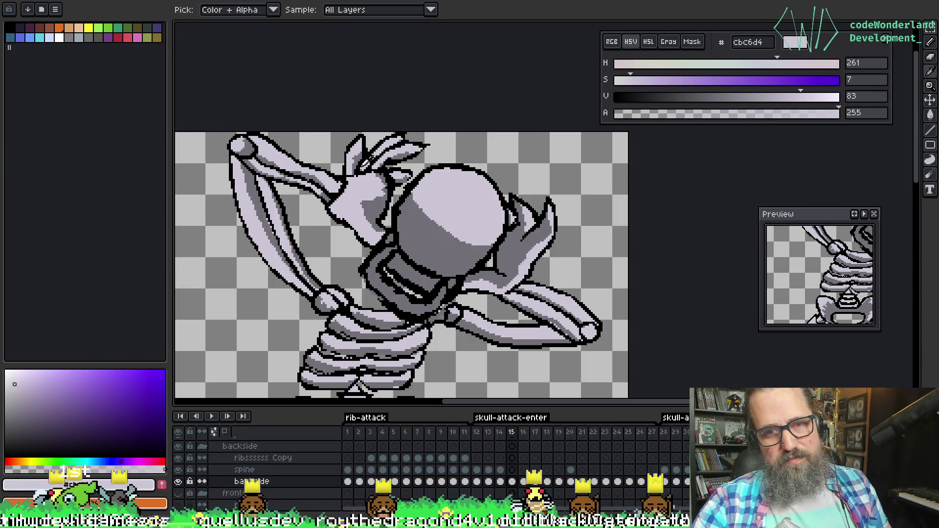
{"action": "left_click", "coordinate": [359, 169], "text": "alt"}
{"action": "left_click", "coordinate": [360, 167], "text": "alt"}
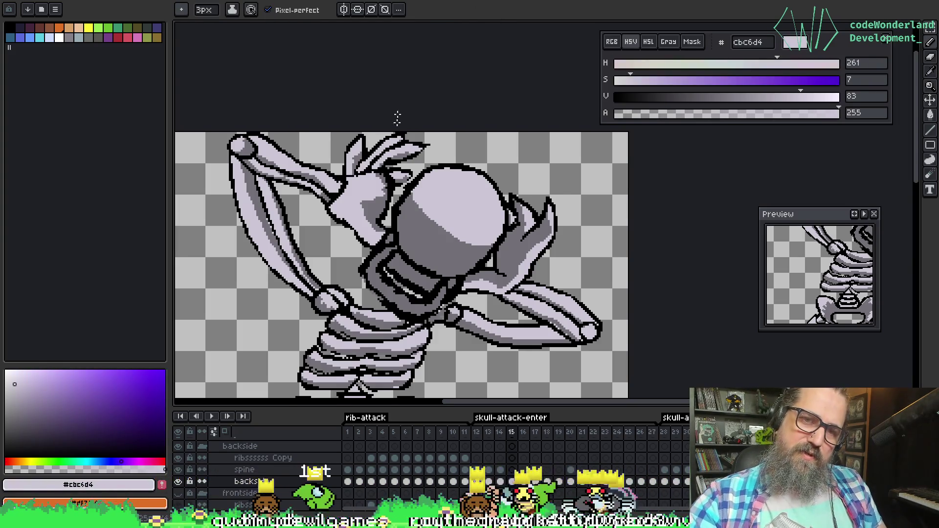
{"action": "key", "text": "alt"}
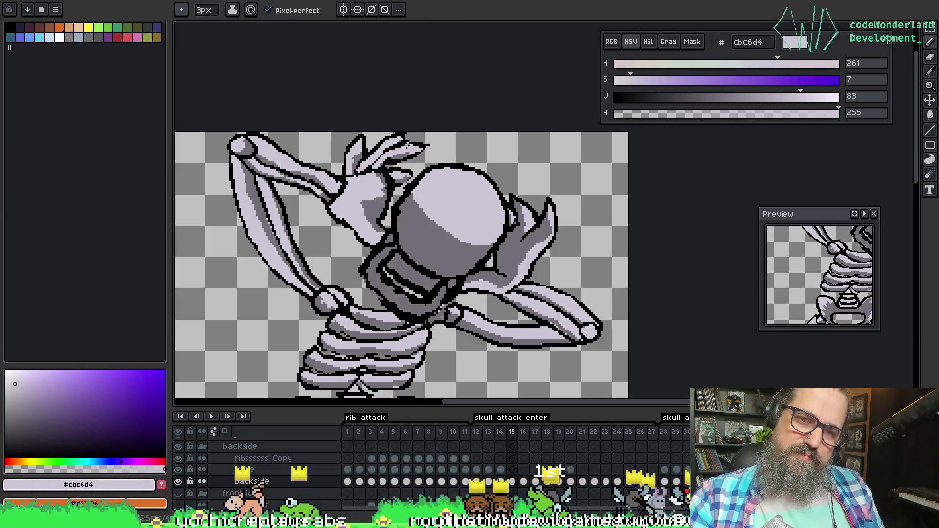
{"action": "key", "text": "alt"}
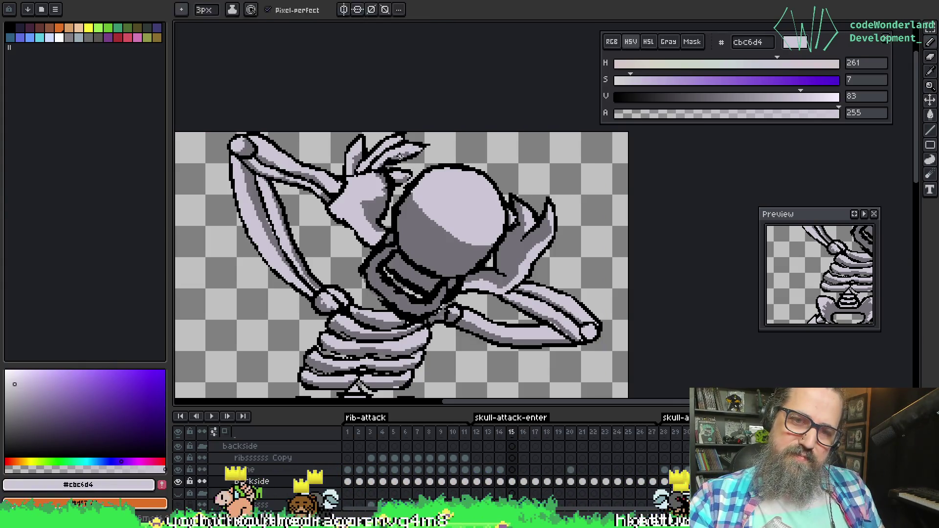
{"action": "left_click", "coordinate": [389, 159], "text": "alt"}
{"action": "key", "text": "Left"}
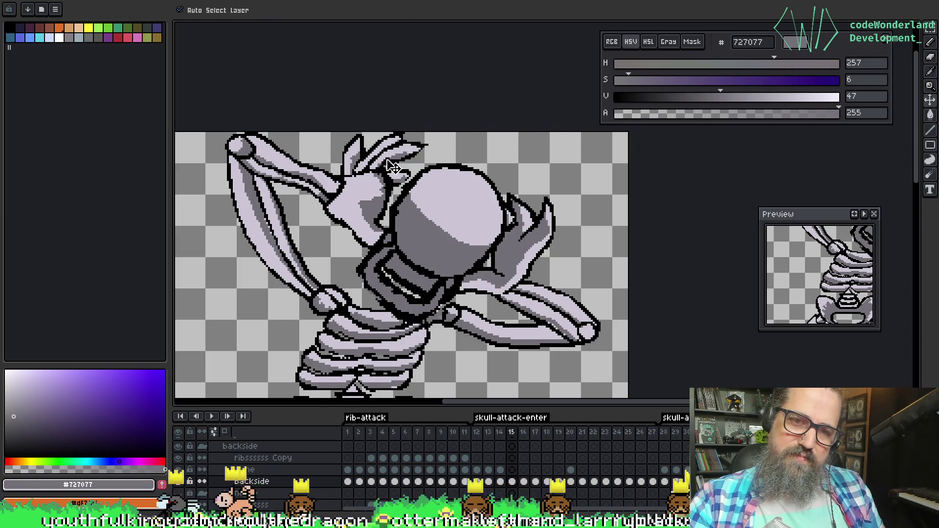
Compare neighbouring frames, then paint light bone grey over the outline beside the skull
{"action": "key", "text": "Left"}
{"action": "key", "text": "Right"}
{"action": "key", "text": "Right"}
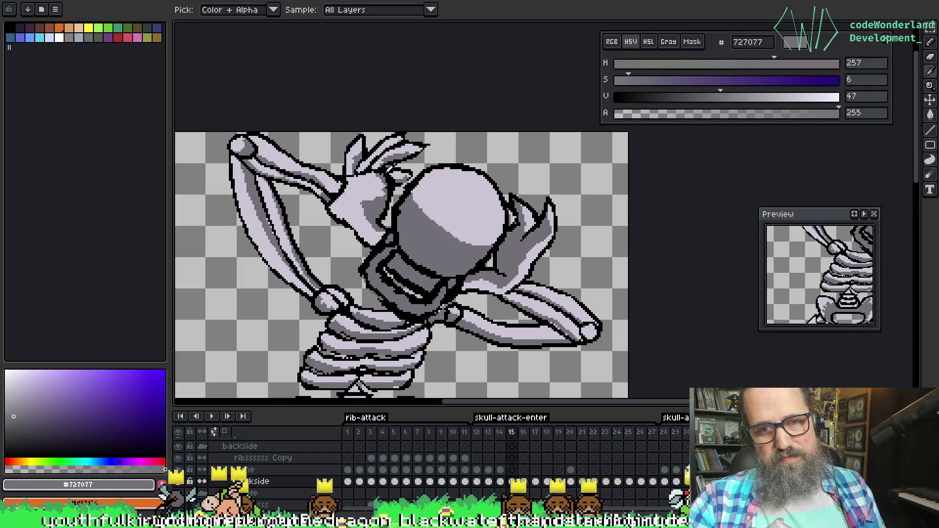
{"action": "left_click", "coordinate": [403, 165], "text": "alt"}
{"action": "left_click", "coordinate": [409, 169], "text": "alt"}
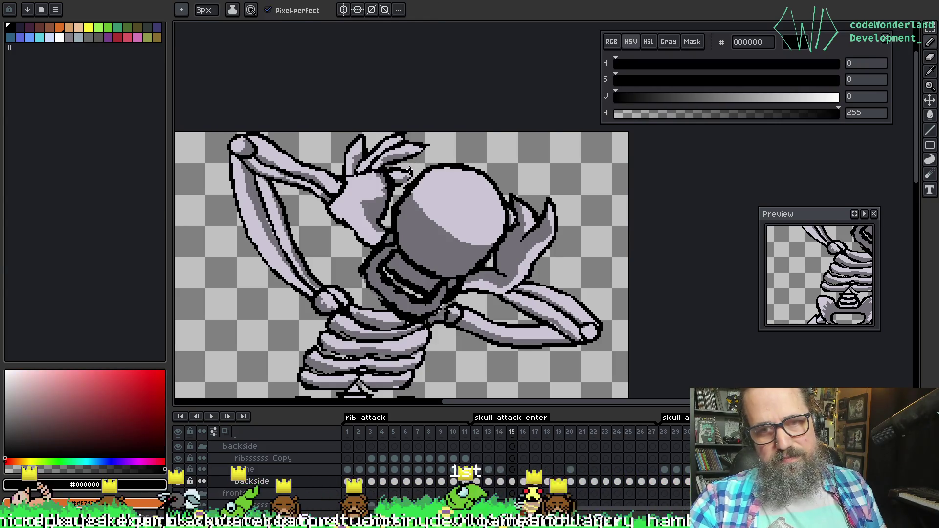
{"action": "left_click", "coordinate": [414, 174], "text": "alt"}
{"action": "left_click_drag", "start_coordinate": [420, 179], "coordinate": [403, 174]}
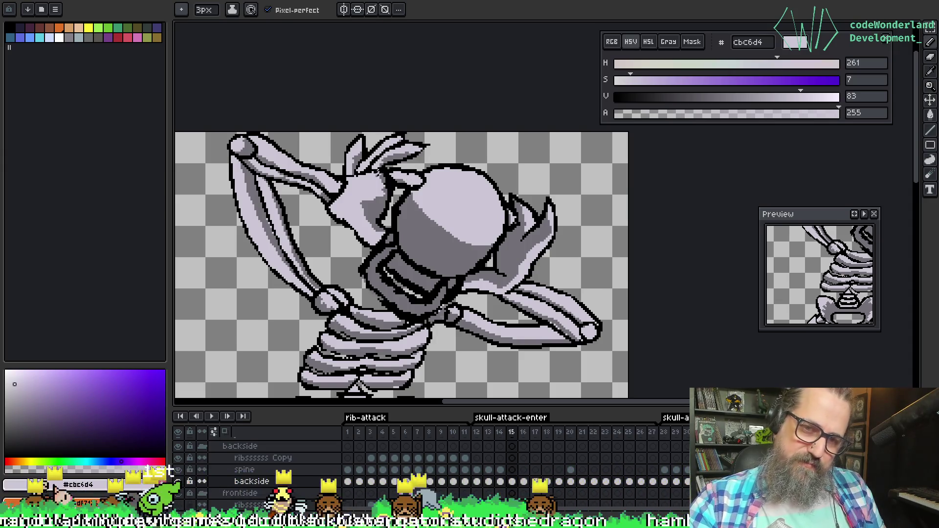
{"action": "left_click_drag", "start_coordinate": [375, 175], "coordinate": [402, 179]}
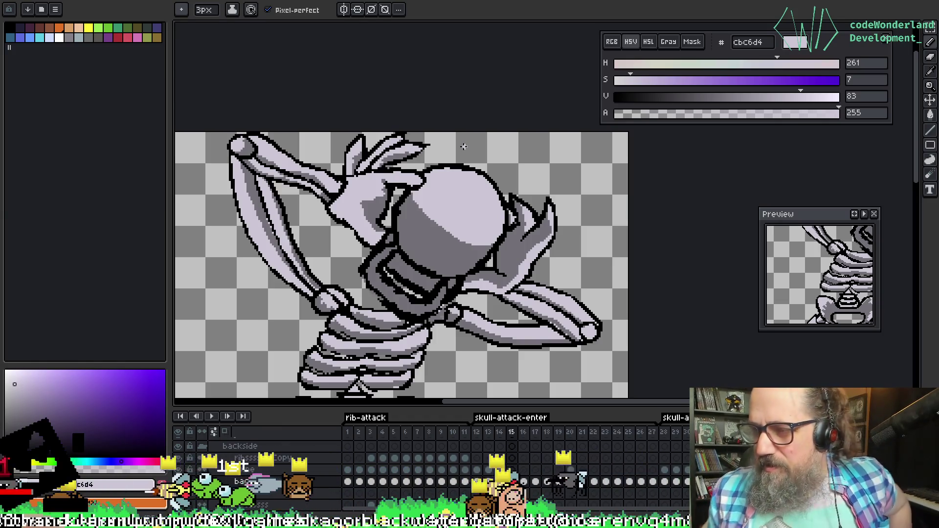
Eyedrop black, the hand's light grey and the darker grey shade from the canvas
{"action": "key", "text": "i"}
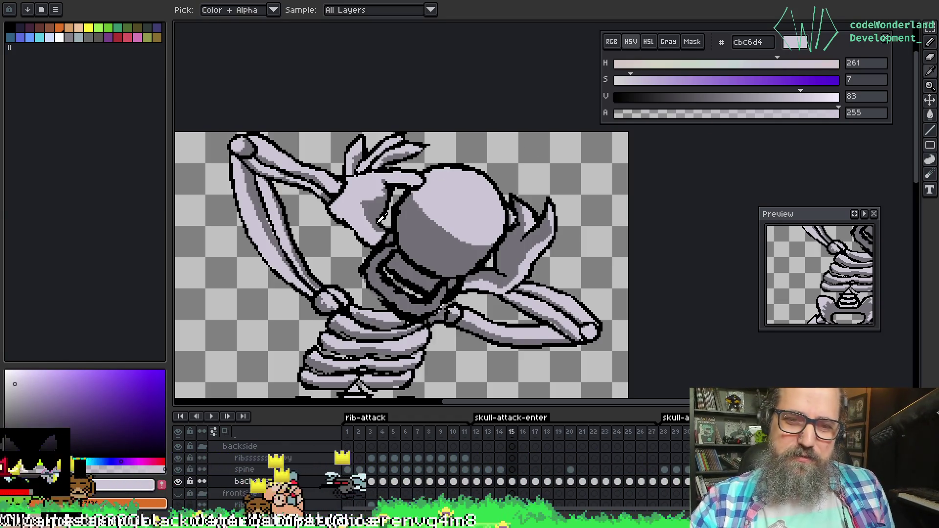
{"action": "left_click", "coordinate": [405, 237], "text": "alt"}
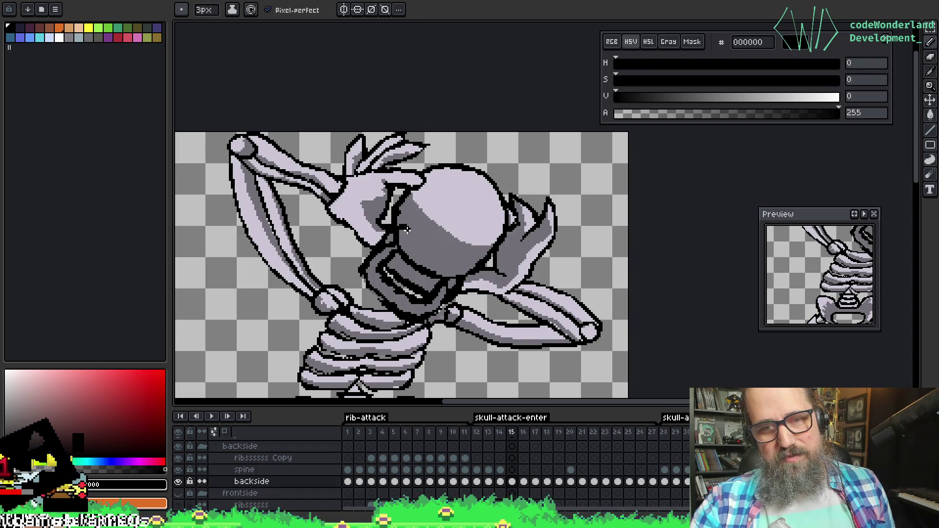
{"action": "left_click", "coordinate": [387, 232], "text": "alt"}
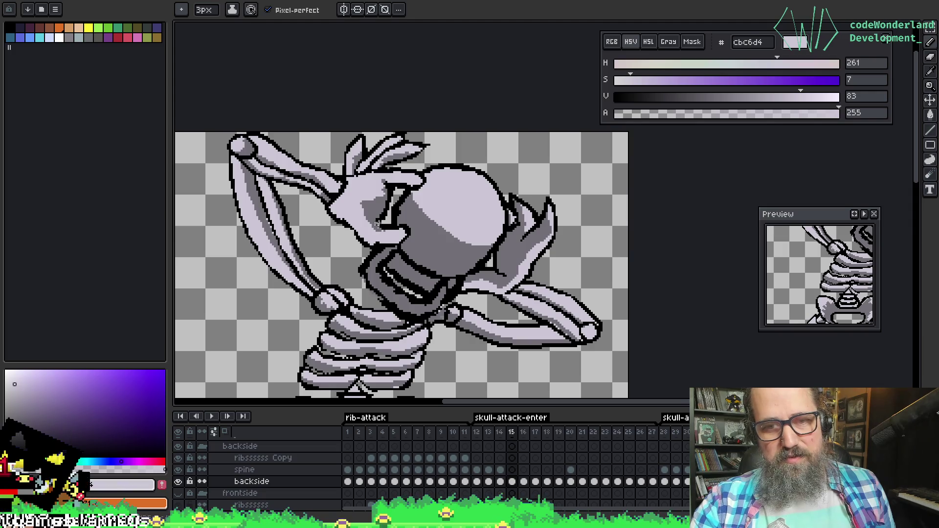
{"action": "left_click", "coordinate": [379, 226], "text": "alt"}
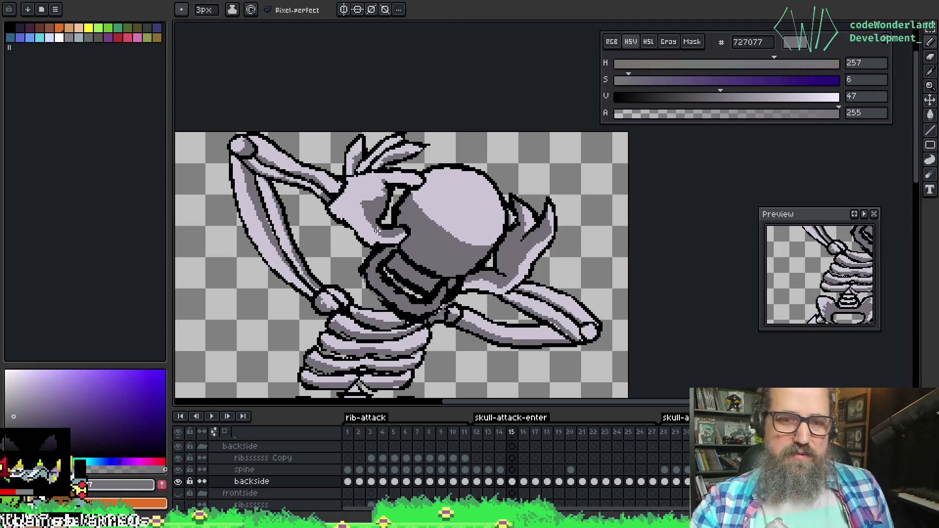
{"action": "left_click", "coordinate": [384, 236], "text": "alt"}
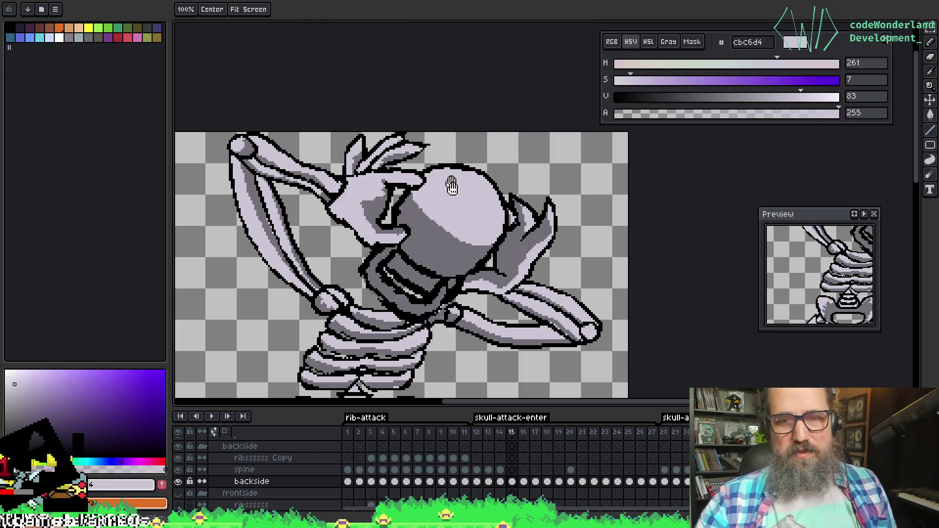
Add dark shading pixels and light bone grey highlights on the hand gripping the skull
{"action": "scroll", "coordinate": [401, 215], "scroll_direction": "right", "scroll_amount": 1}
{"action": "left_click", "coordinate": [375, 195], "text": "alt"}
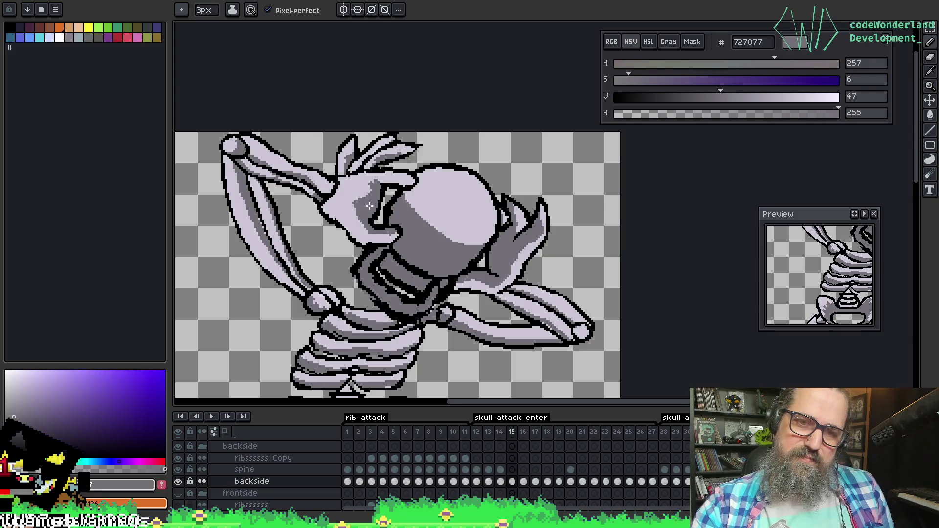
{"action": "left_click", "coordinate": [380, 184], "text": "alt"}
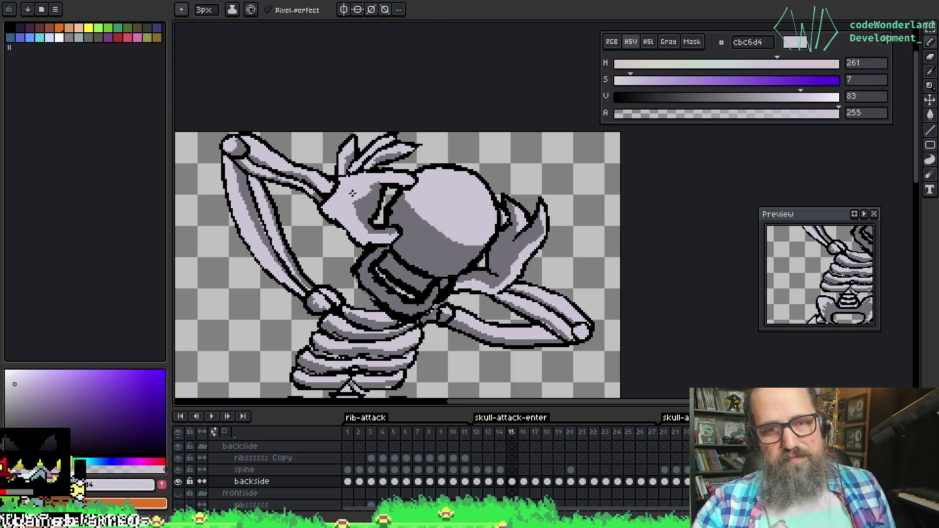
{"action": "left_click", "coordinate": [351, 194], "text": "alt"}
{"action": "left_click", "coordinate": [352, 200]}
{"action": "left_click", "coordinate": [366, 182], "text": "alt"}
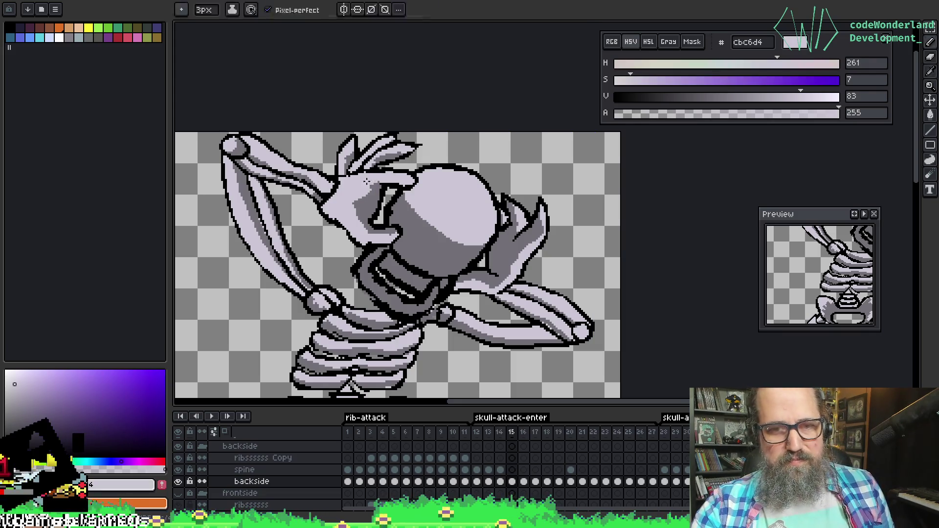
{"action": "left_click_drag", "start_coordinate": [360, 194], "coordinate": [370, 190]}
{"action": "left_click", "coordinate": [368, 198], "text": "alt"}
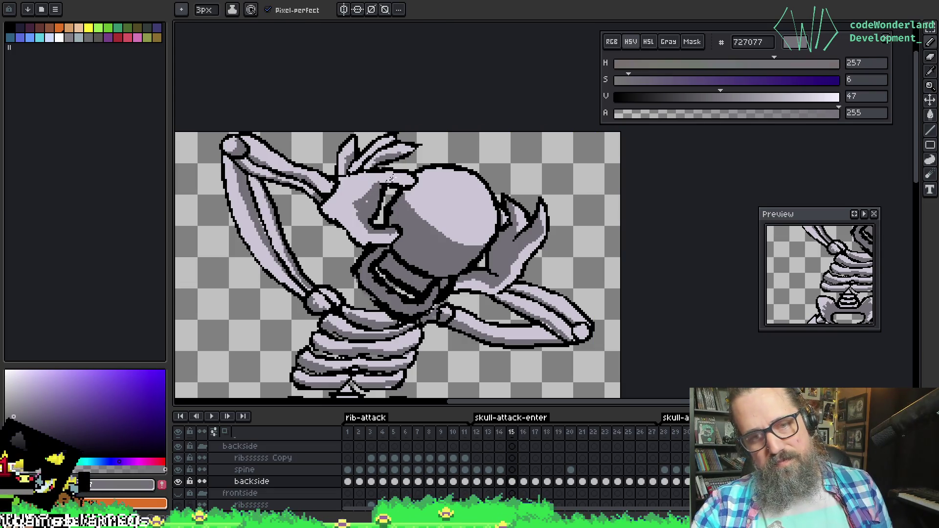
Erase stray pixels and touch up the hand, ending with light lavender #cbc6d4 active
{"action": "left_click_drag", "start_coordinate": [530, 150], "coordinate": [471, 134]}
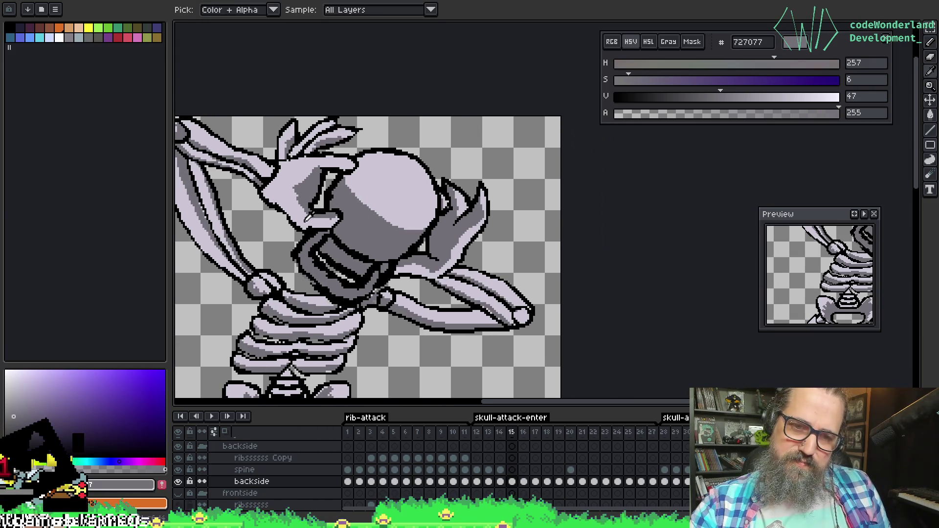
{"action": "left_click", "coordinate": [307, 224], "text": "alt"}
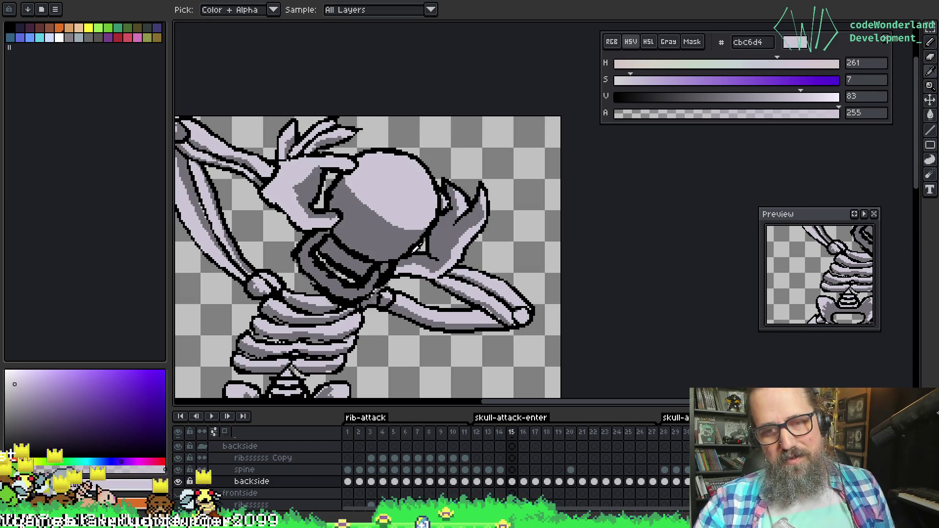
{"action": "left_click", "coordinate": [414, 250], "text": "alt"}
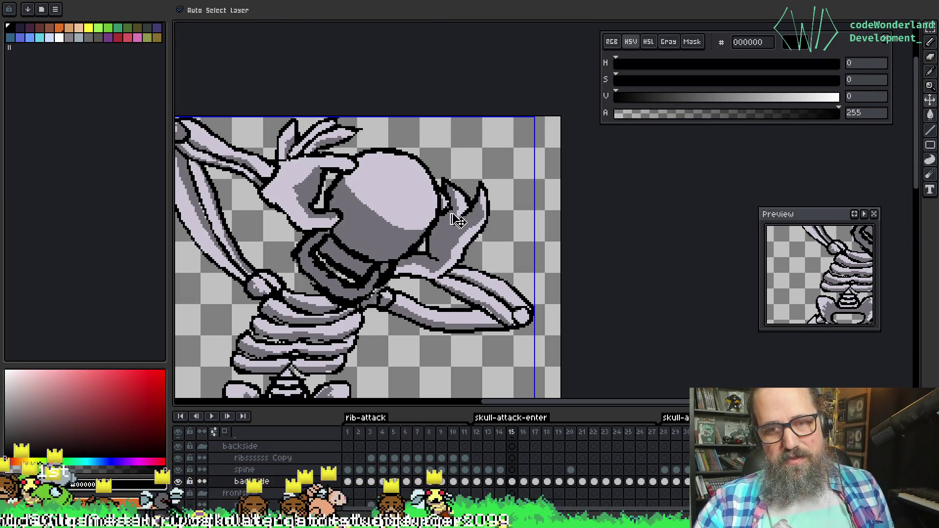
{"action": "left_click", "coordinate": [468, 245], "text": "alt"}
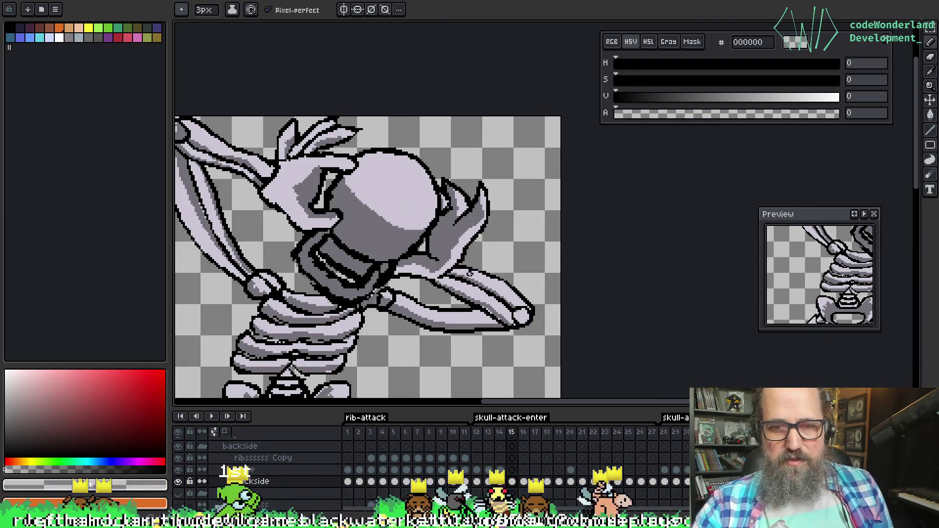
{"action": "left_click", "coordinate": [263, 187], "text": "alt"}
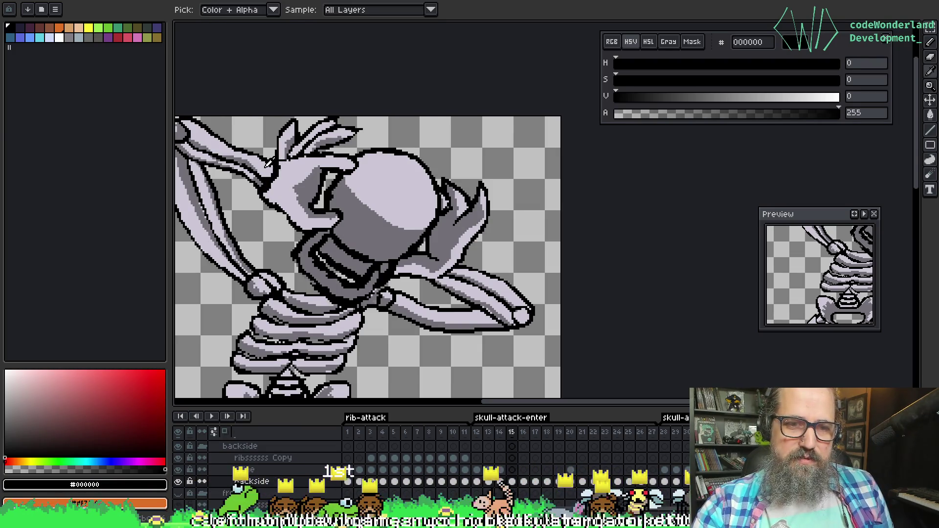
{"action": "left_click", "coordinate": [272, 177], "text": "alt"}
{"action": "left_click", "coordinate": [260, 182], "text": "alt"}
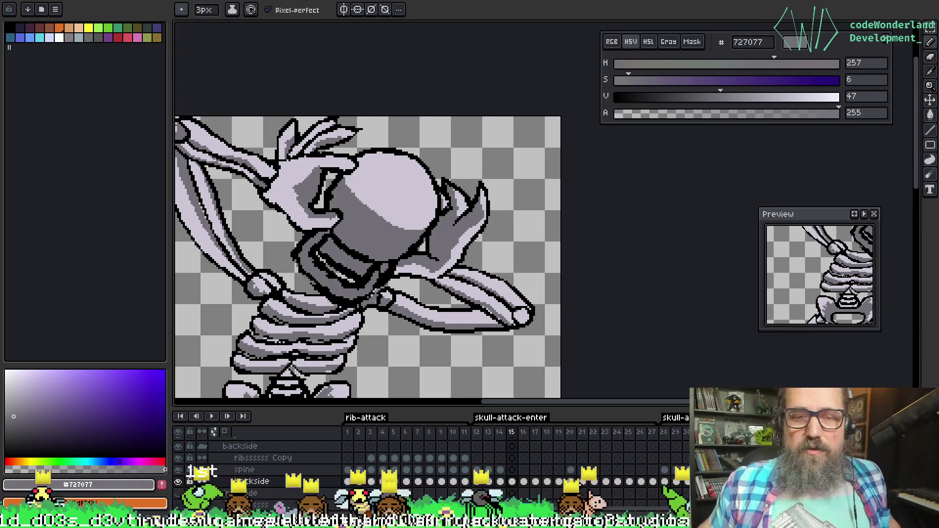
{"action": "scroll", "coordinate": [328, 193], "scroll_direction": "down", "scroll_amount": 1}
{"action": "left_click", "coordinate": [288, 179], "text": "alt"}
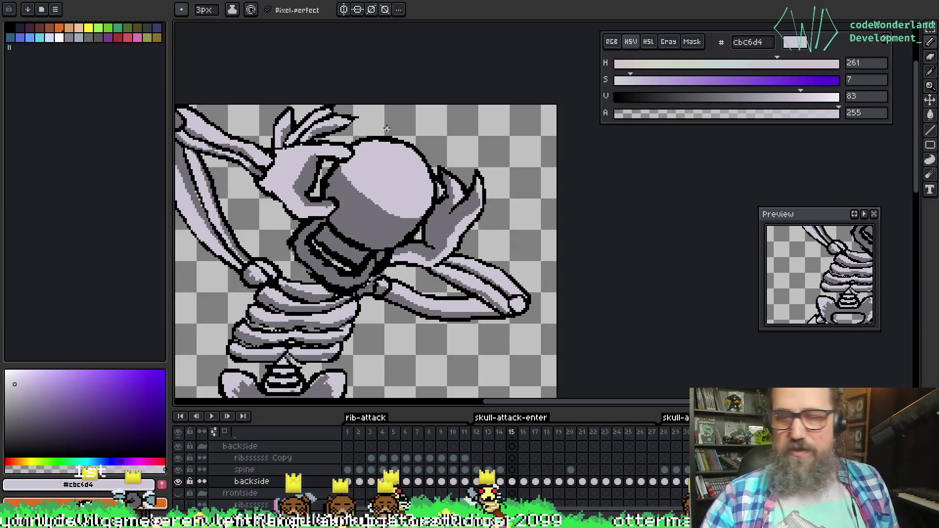
Draw a black stroke along the skull's right side with the pencil
{"action": "scroll", "coordinate": [387, 128], "scroll_direction": "up", "scroll_amount": 1}
{"action": "scroll", "coordinate": [458, 166], "scroll_direction": "down", "scroll_amount": 1}
{"action": "left_click_drag", "start_coordinate": [424, 233], "coordinate": [417, 236]}
{"action": "key", "text": "i"}
{"action": "left_click", "coordinate": [452, 226]}
{"action": "key", "text": "b"}
{"action": "left_click_drag", "start_coordinate": [421, 196], "coordinate": [443, 236]}
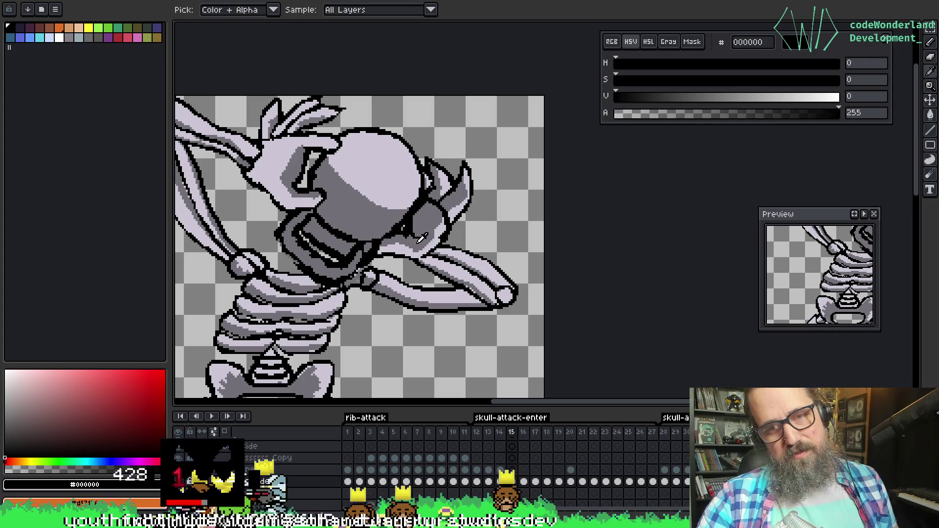
Draw a black line on the skull's horn, undoing and redrawing it
{"action": "left_click", "coordinate": [417, 235], "text": "alt"}
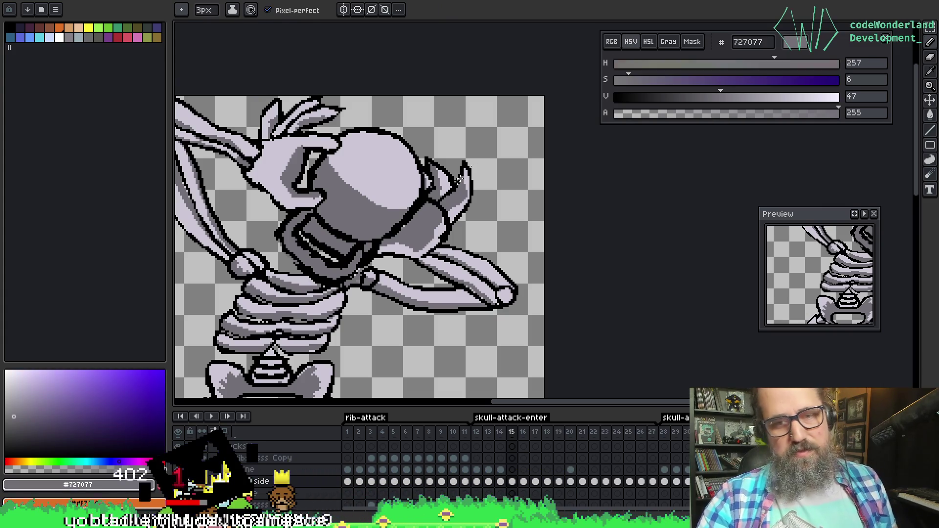
{"action": "key", "text": "alt"}
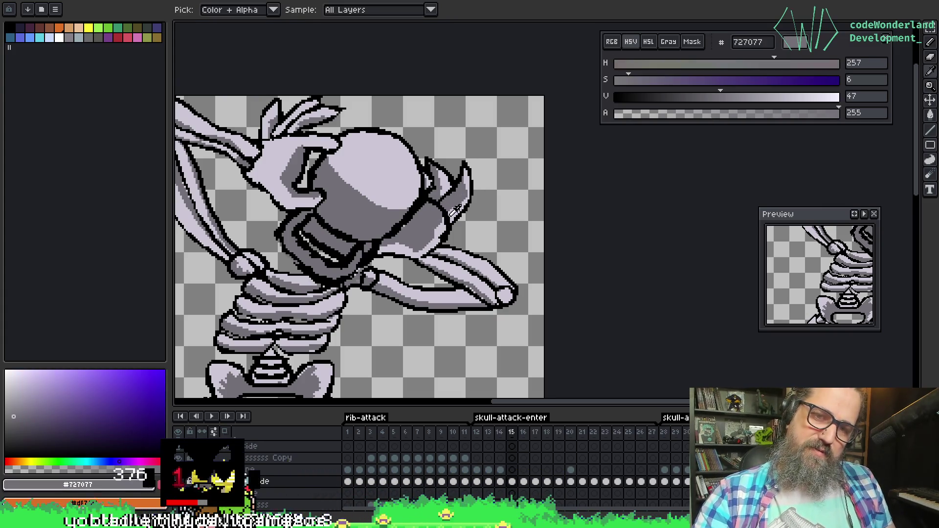
{"action": "left_click", "coordinate": [452, 214], "text": "alt"}
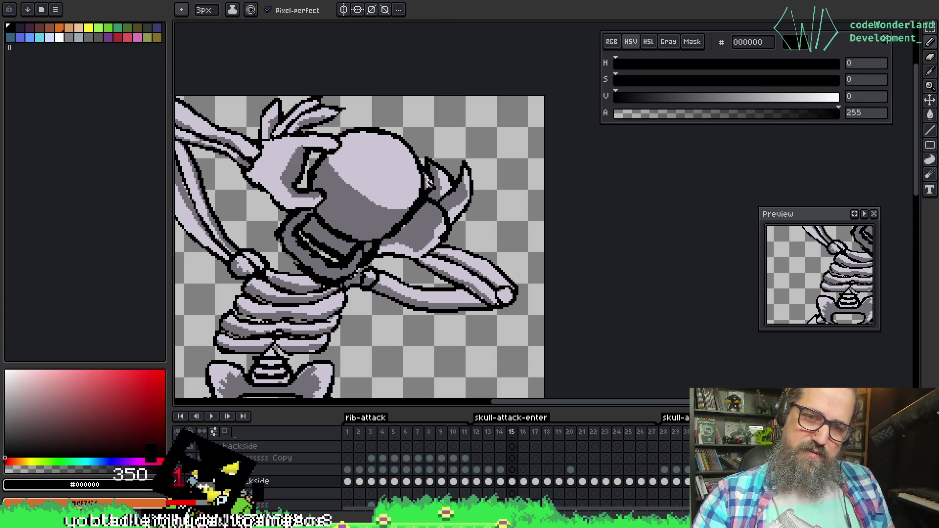
{"action": "key", "text": "alt"}
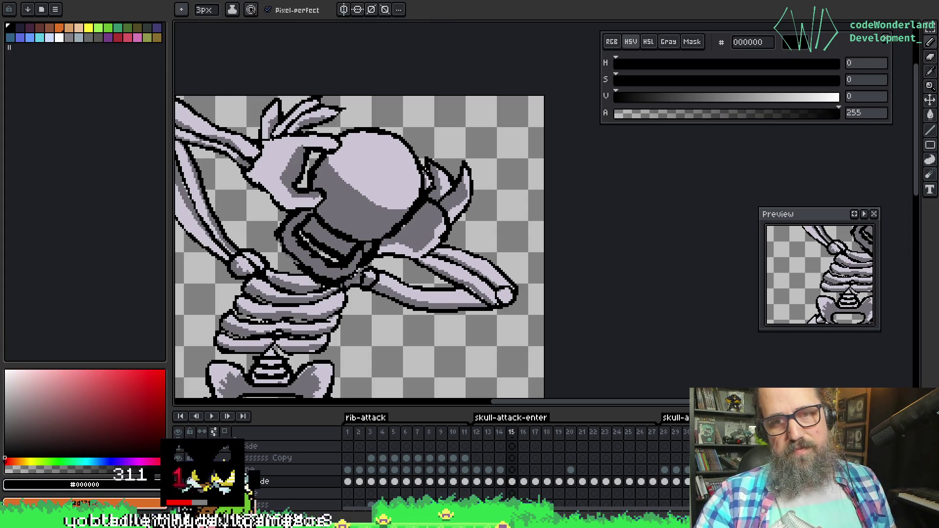
{"action": "left_click_drag", "start_coordinate": [428, 173], "coordinate": [448, 206]}
{"action": "key", "text": "ctrl+z"}
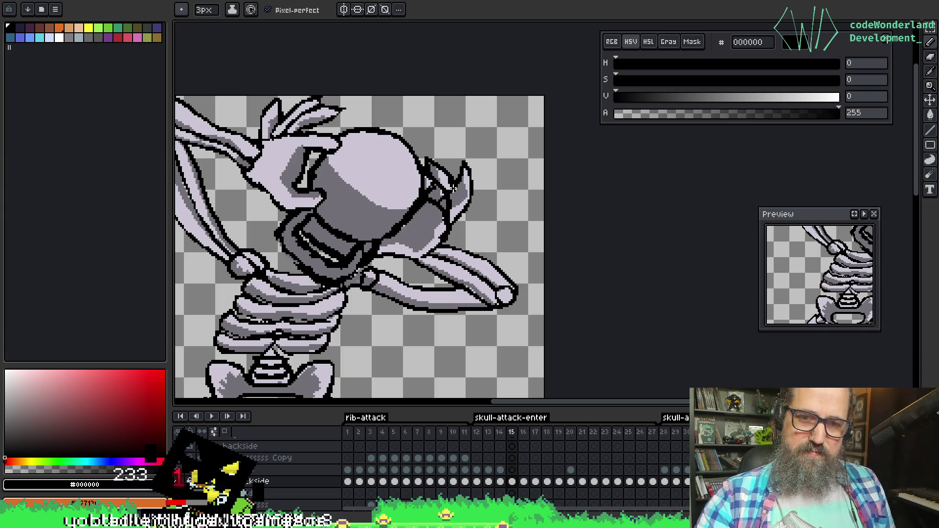
{"action": "left_click_drag", "start_coordinate": [453, 179], "coordinate": [453, 202]}
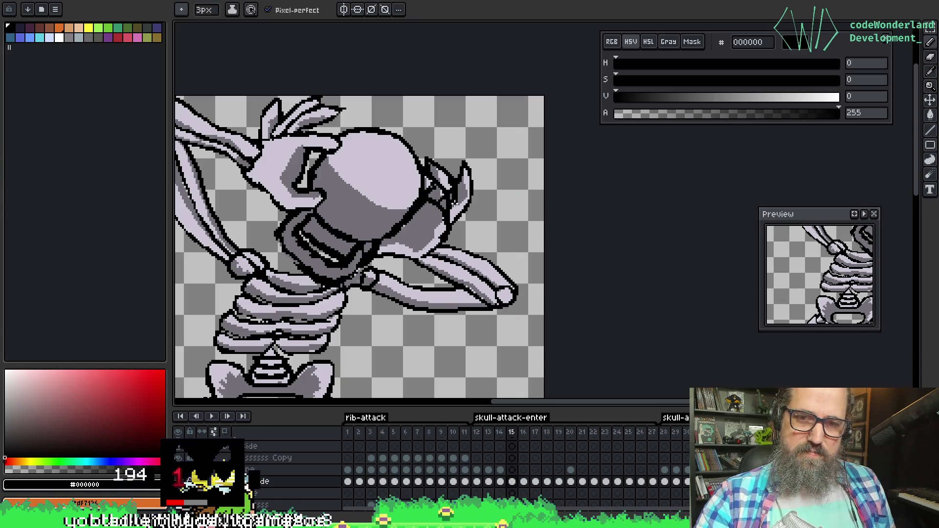
Draw a black outline along the skull's right edge, then sample the light bone and mid-grey shades
{"action": "left_click", "coordinate": [442, 194], "text": "alt"}
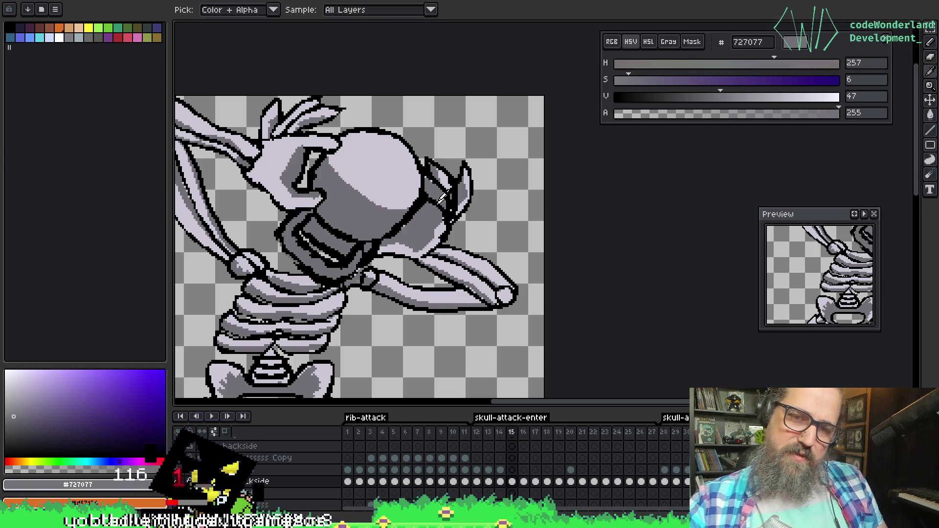
{"action": "left_click", "coordinate": [420, 168], "text": "alt"}
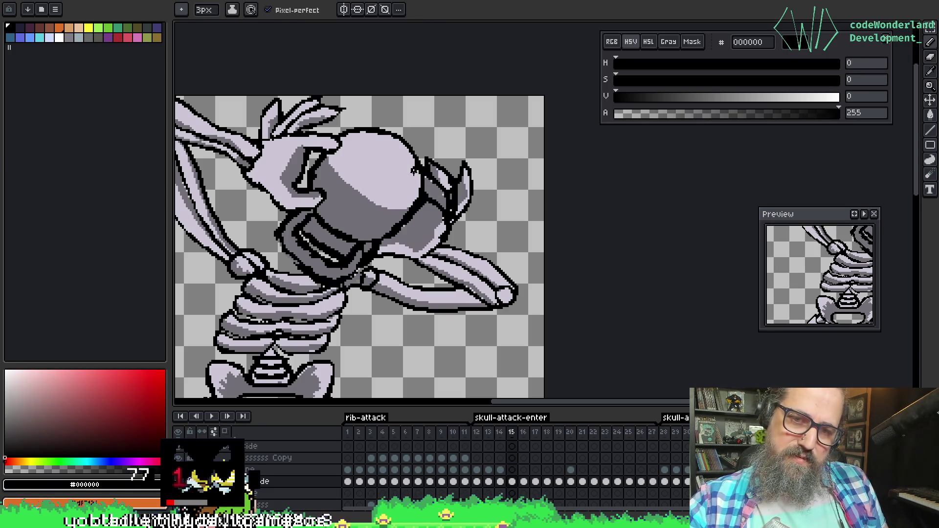
{"action": "left_click_drag", "start_coordinate": [413, 169], "coordinate": [425, 211]}
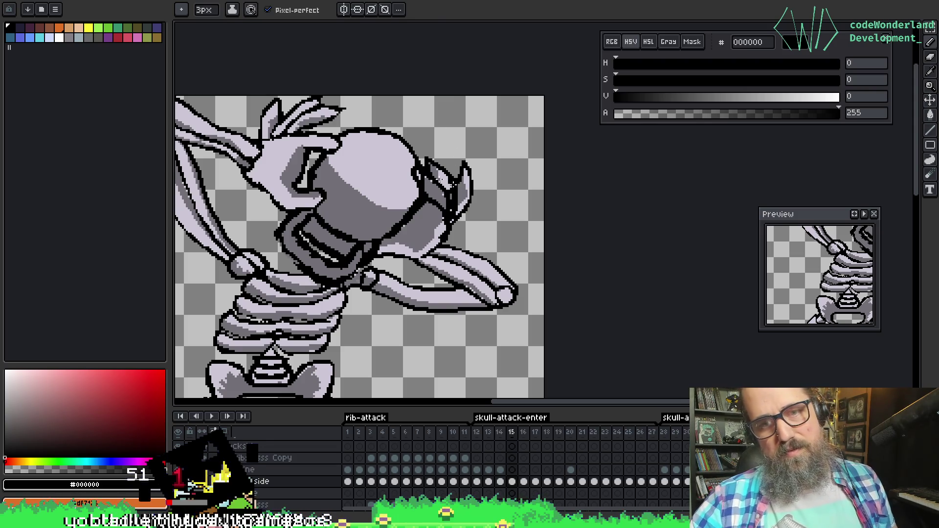
{"action": "left_click", "coordinate": [418, 176], "text": "alt"}
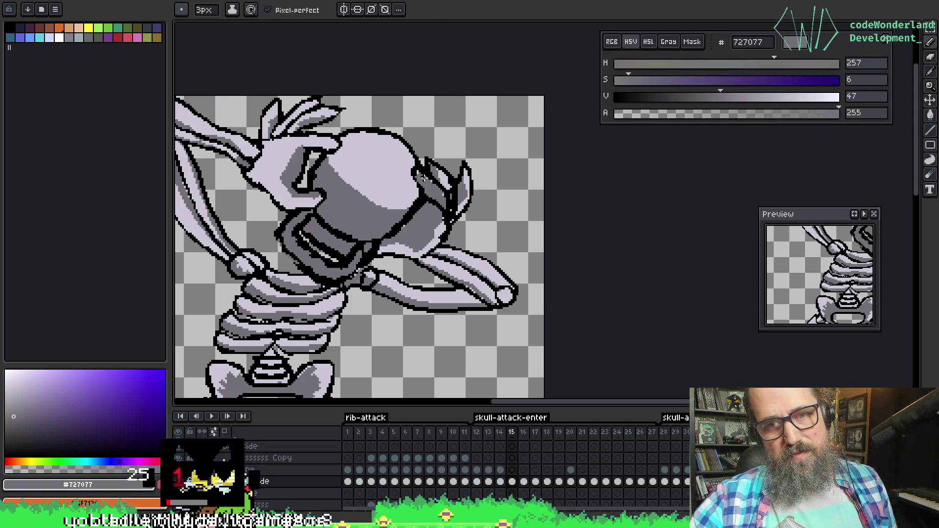
{"action": "key", "text": "alt"}
{"action": "key", "text": "alt"}
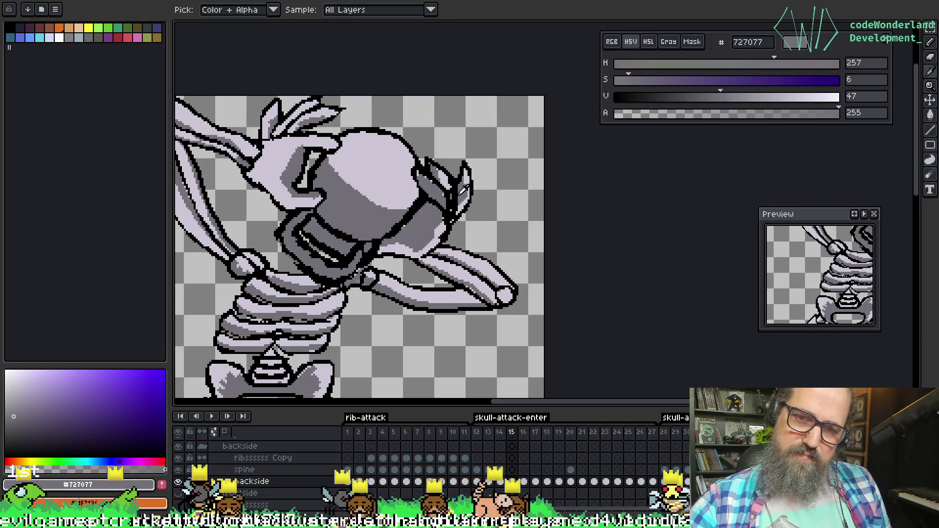
{"action": "left_click", "coordinate": [446, 181], "text": "alt"}
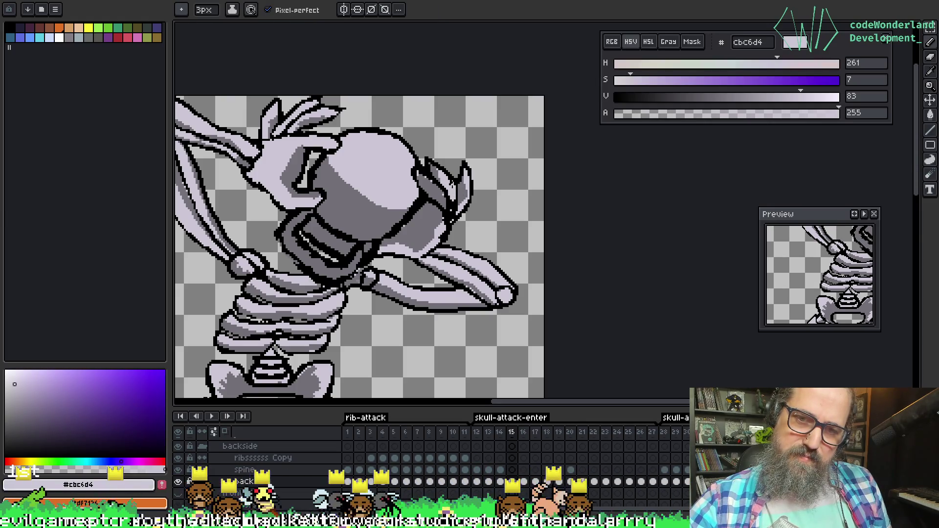
{"action": "left_click", "coordinate": [440, 170], "text": "alt"}
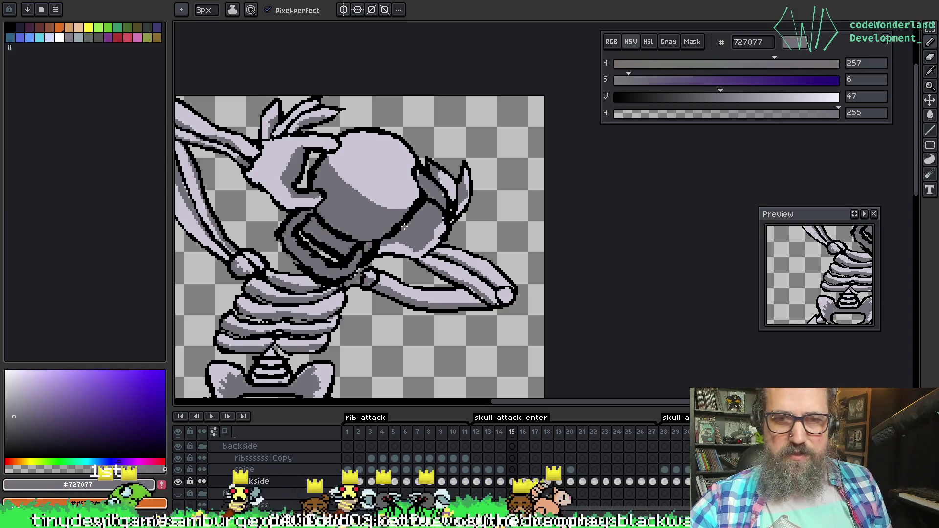
Add light bone pixels along the right horn's outline and erase stray pixels, ending on mid-grey #727077
{"action": "key", "text": "alt"}
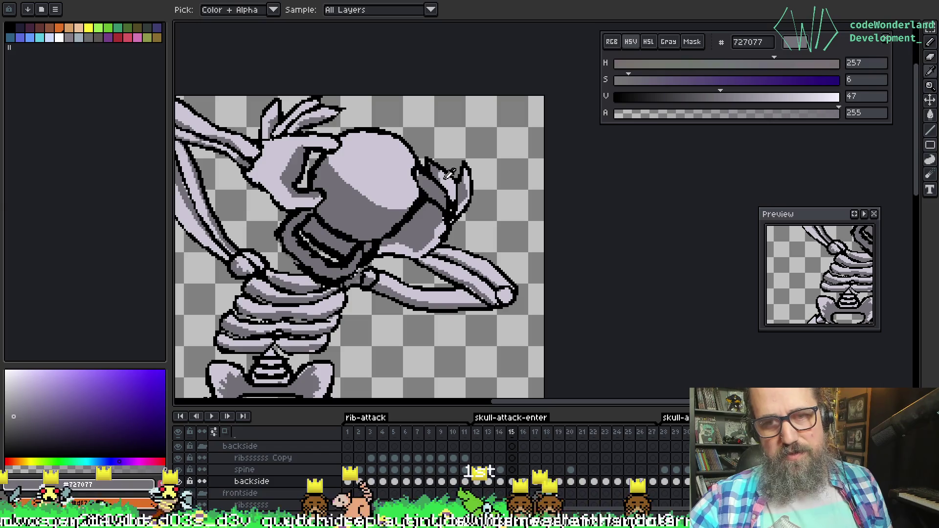
{"action": "left_click", "coordinate": [438, 196], "text": "alt"}
{"action": "left_click_drag", "start_coordinate": [434, 185], "coordinate": [443, 201]}
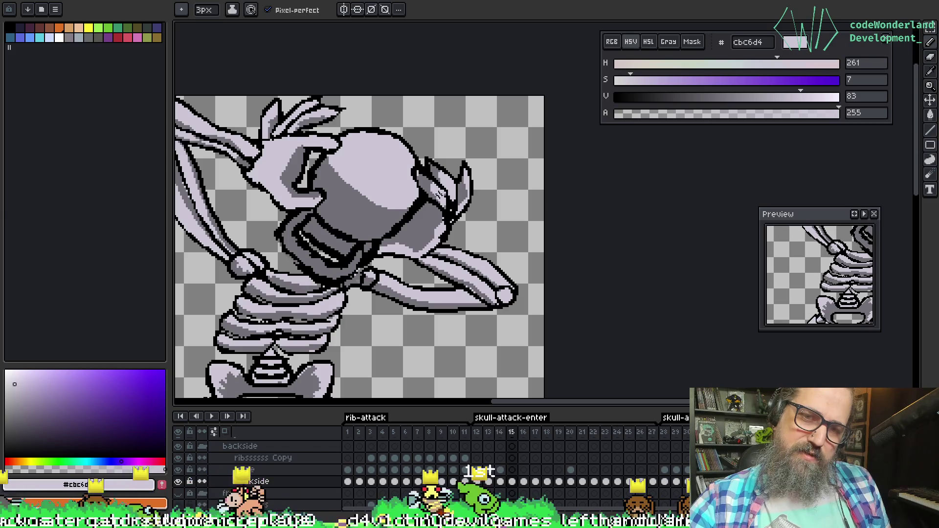
{"action": "key", "text": "alt"}
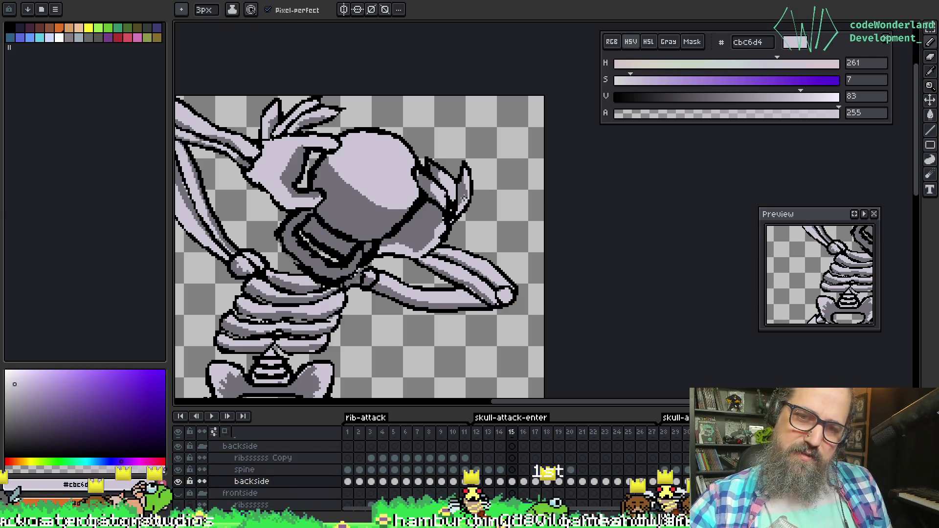
{"action": "key", "text": "alt"}
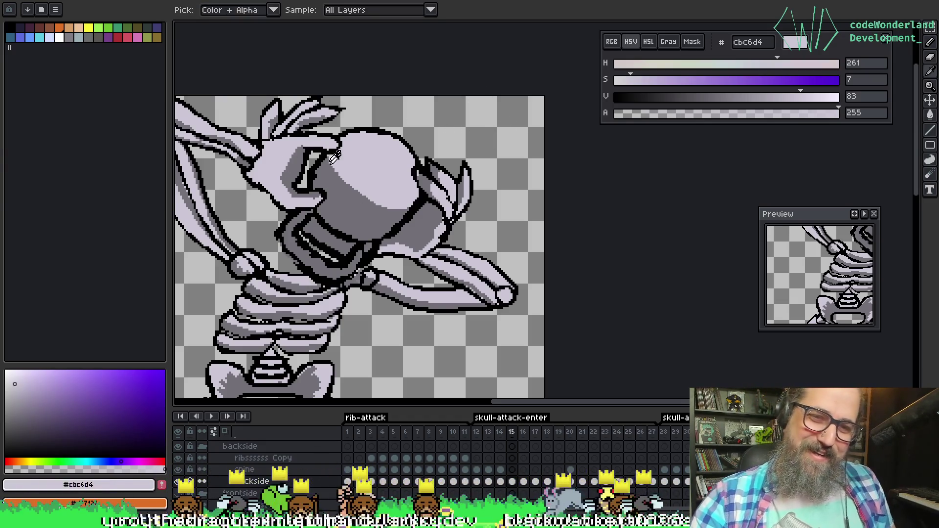
{"action": "left_click", "coordinate": [306, 181], "text": "alt"}
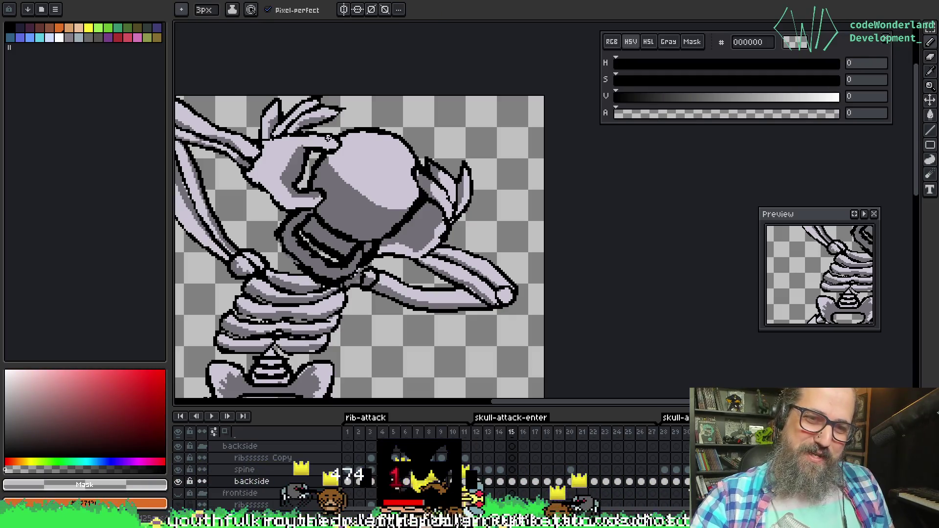
{"action": "left_click", "coordinate": [425, 206], "text": "alt"}
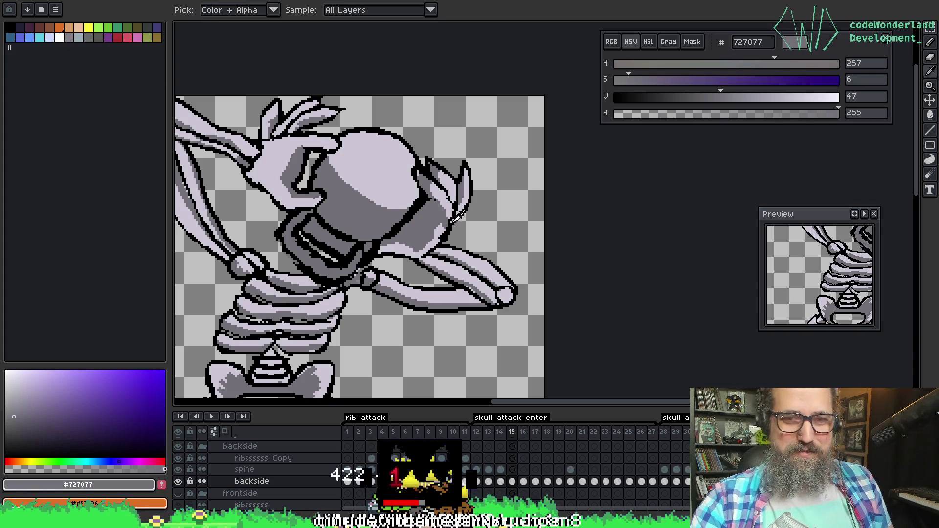
{"action": "key", "text": "alt"}
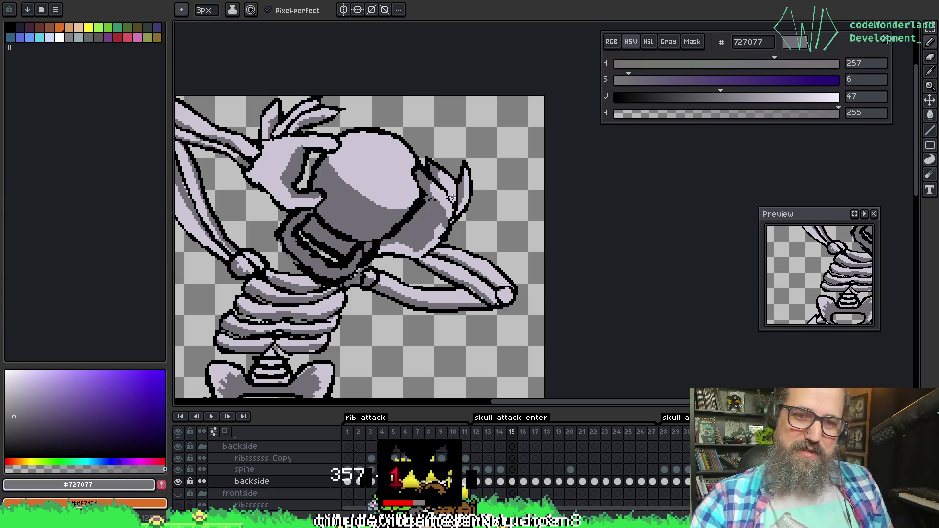
{"action": "scroll", "coordinate": [450, 196], "scroll_direction": "up", "scroll_amount": 1}
{"action": "scroll", "coordinate": [512, 160], "scroll_direction": "down", "scroll_amount": 1}
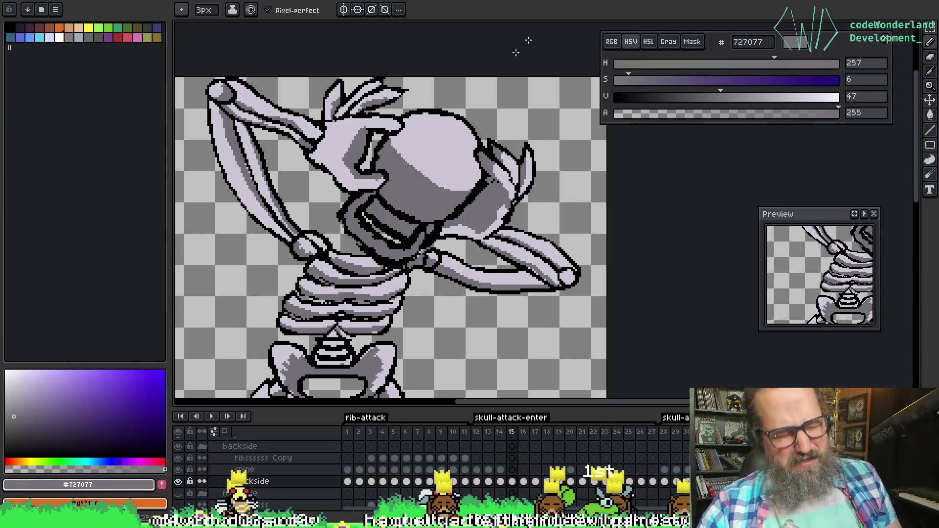
{"action": "key", "text": "i"}
{"action": "left_click", "coordinate": [520, 184]}
{"action": "key", "text": "b"}
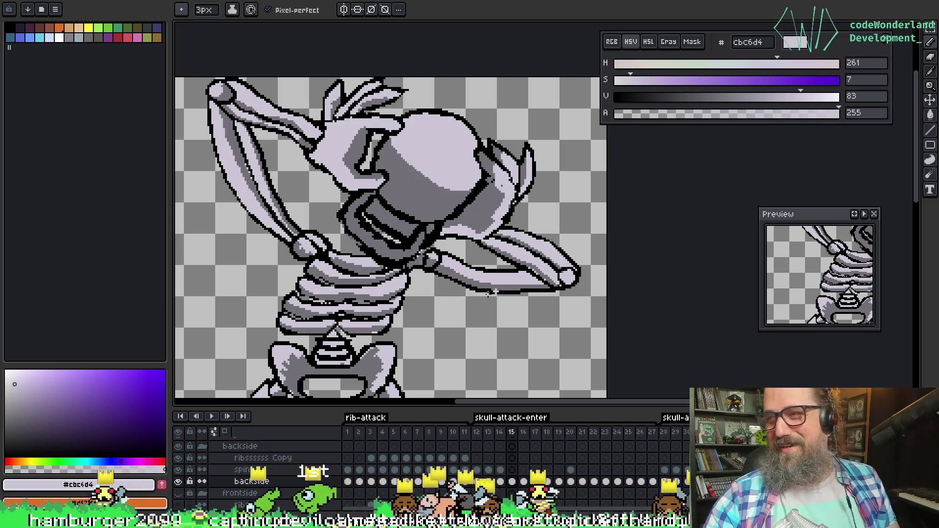
{"action": "key", "text": "Return"}
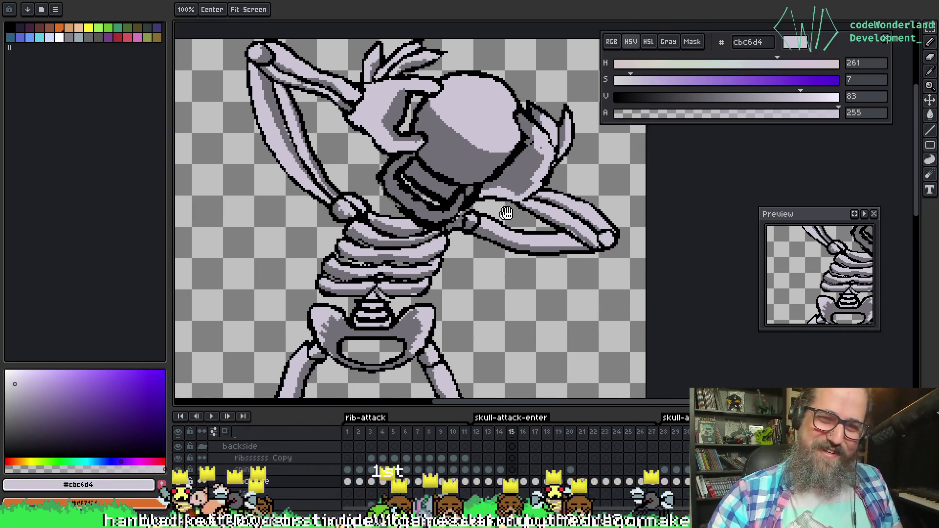
{"action": "key", "text": "Return"}
{"action": "left_click_drag", "start_coordinate": [551, 201], "coordinate": [471, 195]}
{"action": "key", "text": "i"}
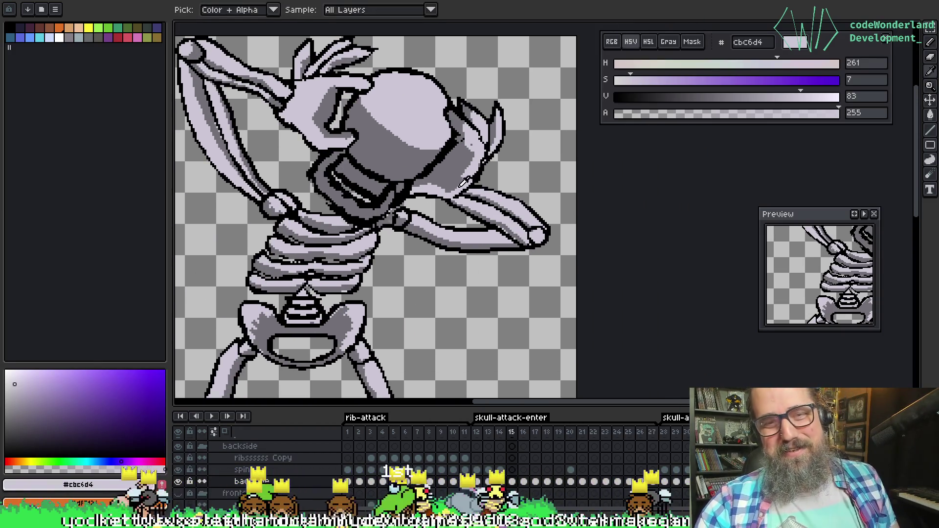
{"action": "left_click", "coordinate": [467, 190]}
{"action": "left_click", "coordinate": [463, 194]}
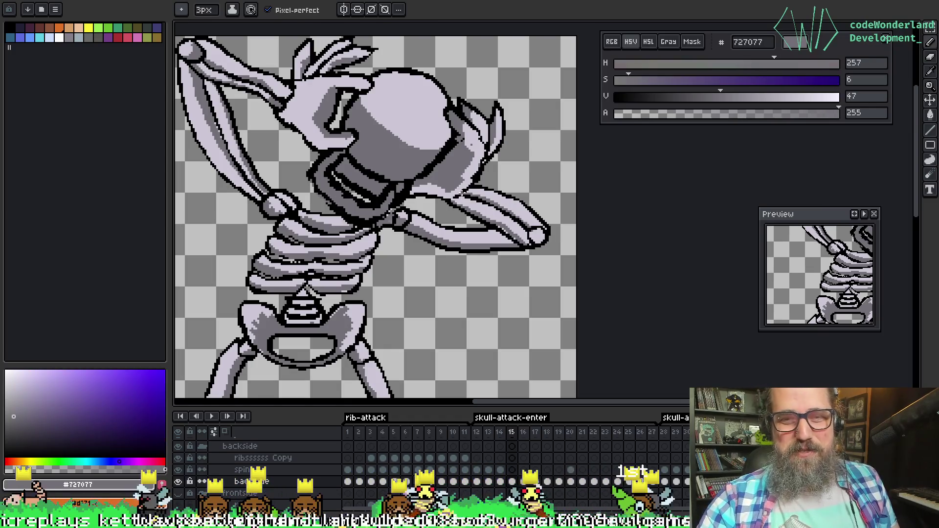
{"action": "key", "text": "v"}
{"action": "key", "text": "i"}
{"action": "left_click", "coordinate": [467, 196]}
{"action": "key", "text": "b"}
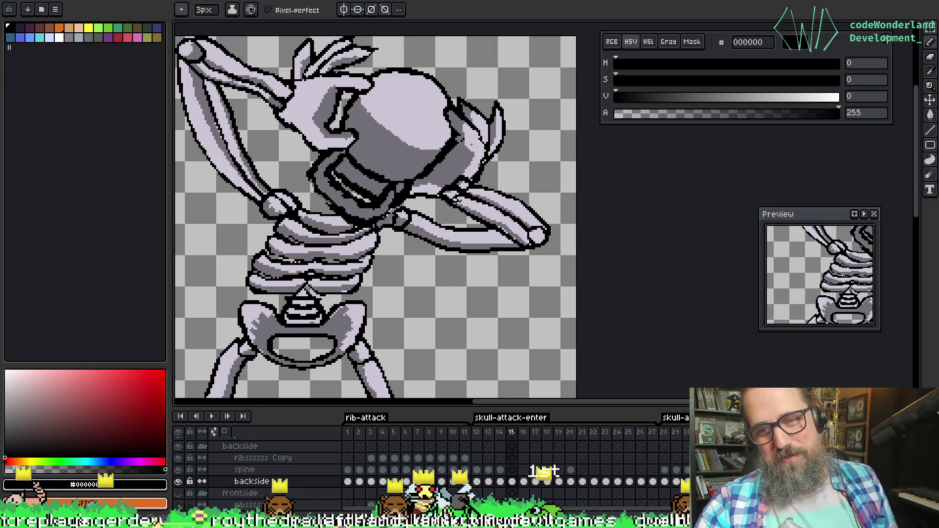
{"action": "key", "text": "i"}
{"action": "left_click", "coordinate": [457, 193]}
{"action": "key", "text": "b"}
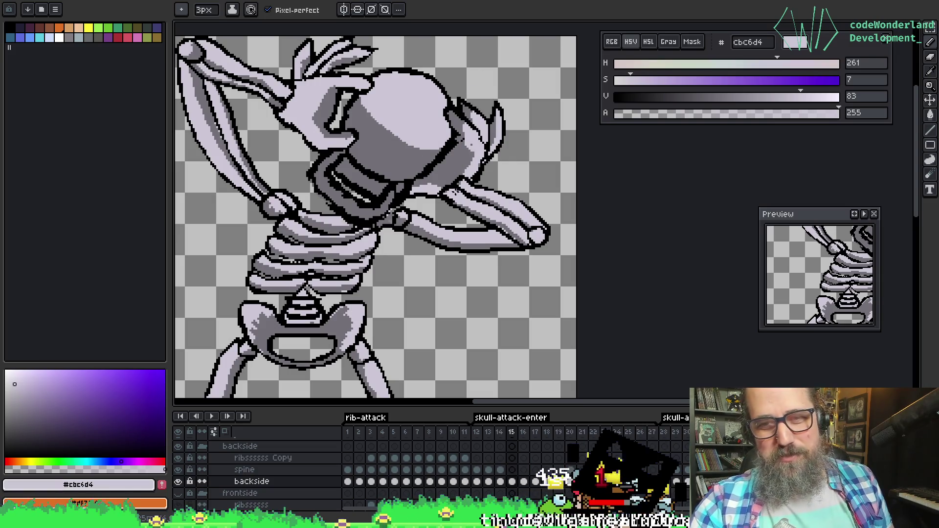
{"action": "left_click", "coordinate": [454, 195], "text": "alt"}
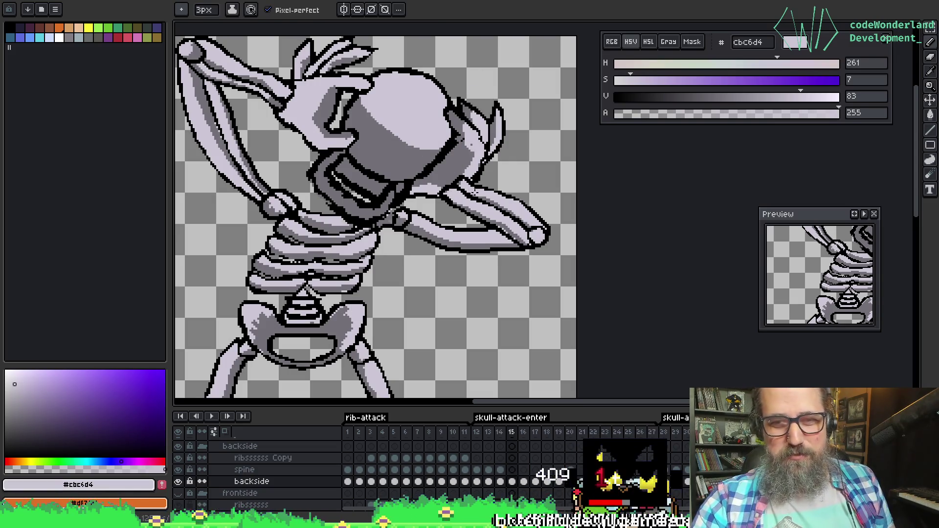
{"action": "scroll", "coordinate": [474, 192], "scroll_direction": "up", "scroll_amount": 1}
{"action": "scroll", "coordinate": [537, 138], "scroll_direction": "down", "scroll_amount": 1}
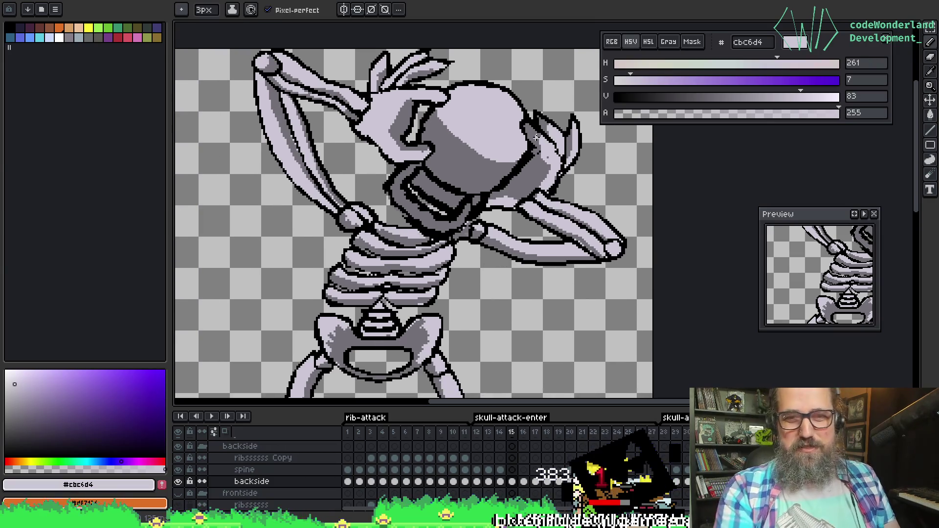
Touch up the neck-rib joint with black from the neck outline and the light rib colour
{"action": "scroll", "coordinate": [457, 229], "scroll_direction": "up", "scroll_amount": 2}
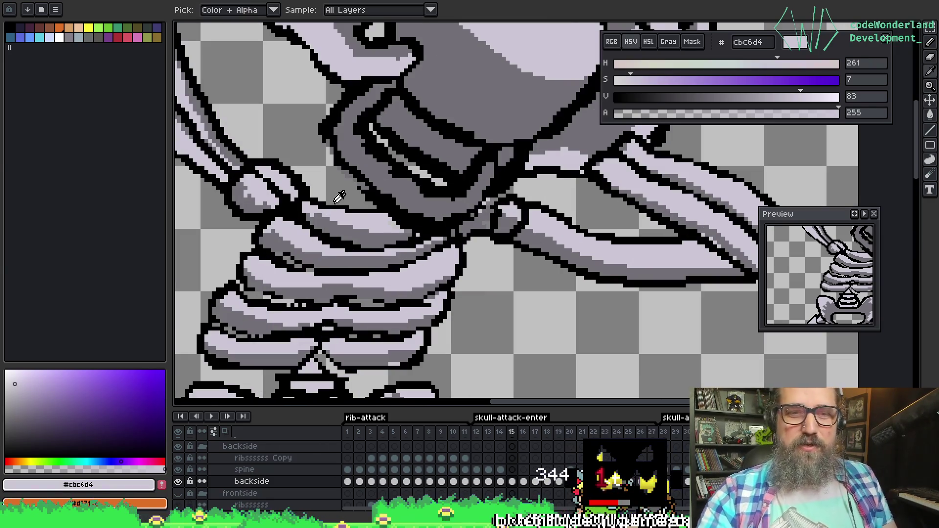
{"action": "left_click", "coordinate": [384, 212], "text": "alt"}
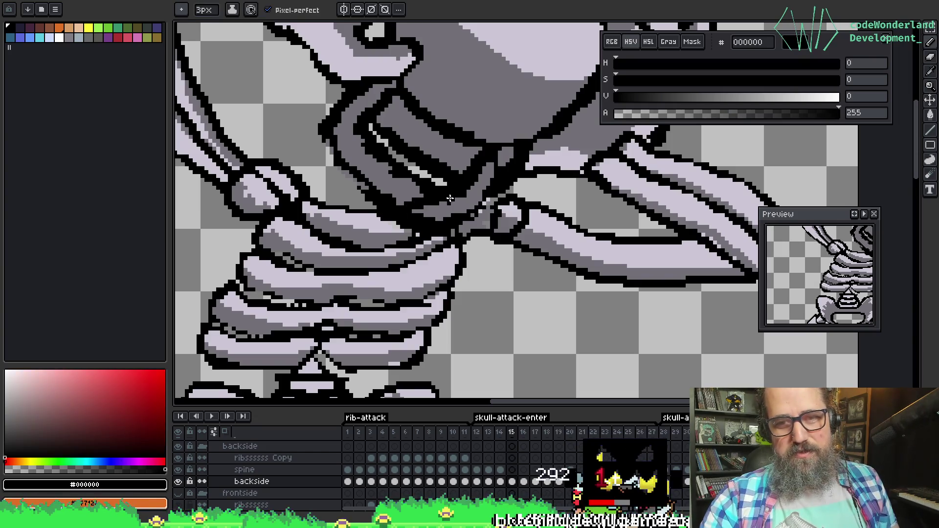
{"action": "left_click", "coordinate": [385, 224], "text": "alt"}
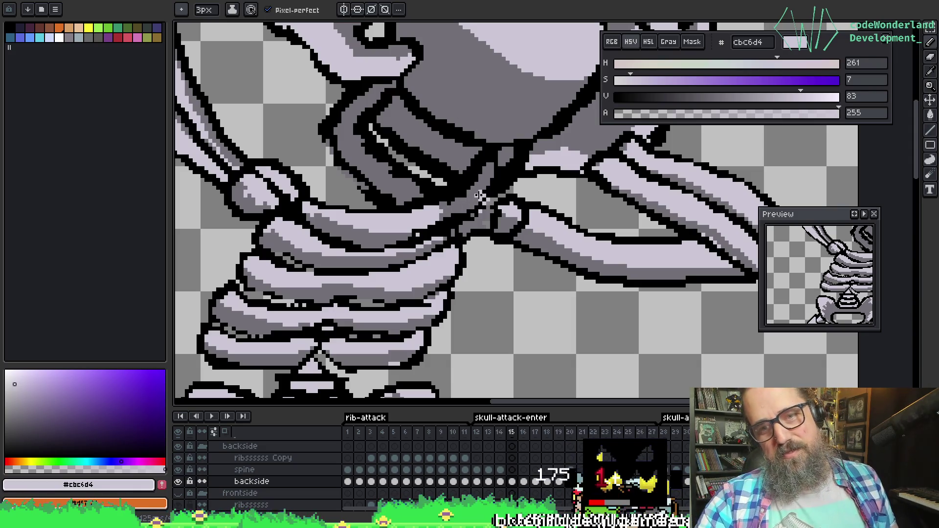
{"action": "key", "text": "alt"}
{"action": "left_click", "coordinate": [447, 203], "text": "alt"}
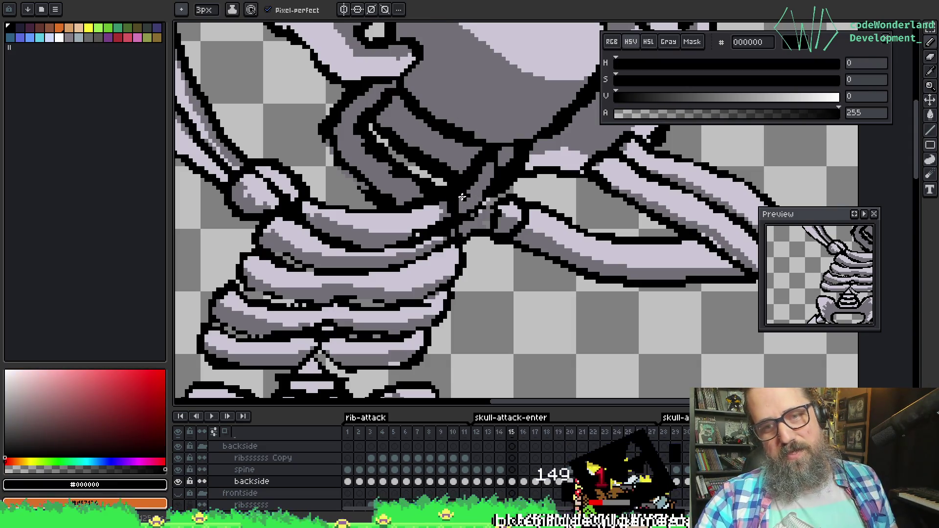
Pan the ribcage and neck joint into view and pick the mid-grey shade
{"action": "key", "text": "space"}
{"action": "left_click_drag", "start_coordinate": [569, 216], "coordinate": [574, 176]}
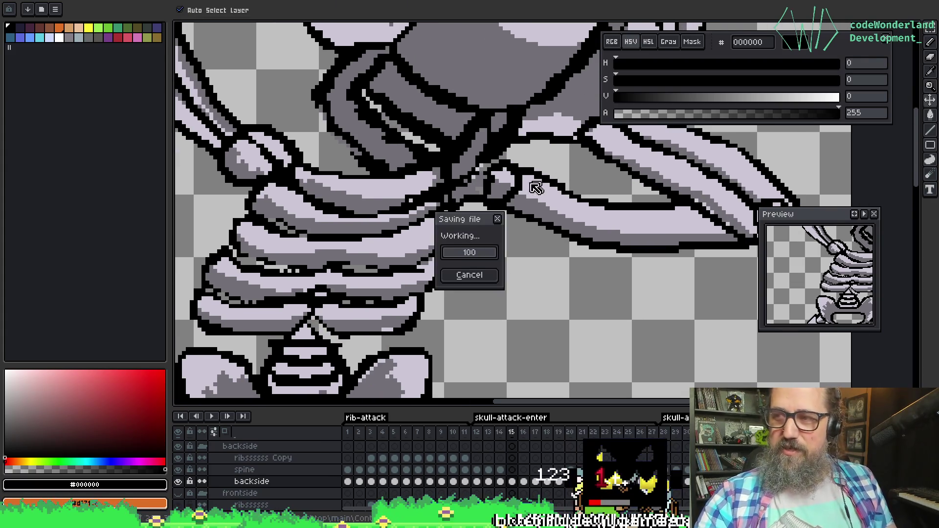
{"action": "mouse_move", "coordinate": [548, 210]}
{"action": "left_mouse_down"}
{"action": "mouse_move", "coordinate": [518, 220]}
{"action": "mouse_move", "coordinate": [582, 254]}
{"action": "mouse_move", "coordinate": [497, 207]}
{"action": "mouse_move", "coordinate": [562, 203]}
{"action": "mouse_move", "coordinate": [426, 259]}
{"action": "left_mouse_up"}
{"action": "left_click", "coordinate": [446, 253], "text": "alt"}
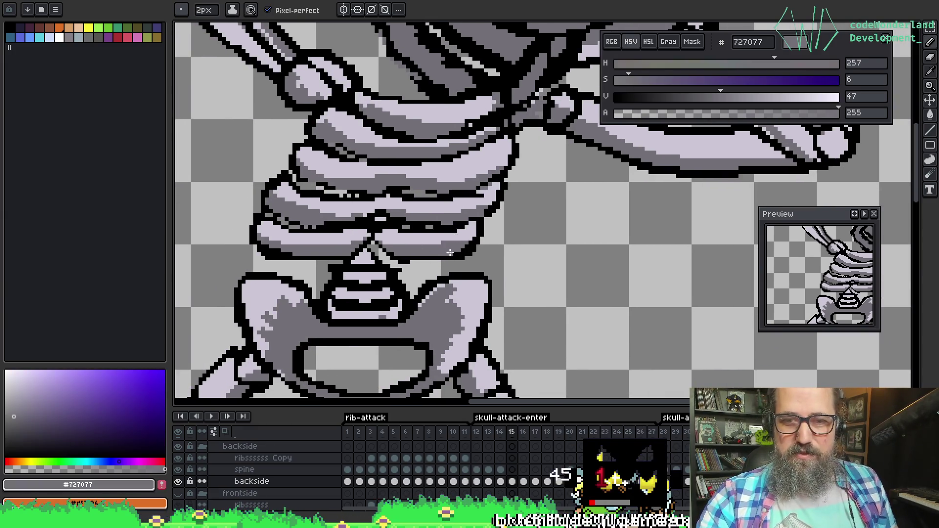
Sample the arm's light bone colour and the outline black, then save the sprite
{"action": "mouse_move", "coordinate": [474, 245]}
{"action": "left_mouse_down"}
{"action": "mouse_move", "coordinate": [446, 268]}
{"action": "mouse_move", "coordinate": [638, 234]}
{"action": "mouse_move", "coordinate": [584, 273]}
{"action": "mouse_move", "coordinate": [503, 247]}
{"action": "mouse_move", "coordinate": [464, 274]}
{"action": "left_mouse_up"}
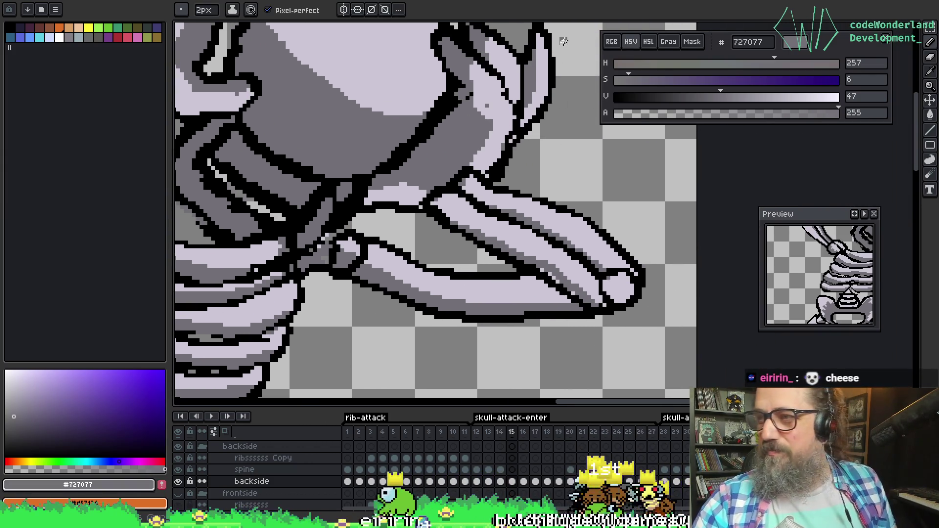
{"action": "key", "text": "alt"}
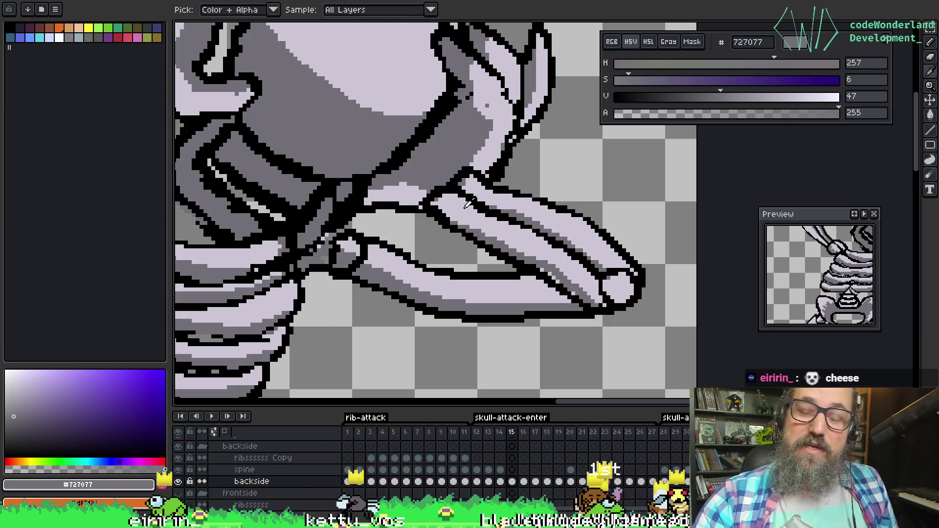
{"action": "left_click", "coordinate": [450, 199], "text": "alt"}
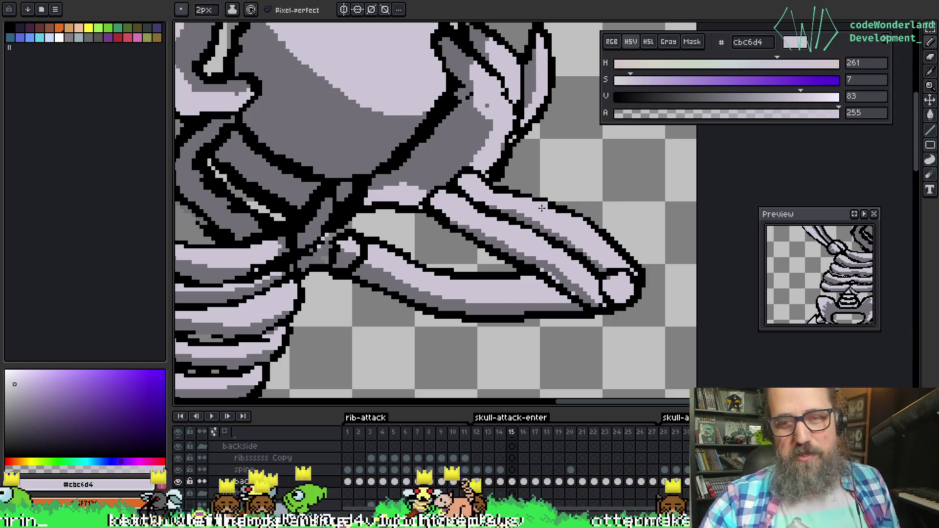
{"action": "key", "text": "alt"}
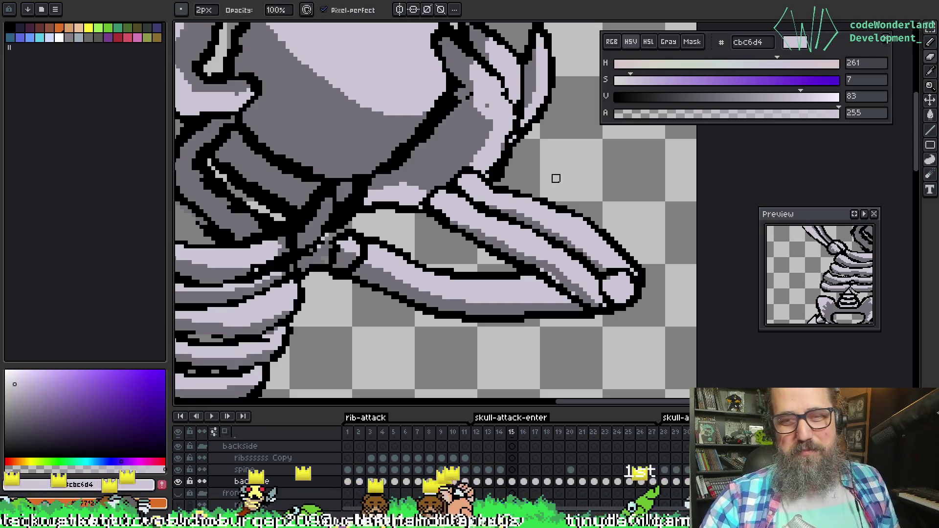
{"action": "left_click", "coordinate": [534, 198], "text": "alt"}
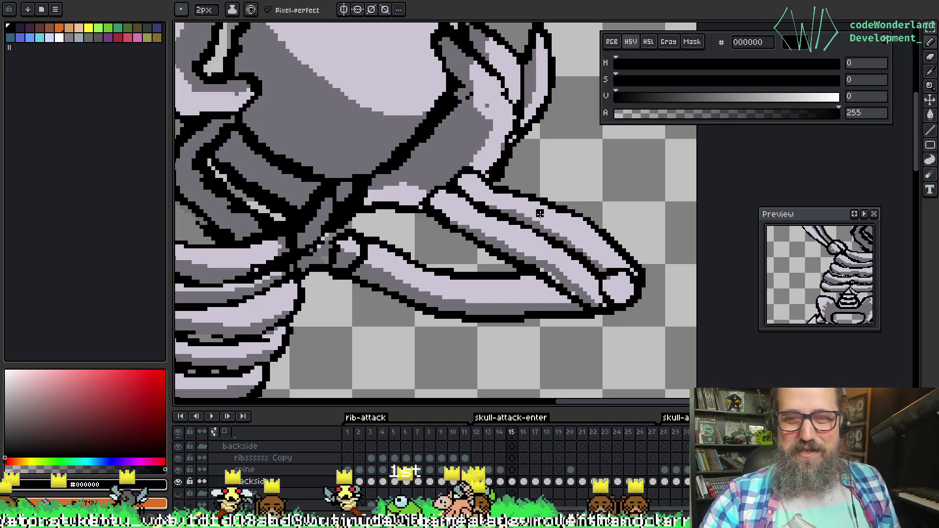
{"action": "key", "text": "ctrl+s"}
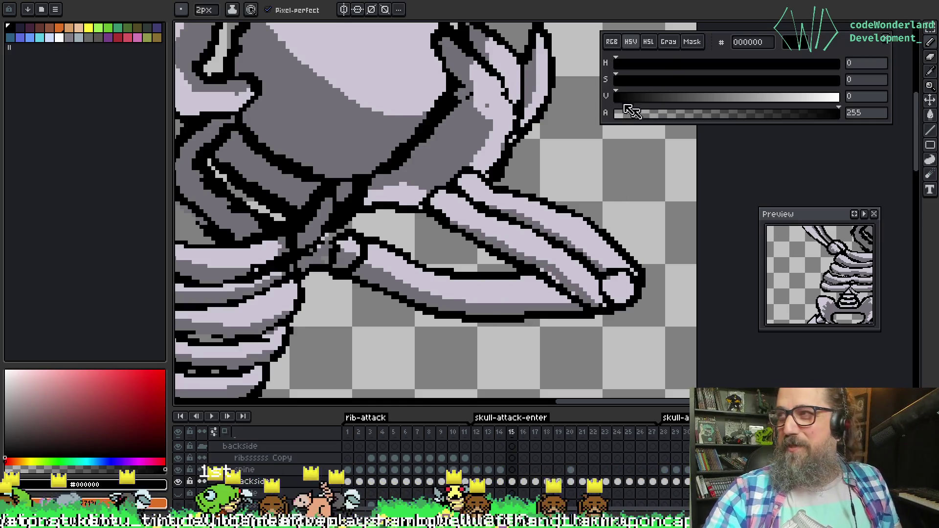
Pan over the arm and eyedrop the light rib colour #cbc6d4 after the darker grey
{"action": "key", "text": "alt"}
{"action": "scroll", "coordinate": [555, 171], "scroll_direction": "right", "scroll_amount": 2}
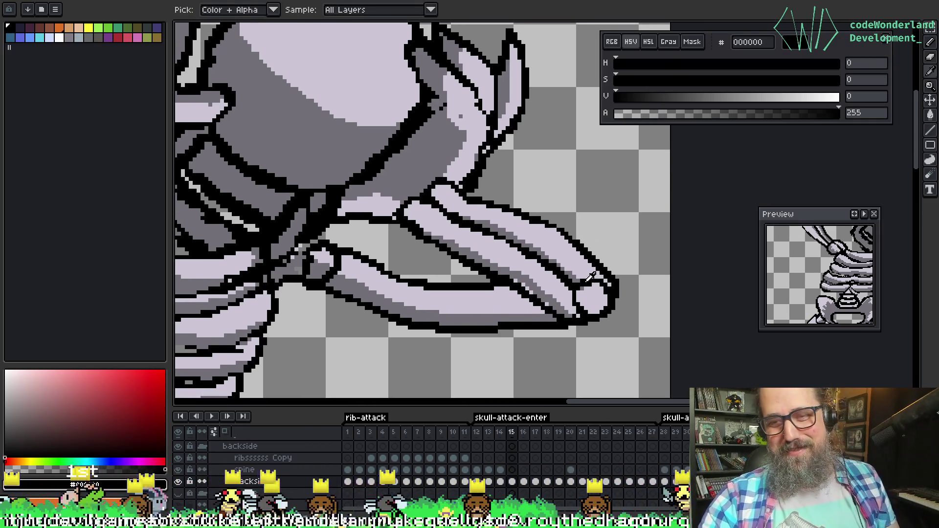
{"action": "key", "text": "space"}
{"action": "mouse_move", "coordinate": [494, 258]}
{"action": "left_mouse_down"}
{"action": "mouse_move", "coordinate": [545, 239]}
{"action": "mouse_move", "coordinate": [496, 239]}
{"action": "mouse_move", "coordinate": [489, 264]}
{"action": "mouse_move", "coordinate": [470, 240]}
{"action": "mouse_move", "coordinate": [435, 232]}
{"action": "mouse_move", "coordinate": [491, 258]}
{"action": "left_mouse_up"}
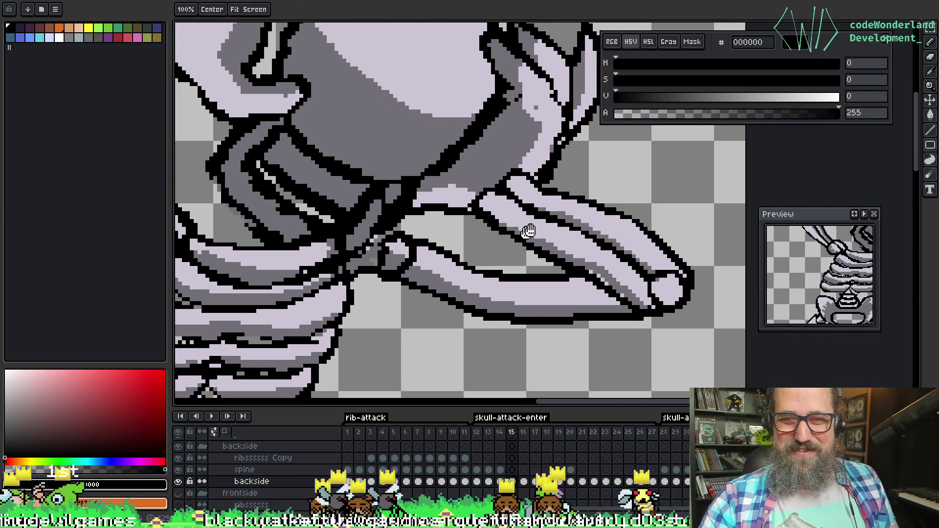
{"action": "left_click", "coordinate": [499, 174], "text": "alt"}
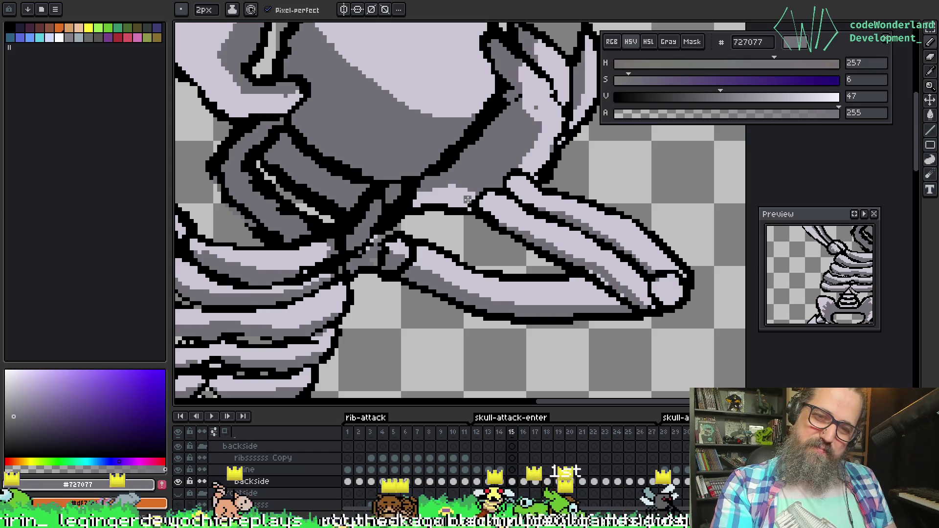
{"action": "left_click", "coordinate": [470, 201], "text": "alt"}
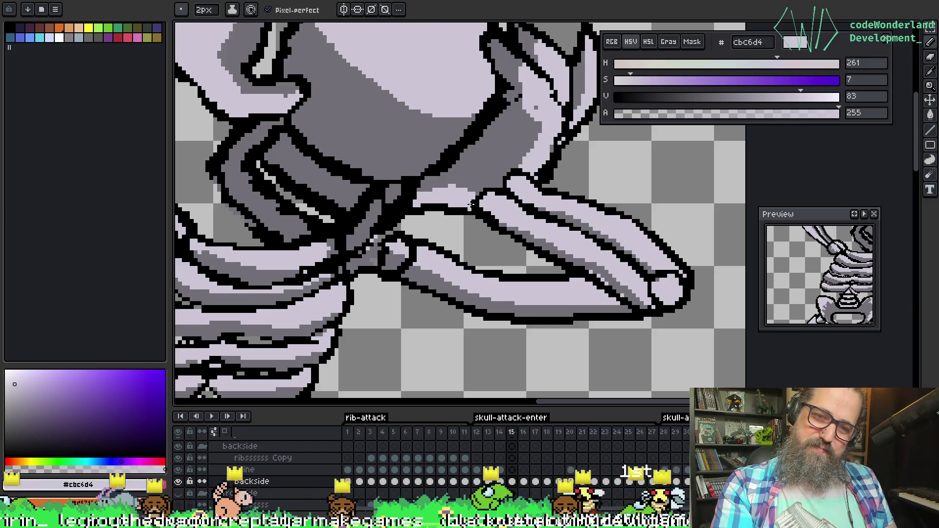
{"action": "scroll", "coordinate": [471, 205], "scroll_direction": "down", "scroll_amount": 4}
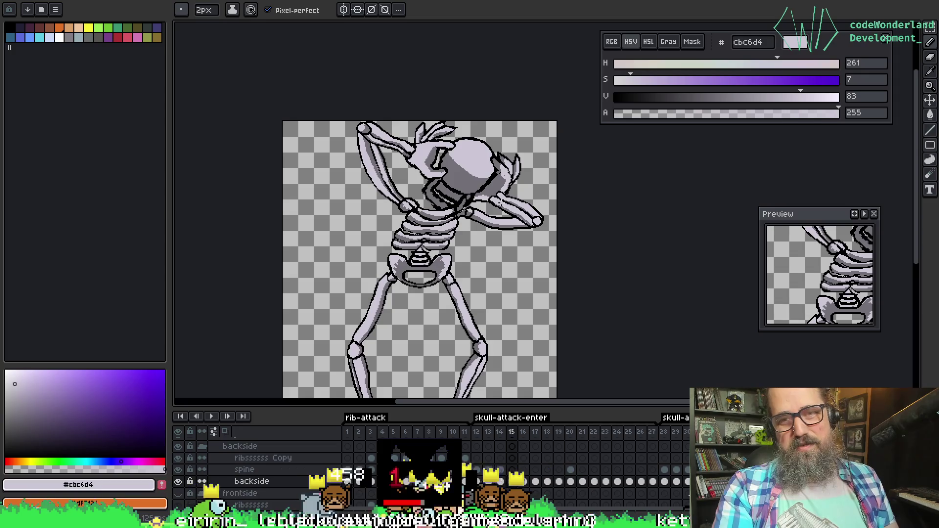
Cover the right arm's joint outline with #cbc6d4, then sample mid-grey #727077 from the bones
{"action": "scroll", "coordinate": [503, 202], "scroll_direction": "up", "scroll_amount": 3}
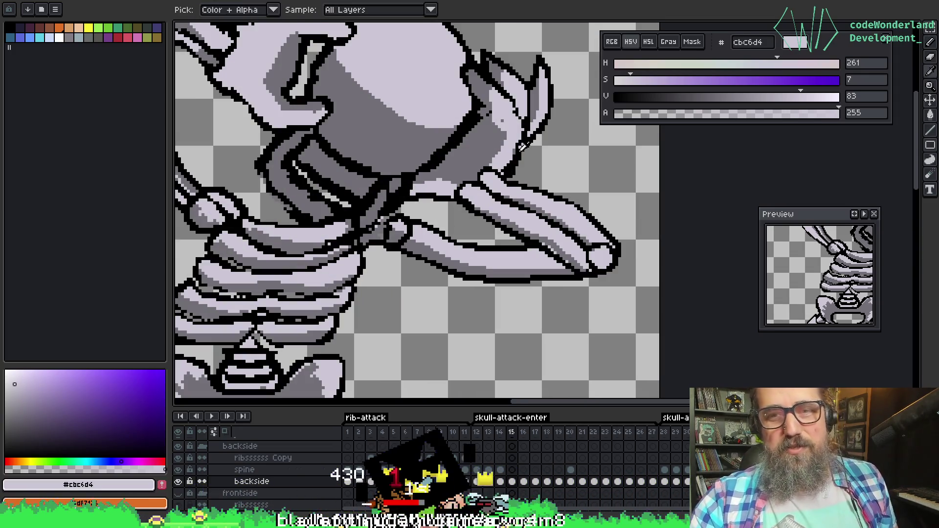
{"action": "mouse_move", "coordinate": [506, 129]}
{"action": "left_mouse_down"}
{"action": "mouse_move", "coordinate": [495, 125]}
{"action": "mouse_move", "coordinate": [489, 164]}
{"action": "mouse_move", "coordinate": [504, 134]}
{"action": "mouse_move", "coordinate": [497, 154]}
{"action": "mouse_move", "coordinate": [491, 144]}
{"action": "left_mouse_up"}
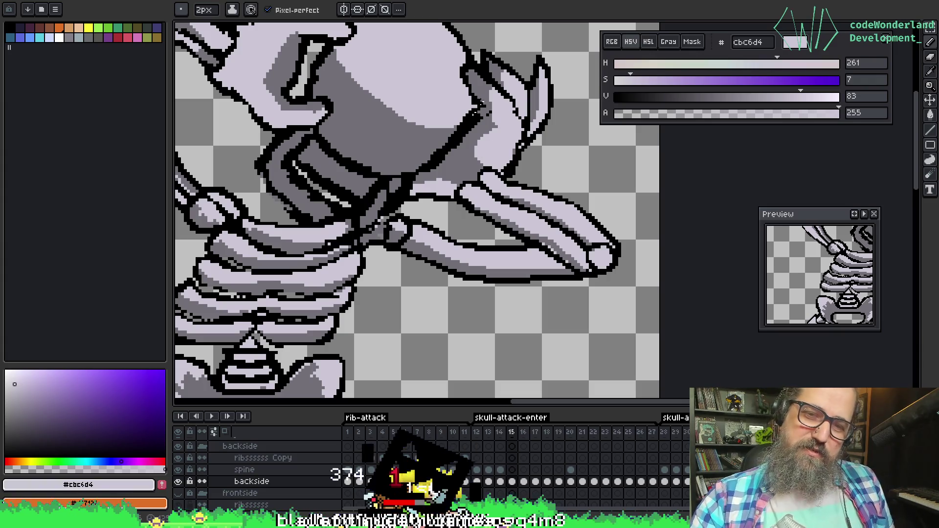
{"action": "mouse_move", "coordinate": [444, 176]}
{"action": "left_mouse_down"}
{"action": "mouse_move", "coordinate": [459, 168]}
{"action": "mouse_move", "coordinate": [457, 179]}
{"action": "mouse_move", "coordinate": [446, 168]}
{"action": "mouse_move", "coordinate": [460, 183]}
{"action": "mouse_move", "coordinate": [452, 171]}
{"action": "mouse_move", "coordinate": [477, 156]}
{"action": "mouse_move", "coordinate": [457, 180]}
{"action": "mouse_move", "coordinate": [487, 159]}
{"action": "left_mouse_up"}
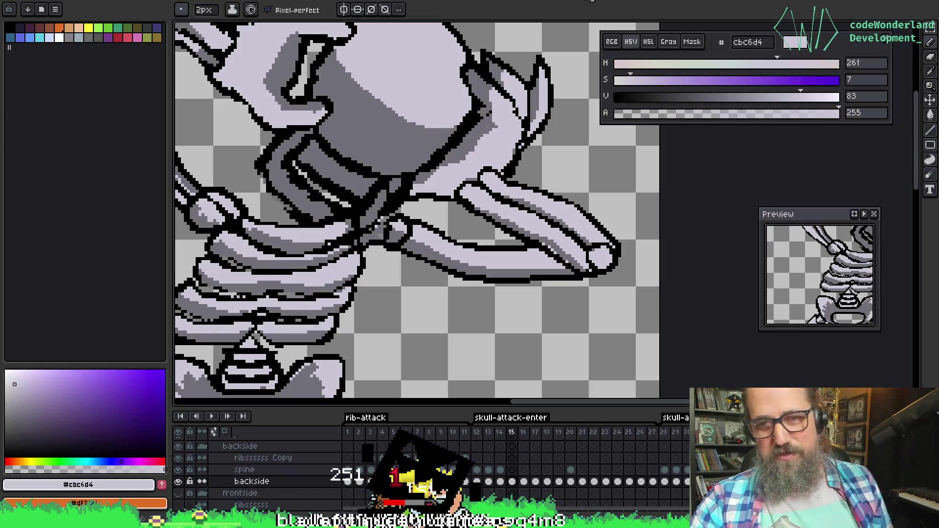
{"action": "left_click", "coordinate": [435, 170], "text": "alt"}
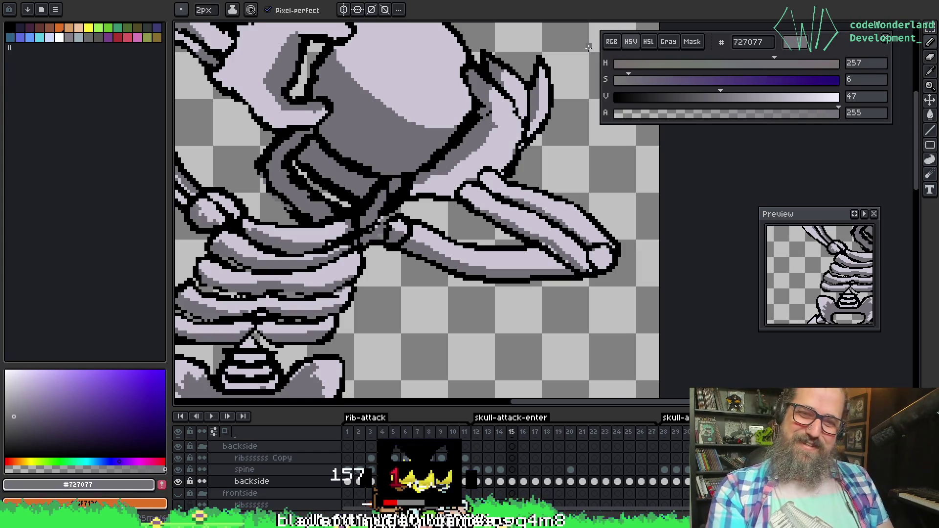
{"action": "scroll", "coordinate": [460, 208], "scroll_direction": "down", "scroll_amount": 3}
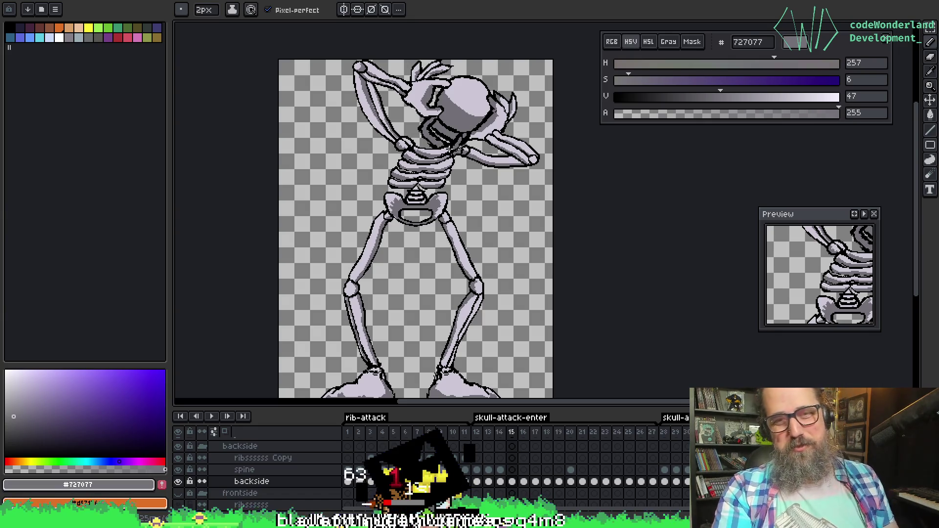
{"action": "scroll", "coordinate": [450, 148], "scroll_direction": "up", "scroll_amount": 3}
{"action": "scroll", "coordinate": [474, 206], "scroll_direction": "down", "scroll_amount": 1}
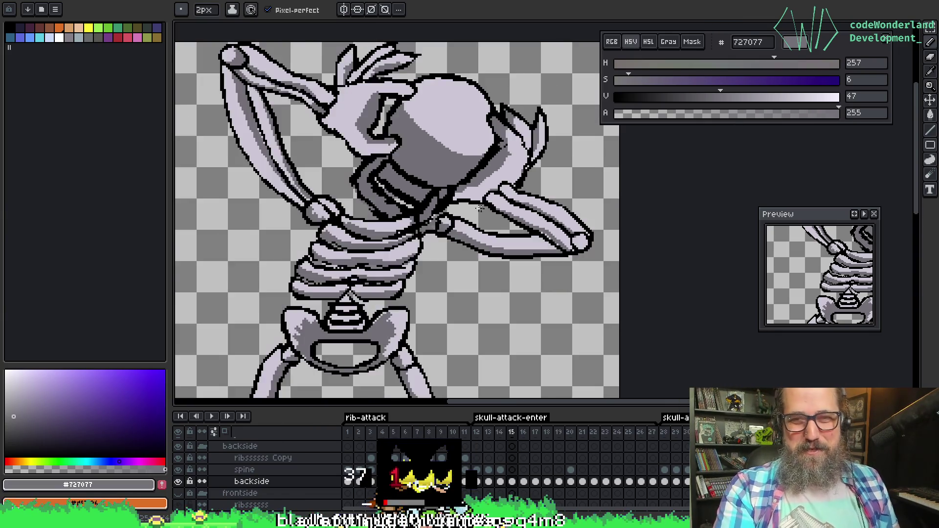
{"action": "scroll", "coordinate": [473, 206], "scroll_direction": "down", "scroll_amount": 1}
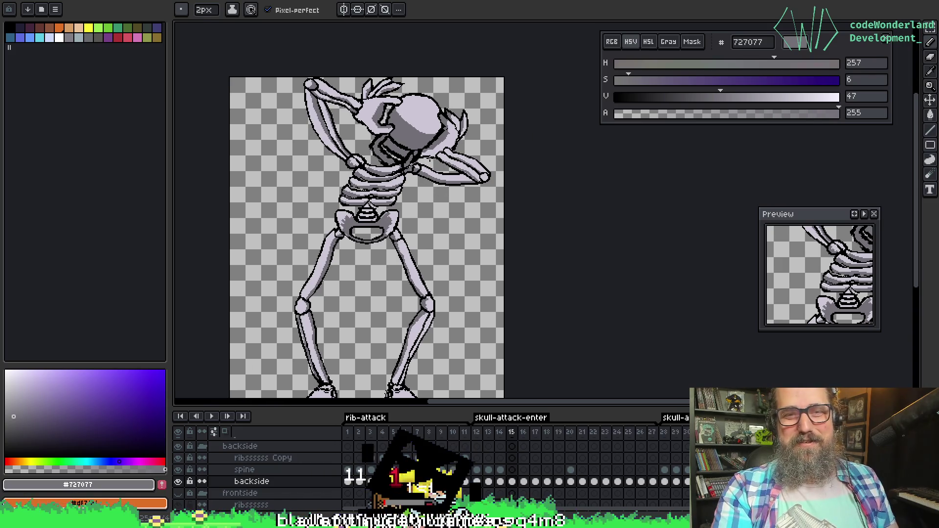
{"action": "scroll", "coordinate": [429, 158], "scroll_direction": "up", "scroll_amount": 3}
{"action": "key", "text": "alt"}
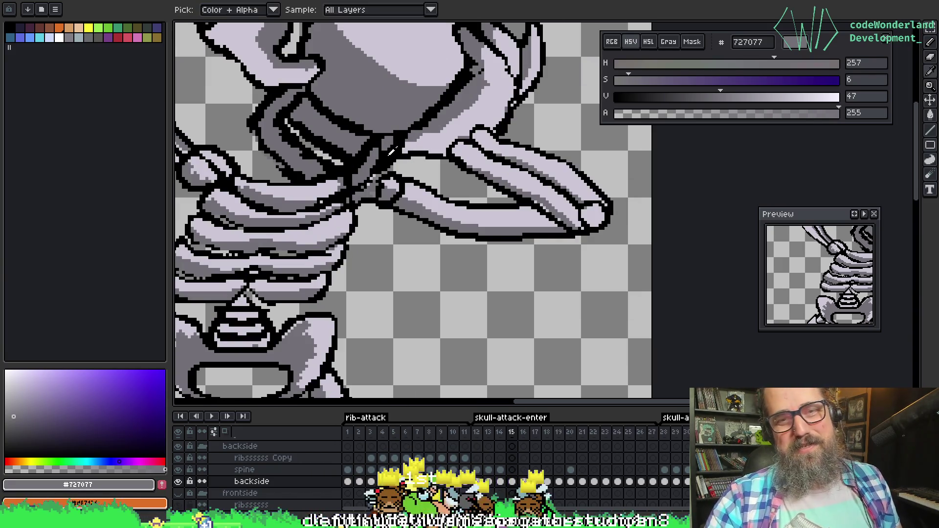
{"action": "left_click", "coordinate": [413, 139], "text": "alt"}
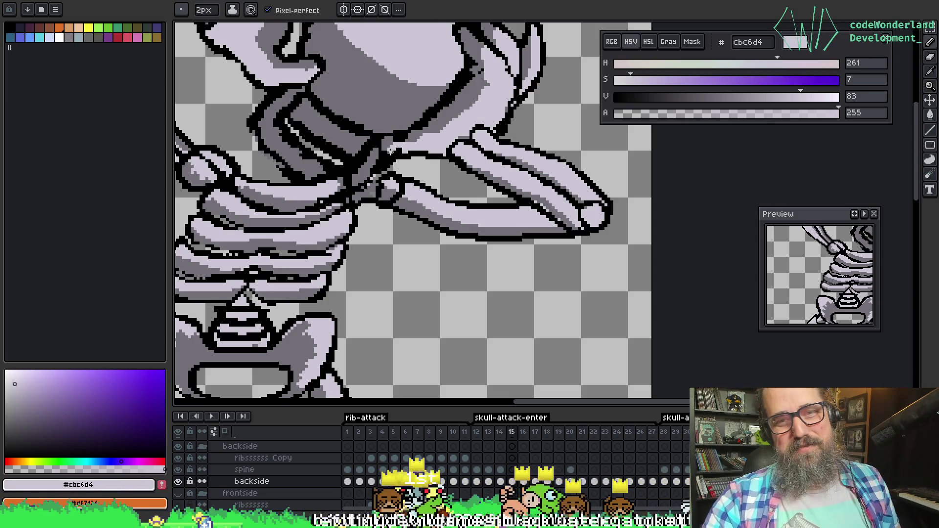
{"action": "left_click", "coordinate": [413, 136], "text": "alt"}
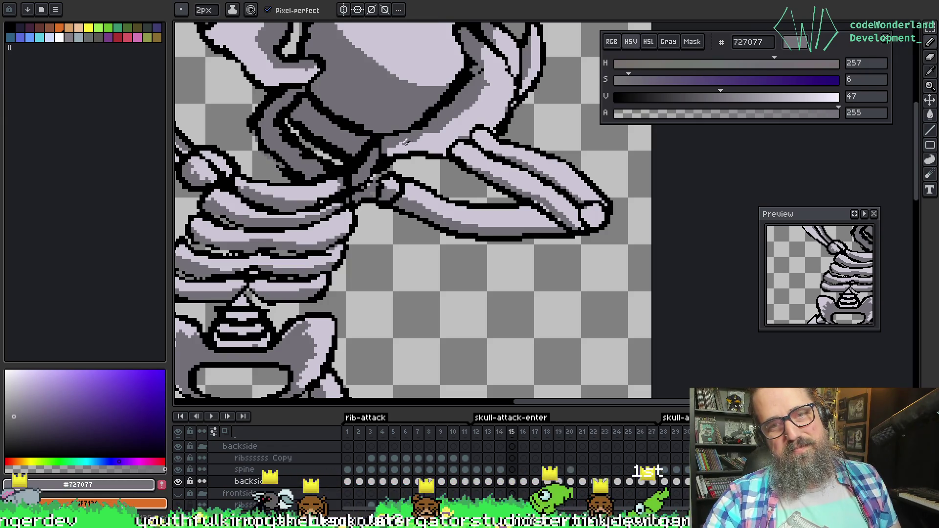
{"action": "scroll", "coordinate": [417, 102], "scroll_direction": "up", "scroll_amount": 1}
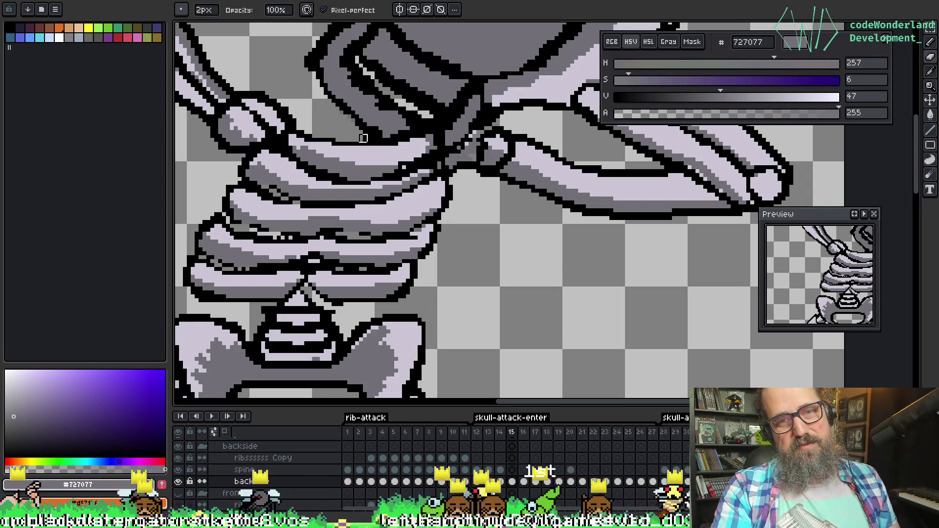
{"action": "scroll", "coordinate": [441, 176], "scroll_direction": "down", "scroll_amount": 2}
{"action": "scroll", "coordinate": [446, 245], "scroll_direction": "down", "scroll_amount": 3}
{"action": "mouse_move", "coordinate": [442, 267]}
{"action": "left_mouse_down"}
{"action": "mouse_move", "coordinate": [442, 188]}
{"action": "mouse_move", "coordinate": [390, 173]}
{"action": "left_mouse_up"}
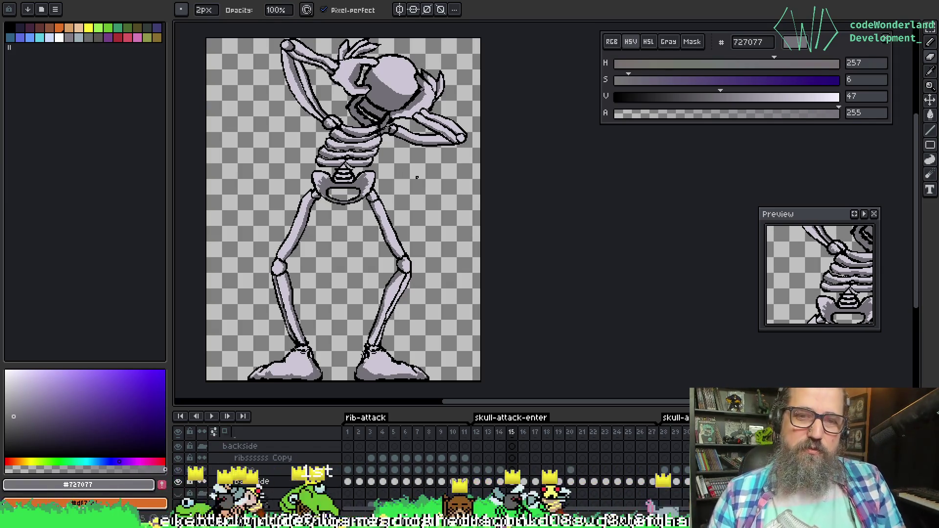
Flip between frames 14 and 15 to compare the skull-attack poses
{"action": "key", "text": "Left"}
{"action": "key", "text": "Left"}
{"action": "key", "text": "Right"}
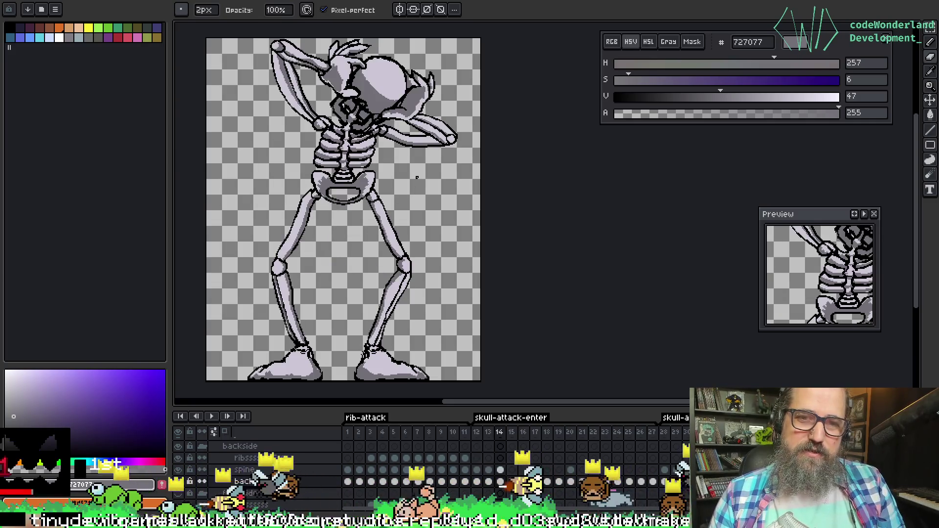
{"action": "key", "text": "Right"}
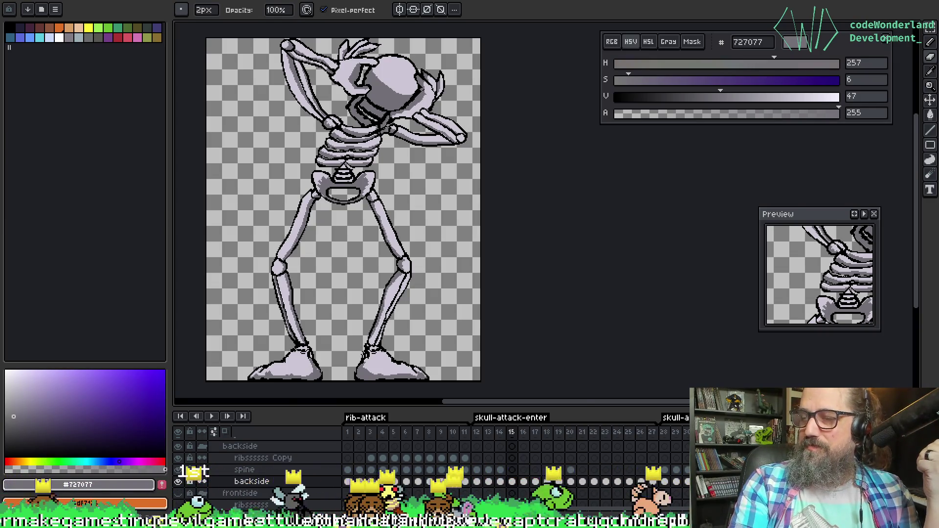
{"action": "scroll", "coordinate": [520, 247], "scroll_direction": "down", "scroll_amount": 1}
{"action": "key", "text": "comma"}
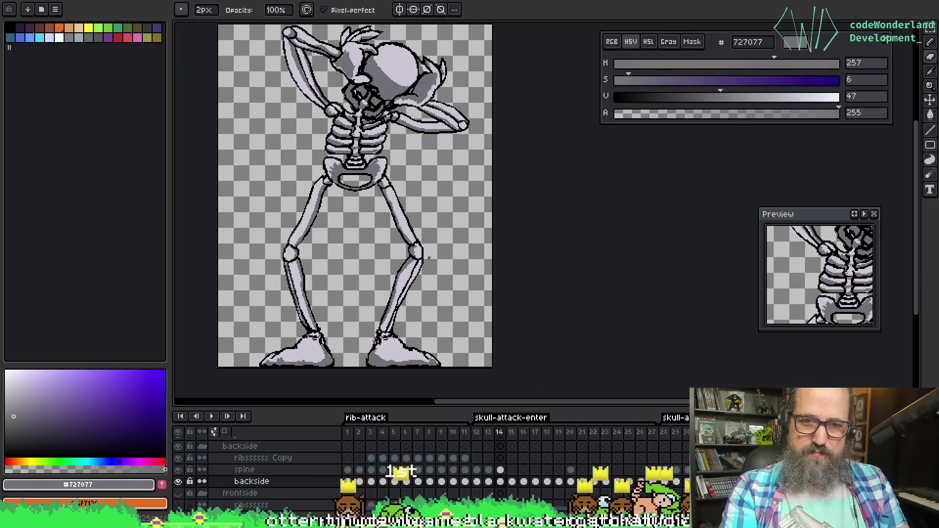
{"action": "scroll", "coordinate": [356, 250], "scroll_direction": "up", "scroll_amount": 3}
{"action": "key", "text": "period"}
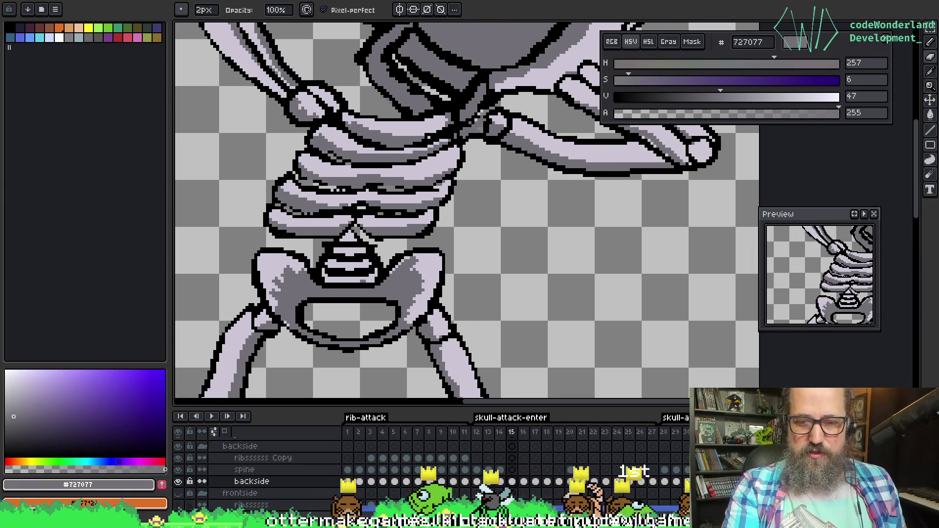
Select the spine cel on frame 14 and hide the spine layer
{"action": "left_click", "coordinate": [503, 470]}
{"action": "scroll", "coordinate": [539, 252], "scroll_direction": "up", "scroll_amount": 1}
{"action": "key", "text": "v"}
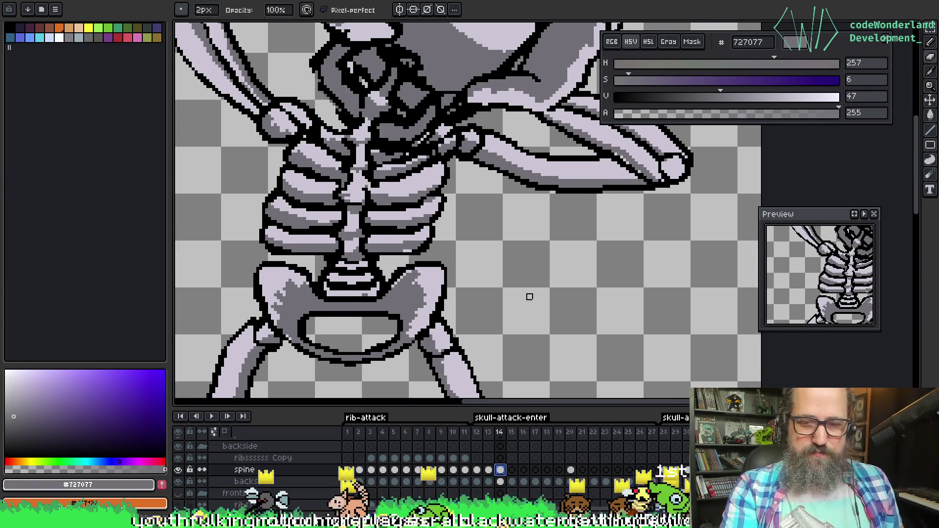
{"action": "scroll", "coordinate": [419, 204], "scroll_direction": "down", "scroll_amount": 3}
{"action": "scroll", "coordinate": [409, 279], "scroll_direction": "up", "scroll_amount": 2}
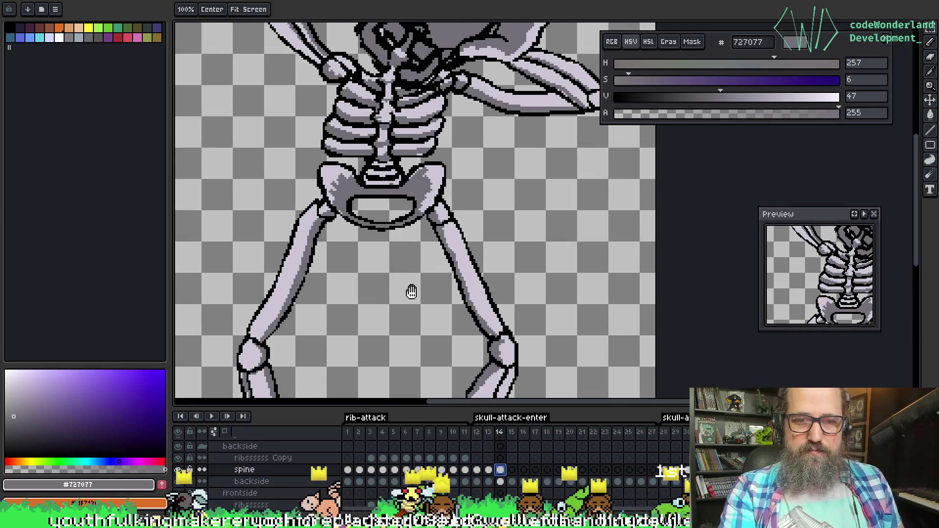
{"action": "scroll", "coordinate": [413, 289], "scroll_direction": "down", "scroll_amount": 3}
{"action": "left_click", "coordinate": [178, 469]}
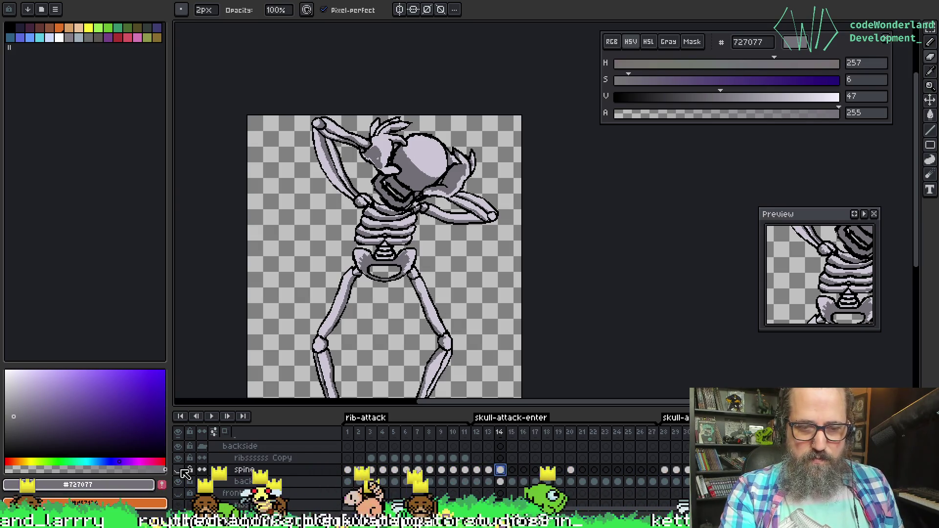
Toggle the spine layer on and off to compare the skull with and without it
{"action": "left_click", "coordinate": [178, 470]}
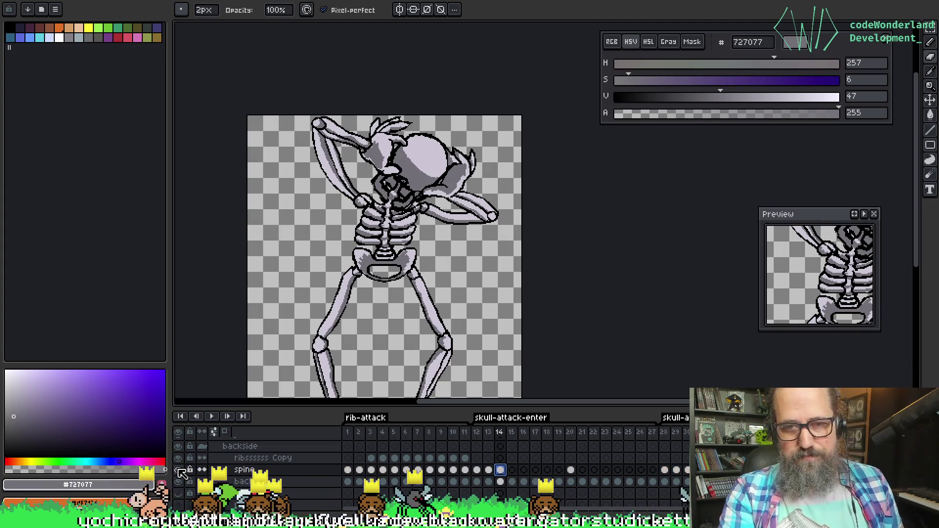
{"action": "double_click", "coordinate": [178, 470]}
{"action": "left_click", "coordinate": [178, 470]}
{"action": "left_click", "coordinate": [178, 470]}
Lasso part of the skull and arm on the backside layer, then cancel the transform
{"action": "key", "text": "space"}
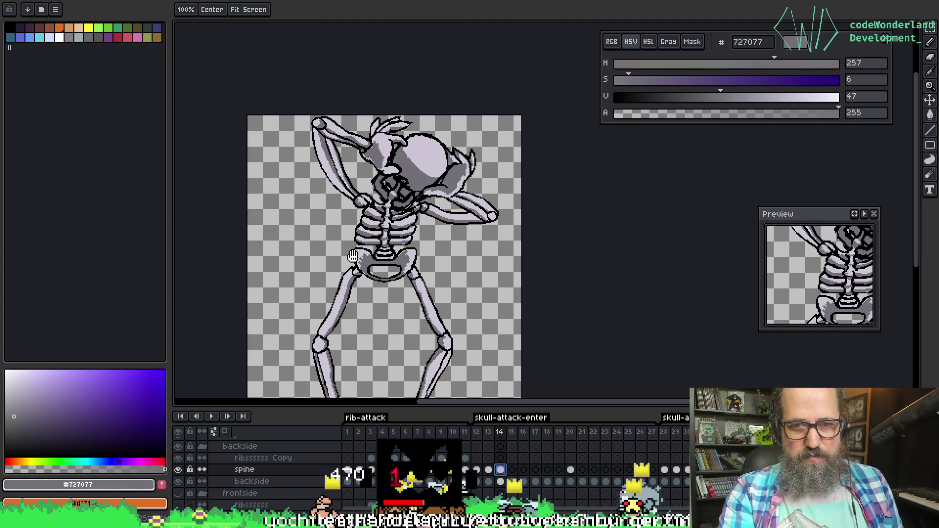
{"action": "left_click_drag", "start_coordinate": [352, 256], "coordinate": [308, 291]}
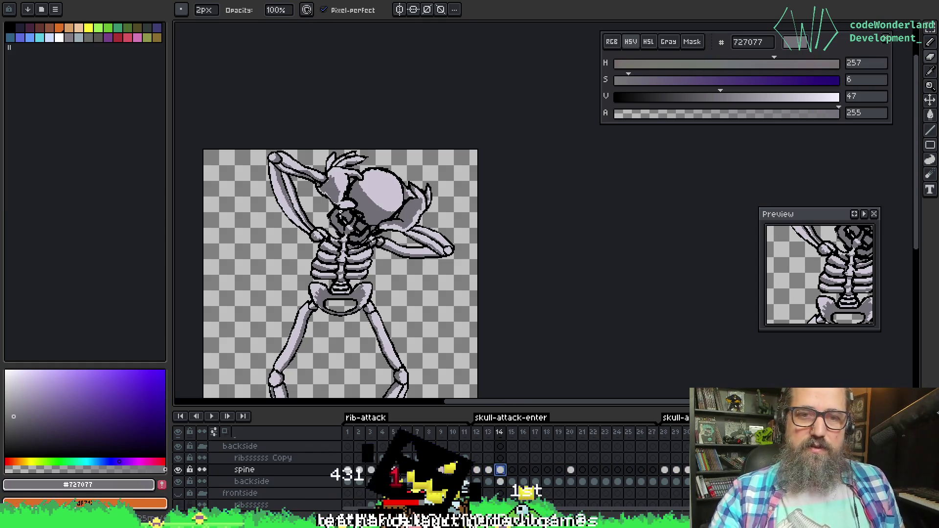
{"action": "key", "text": "q"}
{"action": "mouse_move", "coordinate": [338, 164]}
{"action": "left_mouse_down"}
{"action": "mouse_move", "coordinate": [325, 154]}
{"action": "mouse_move", "coordinate": [308, 209]}
{"action": "mouse_move", "coordinate": [346, 220]}
{"action": "left_mouse_up"}
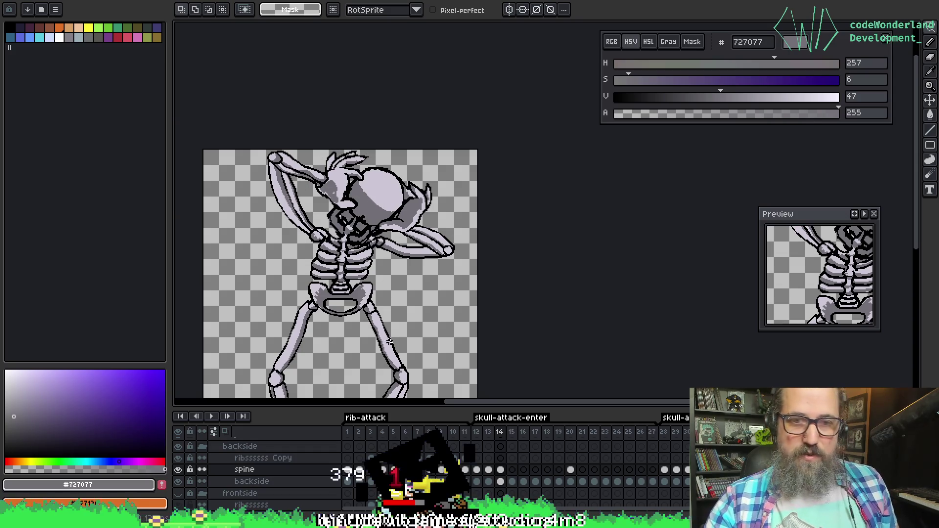
{"action": "left_click", "coordinate": [502, 482]}
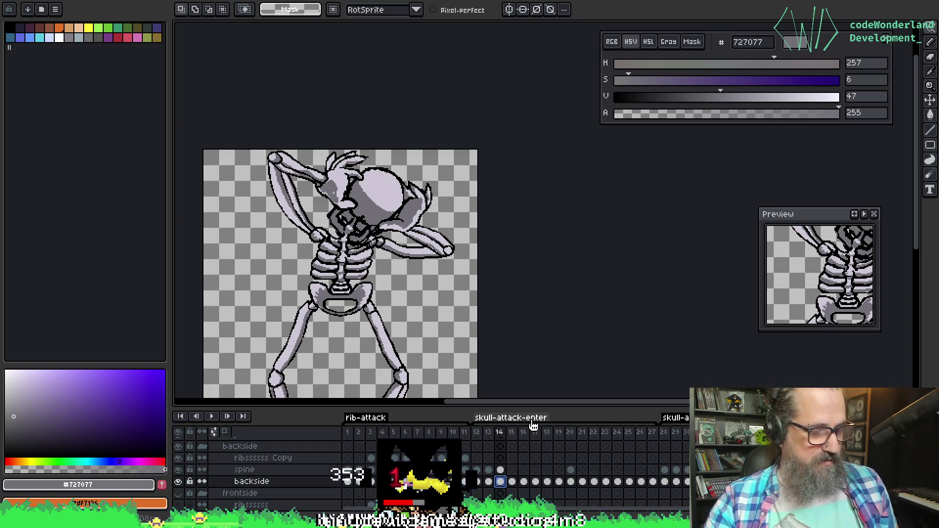
{"action": "key", "text": "ctrl+t"}
{"action": "key", "text": "ctrl+d"}
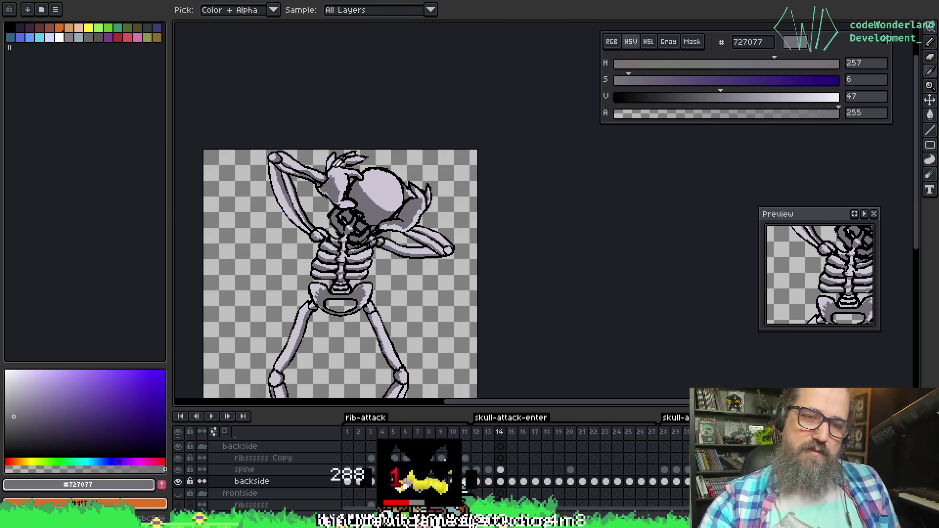
Sample the skull's black, dark grey and light #cbc6d4 colours while flipping between frames 14 and 15
{"action": "left_click", "coordinate": [344, 165], "text": "alt"}
{"action": "key", "text": "Left"}
{"action": "key", "text": "Right"}
{"action": "key", "text": "Right"}
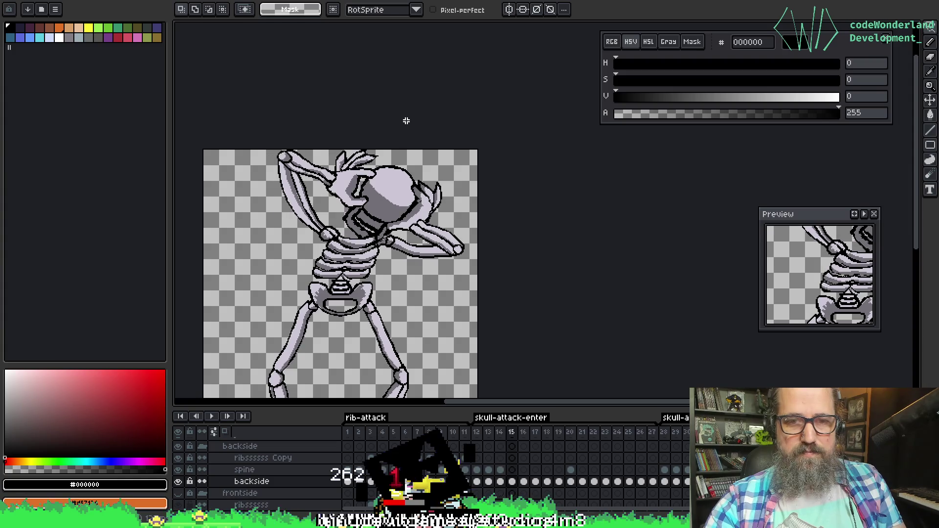
{"action": "key", "text": "Left"}
{"action": "key", "text": "Right"}
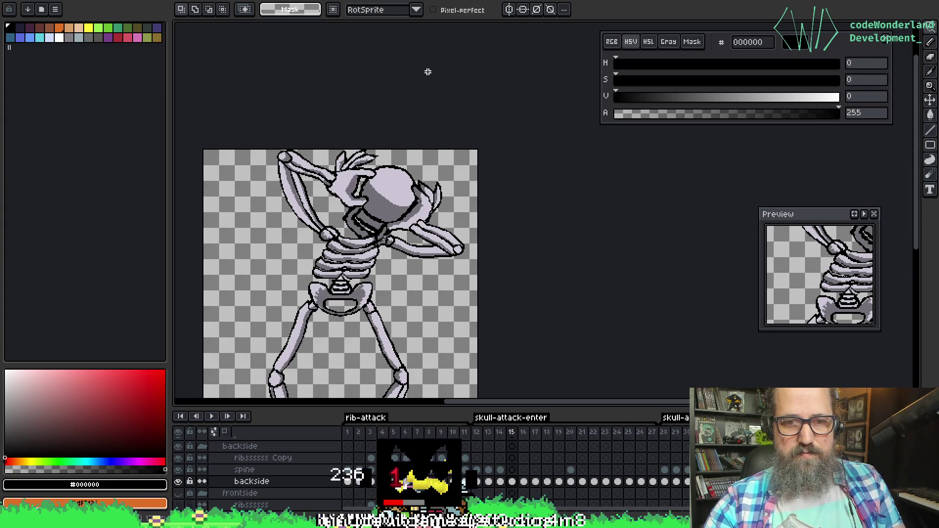
{"action": "key", "text": "b"}
{"action": "left_click", "coordinate": [357, 182], "text": "alt"}
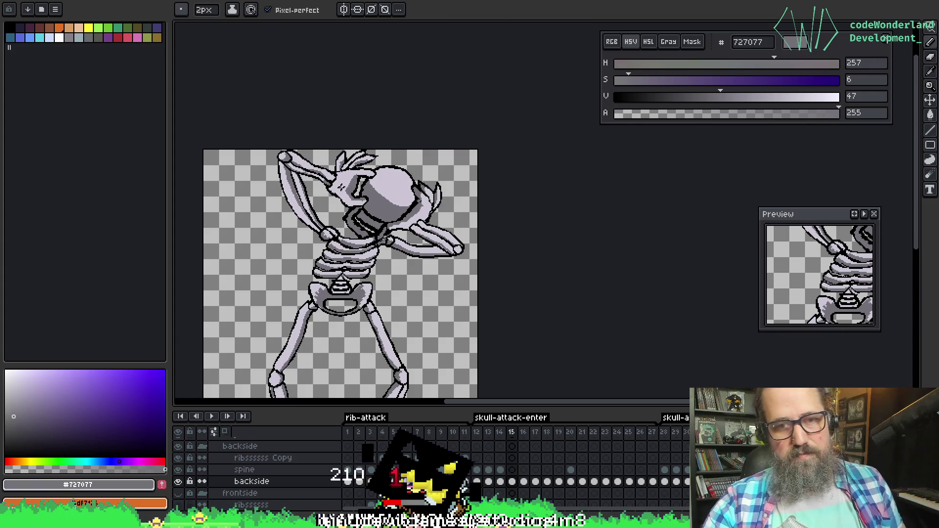
{"action": "key", "text": "Left"}
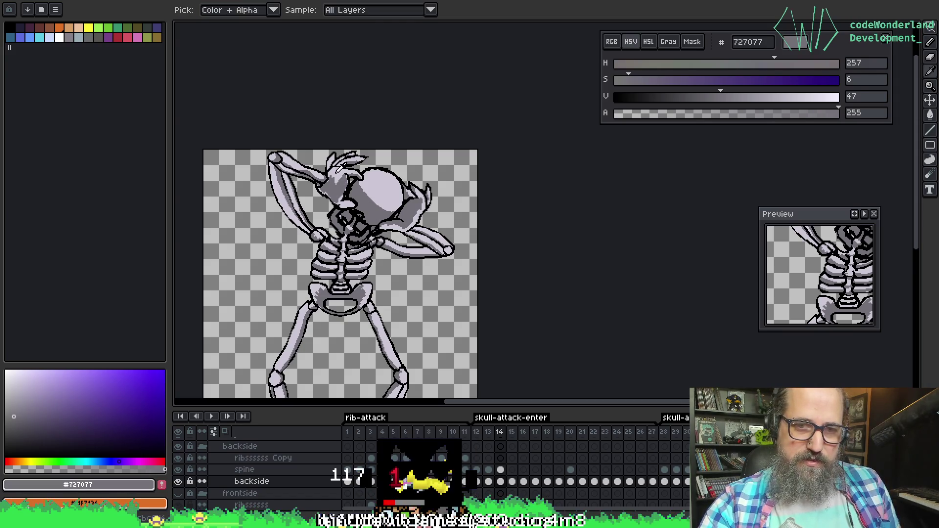
{"action": "left_click", "coordinate": [332, 181], "text": "alt"}
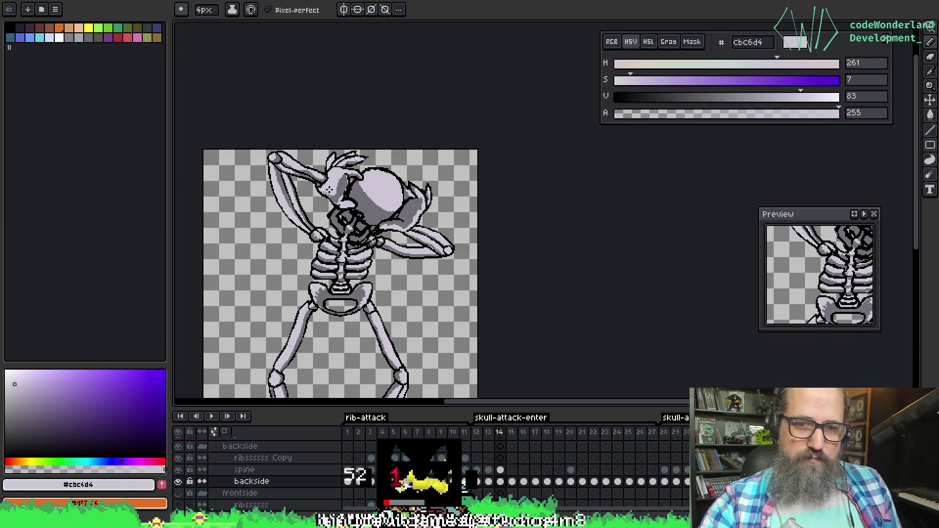
{"action": "key", "text": "Left"}
{"action": "key", "text": "Right"}
{"action": "key", "text": "Left"}
{"action": "key", "text": "Right"}
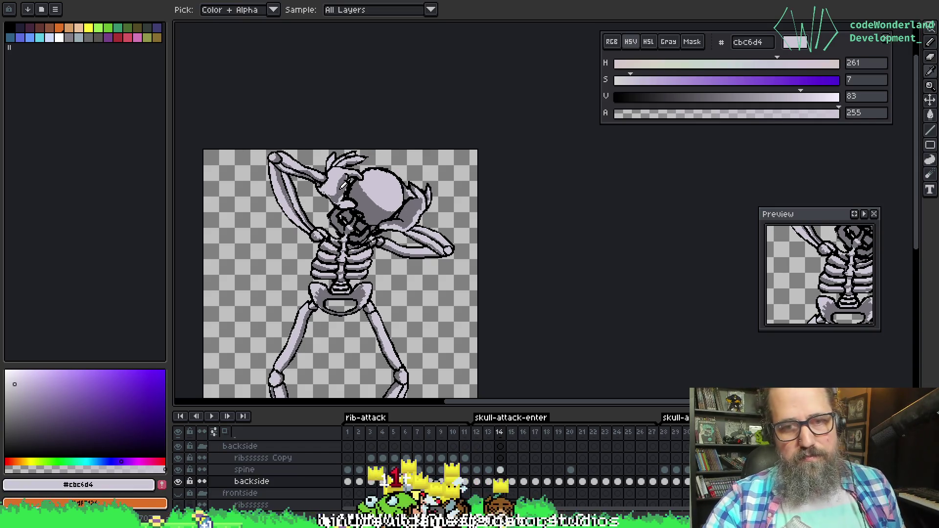
Pick mid-grey #727077 again and flip between frames 14 and 15 to compare poses
{"action": "left_click", "coordinate": [355, 189], "text": "alt"}
{"action": "key", "text": "Right"}
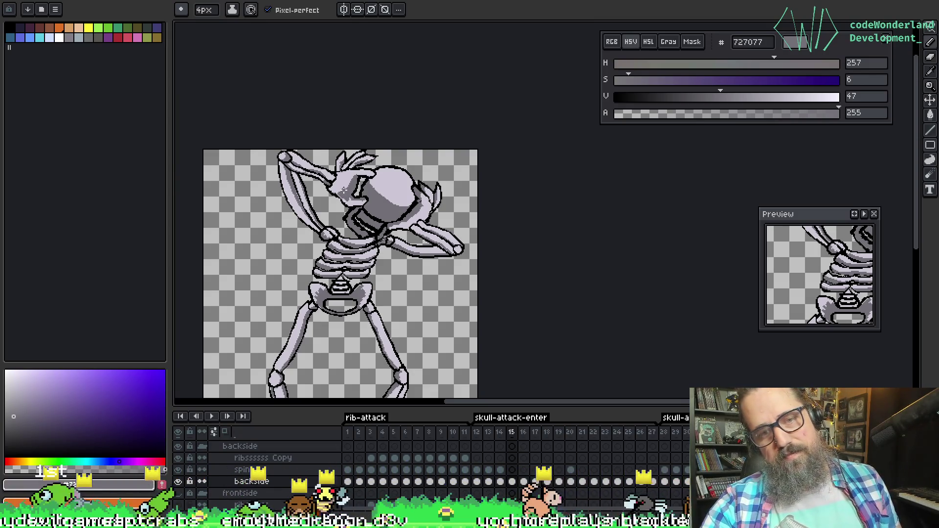
{"action": "key", "text": "Left"}
{"action": "key", "text": "Right"}
{"action": "key", "text": "Left"}
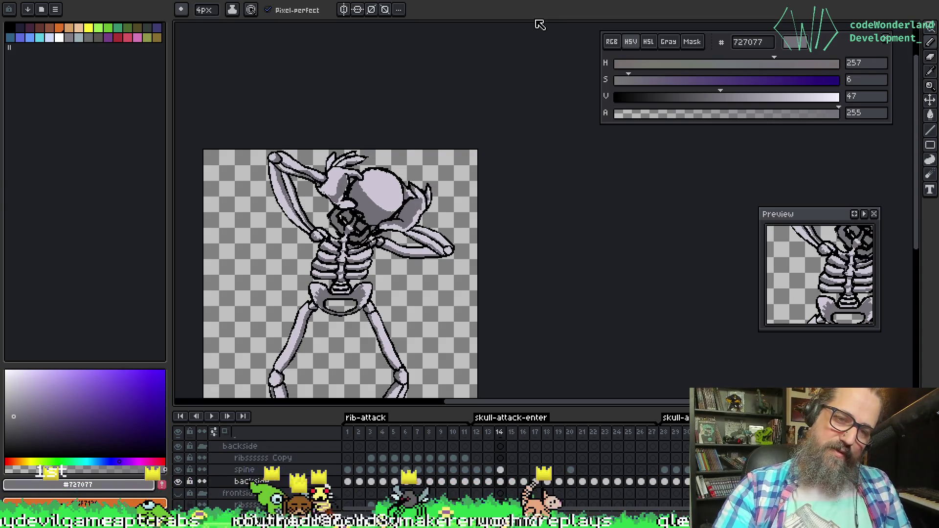
{"action": "key", "text": "Right"}
{"action": "key", "text": "Left"}
{"action": "key", "text": "Right"}
{"action": "key", "text": "Left"}
{"action": "key", "text": "Right"}
{"action": "key", "text": "Left"}
{"action": "key", "text": "Right"}
{"action": "key", "text": "Left"}
{"action": "key", "text": "Right"}
{"action": "scroll", "coordinate": [440, 206], "scroll_direction": "down", "scroll_amount": 5}
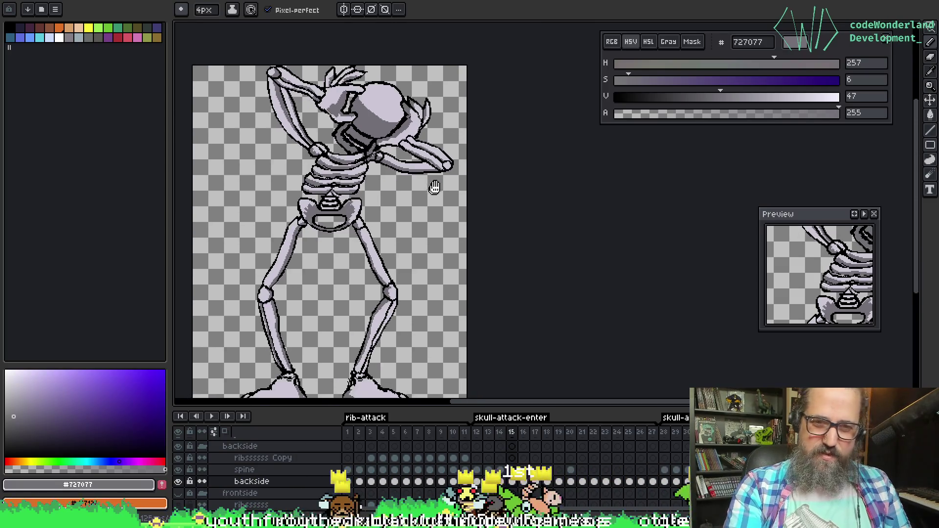
Select the spine cel on frame 14, step through frames 13–15, and zoom into frame 15's neck
{"action": "left_click", "coordinate": [500, 472]}
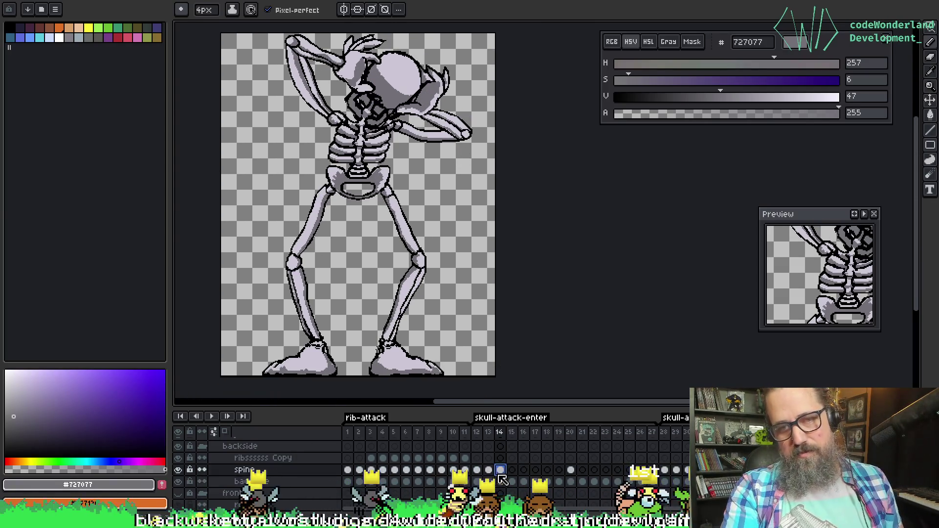
{"action": "key", "text": "Left"}
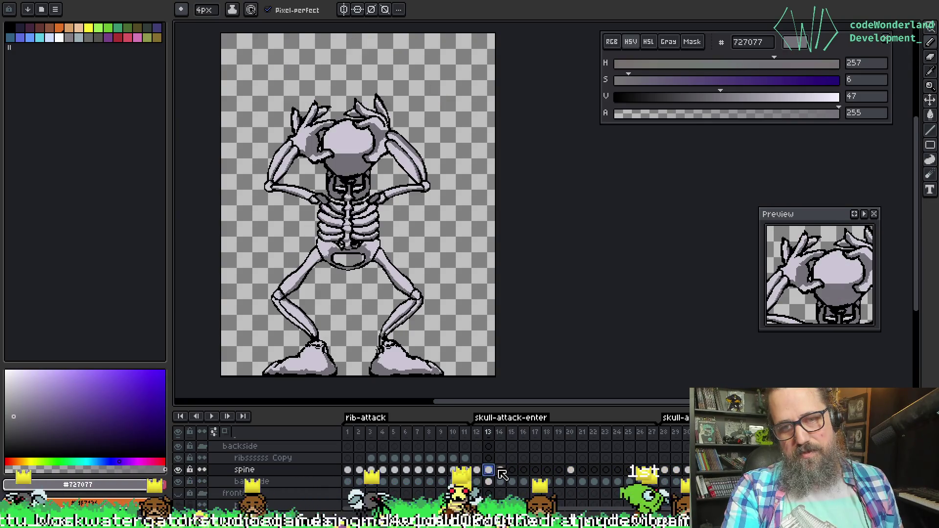
{"action": "key", "text": "Right"}
{"action": "key", "text": "Right"}
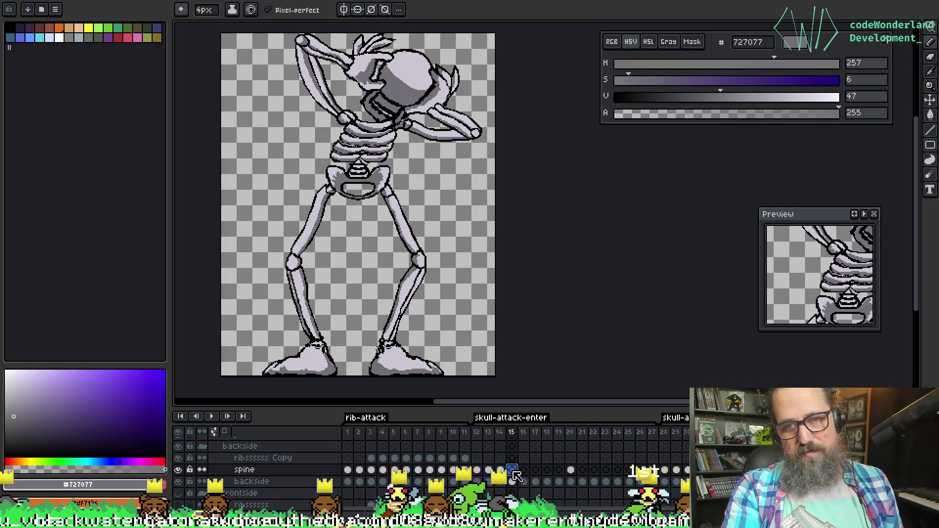
{"action": "key", "text": "Left"}
{"action": "key", "text": "Right"}
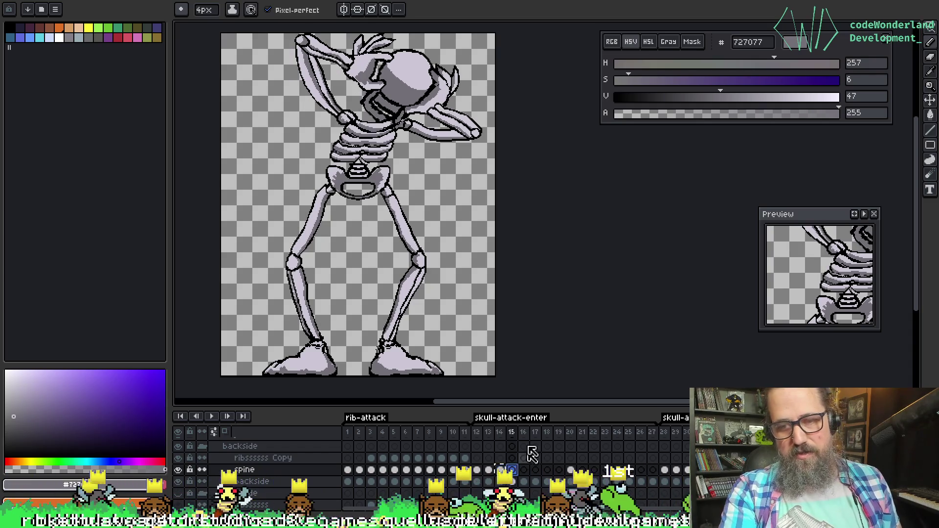
{"action": "scroll", "coordinate": [386, 88], "scroll_direction": "up", "scroll_amount": 2}
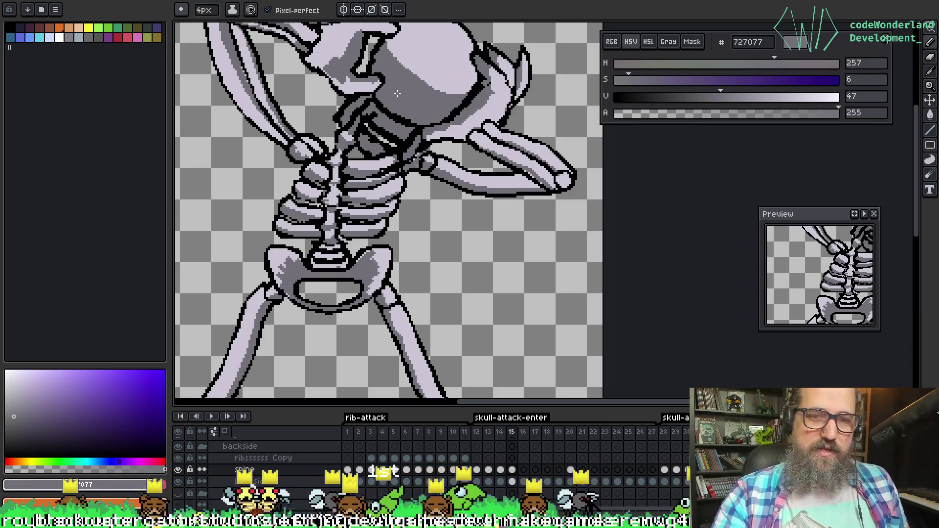
Select the neck on frame 15, move it into place and check it against frame 16
{"action": "key", "text": "m"}
{"action": "left_click_drag", "start_coordinate": [419, 59], "coordinate": [275, 230]}
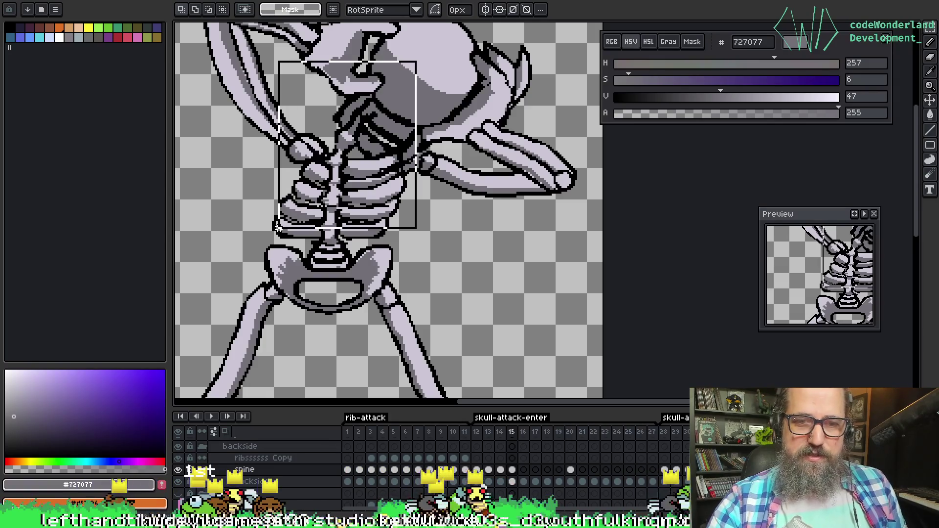
{"action": "key", "text": "Right"}
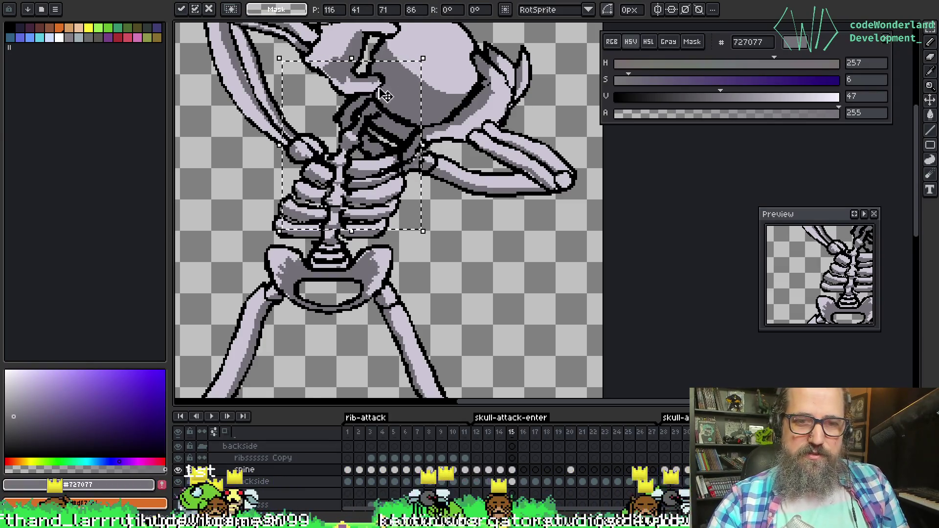
{"action": "left_click_drag", "start_coordinate": [462, 47], "coordinate": [264, 209]}
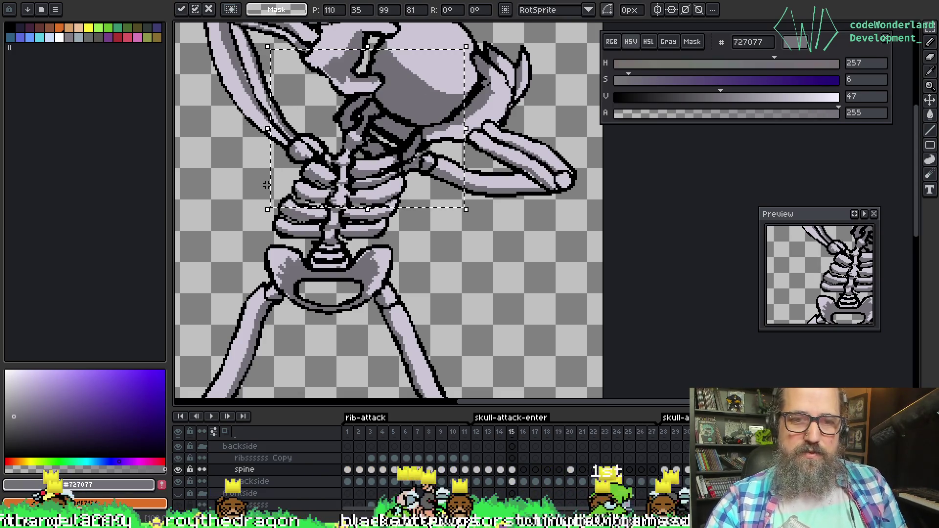
{"action": "left_click_drag", "start_coordinate": [479, 44], "coordinate": [267, 183]}
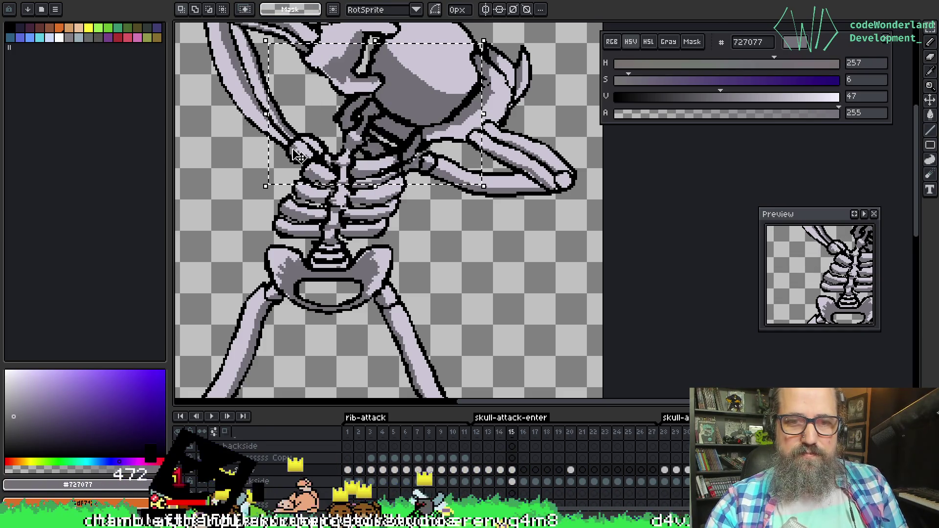
{"action": "left_click", "coordinate": [464, 66]}
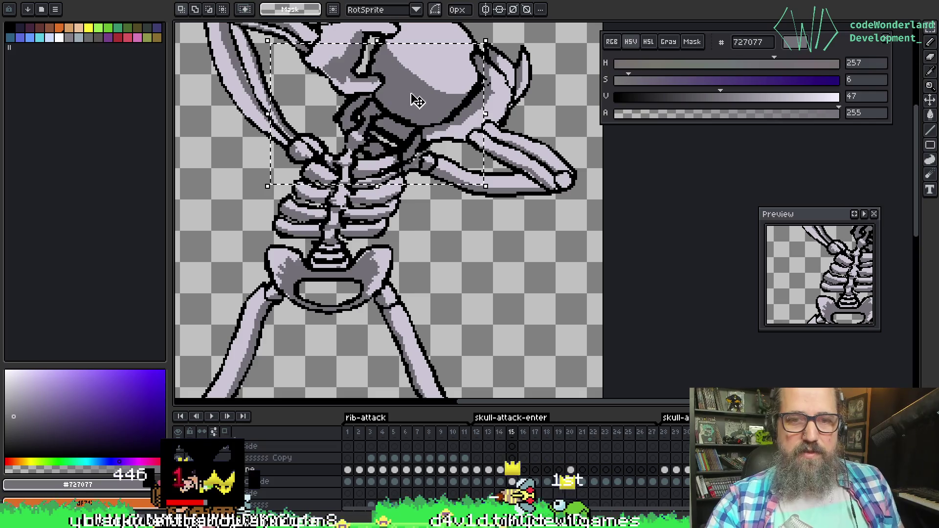
{"action": "left_click", "coordinate": [435, 101]}
{"action": "left_click_drag", "start_coordinate": [327, 158], "coordinate": [316, 169]}
{"action": "key", "text": "Return"}
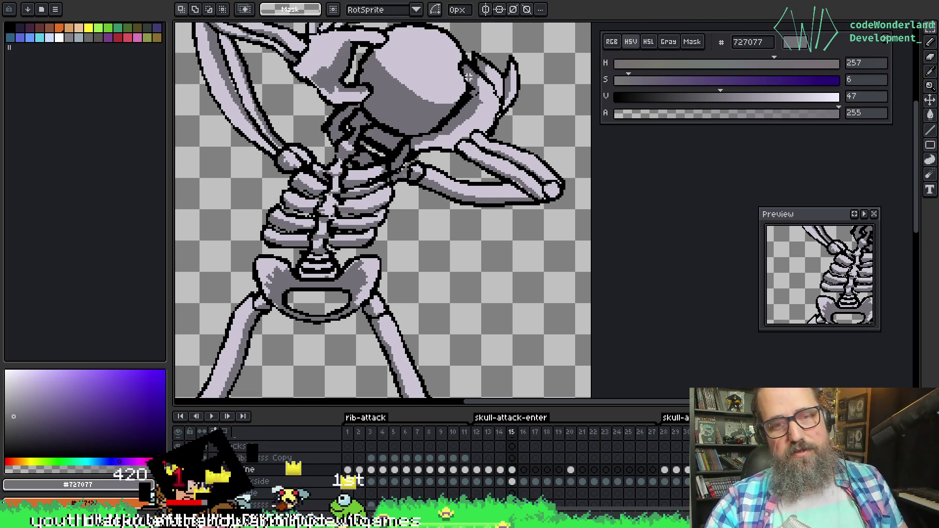
{"action": "key", "text": "ctrl+Right"}
{"action": "key", "text": "Left"}
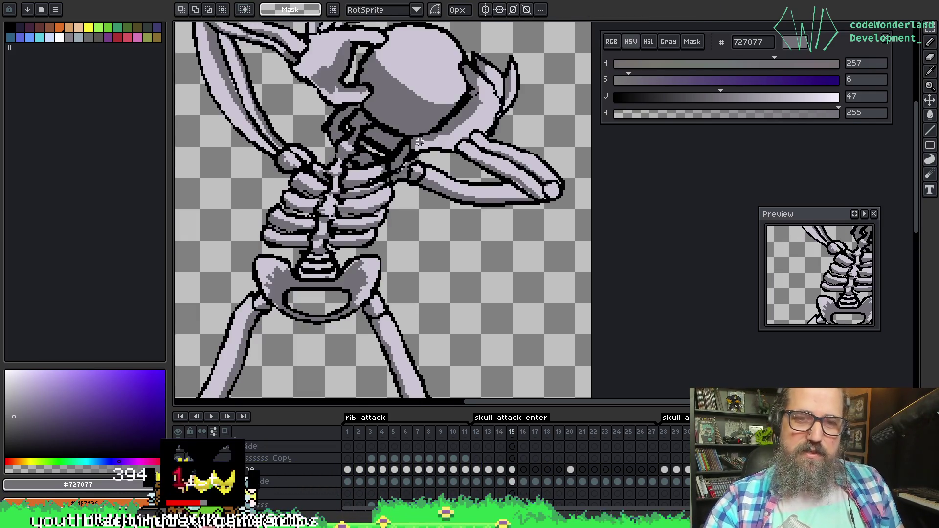
Shift the area around the skull about 12 px right, then pick black for the pencil
{"action": "mouse_move", "coordinate": [462, 71]}
{"action": "left_mouse_down"}
{"action": "mouse_move", "coordinate": [317, 172]}
{"action": "mouse_move", "coordinate": [286, 180]}
{"action": "left_mouse_up"}
{"action": "key", "text": "Right"}
{"action": "key", "text": "Right"}
{"action": "key", "text": "Right"}
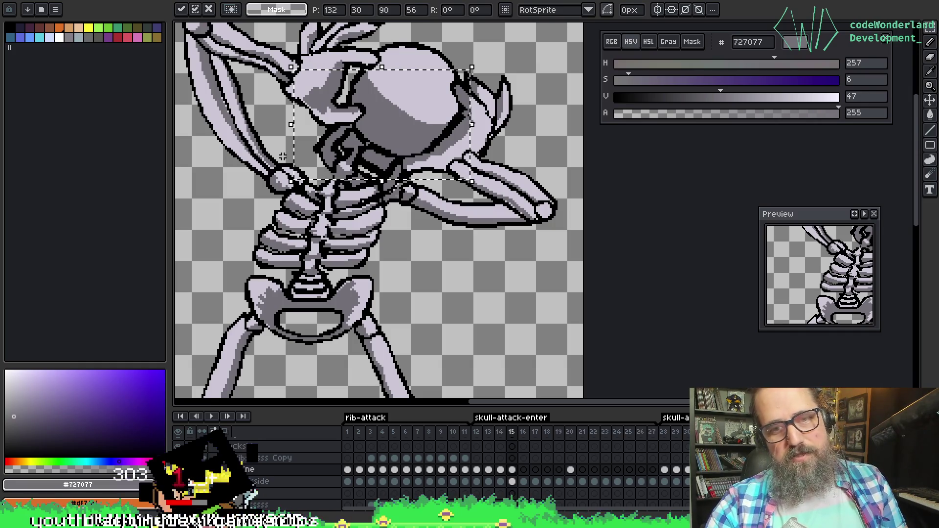
{"action": "key", "text": "ctrl+d"}
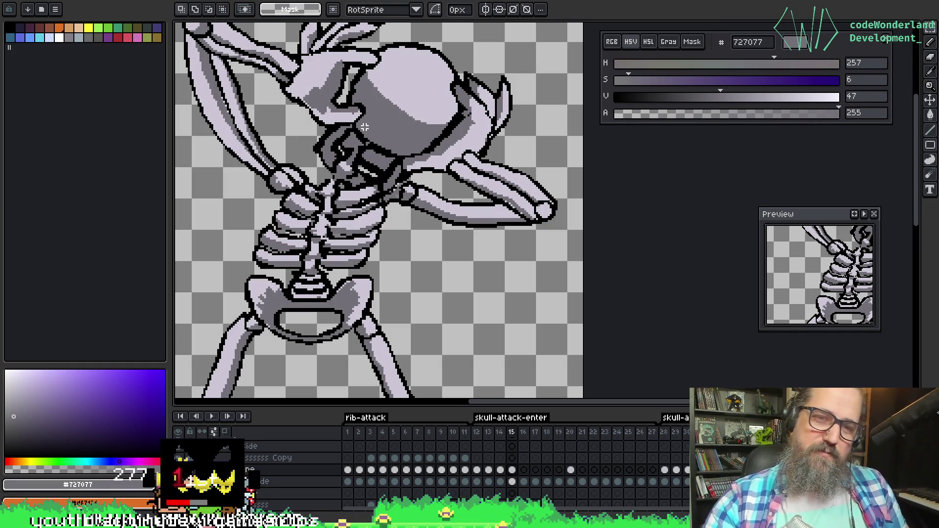
{"action": "key", "text": "ctrl+shift+d"}
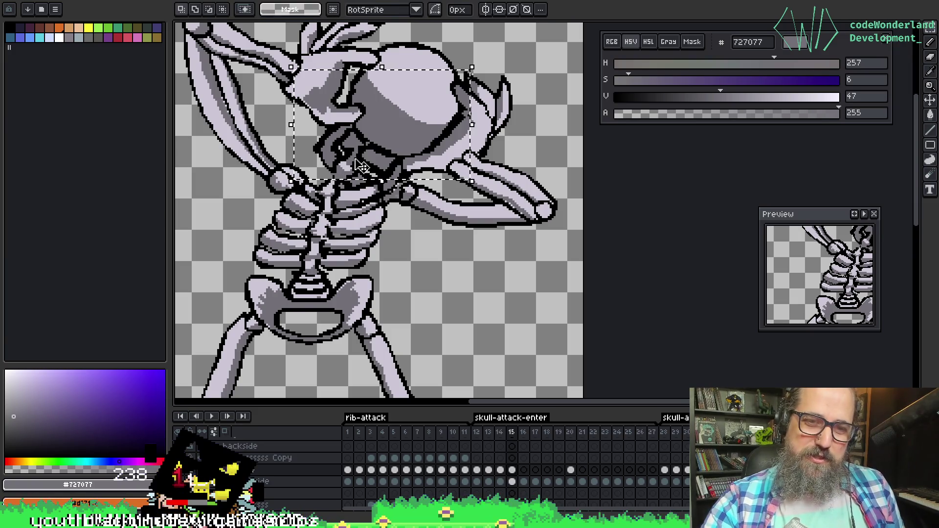
{"action": "key", "text": "b"}
{"action": "left_click", "coordinate": [353, 142], "text": "alt"}
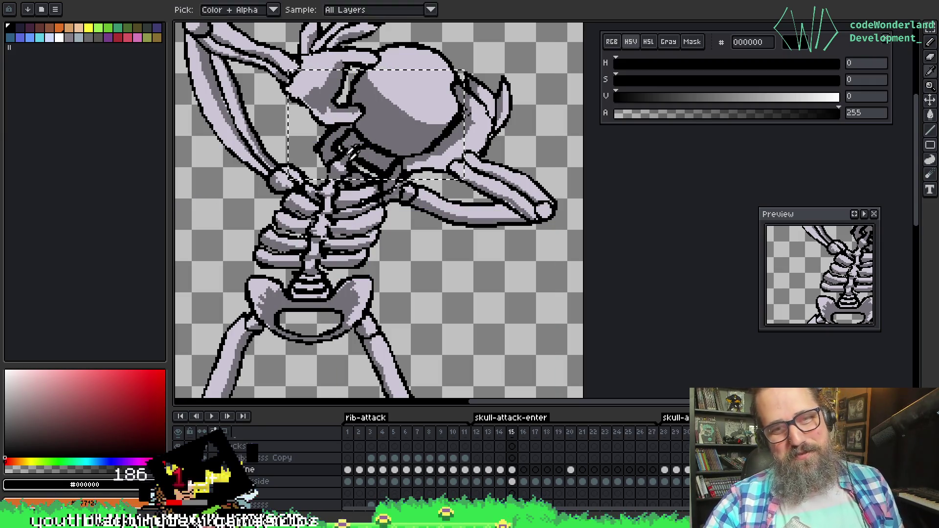
{"action": "left_click_drag", "start_coordinate": [406, 193], "coordinate": [434, 209]}
{"action": "right_click", "coordinate": [433, 209]}
Pan the view to centre frame 15's skull and ribcage
{"action": "key", "text": "Escape"}
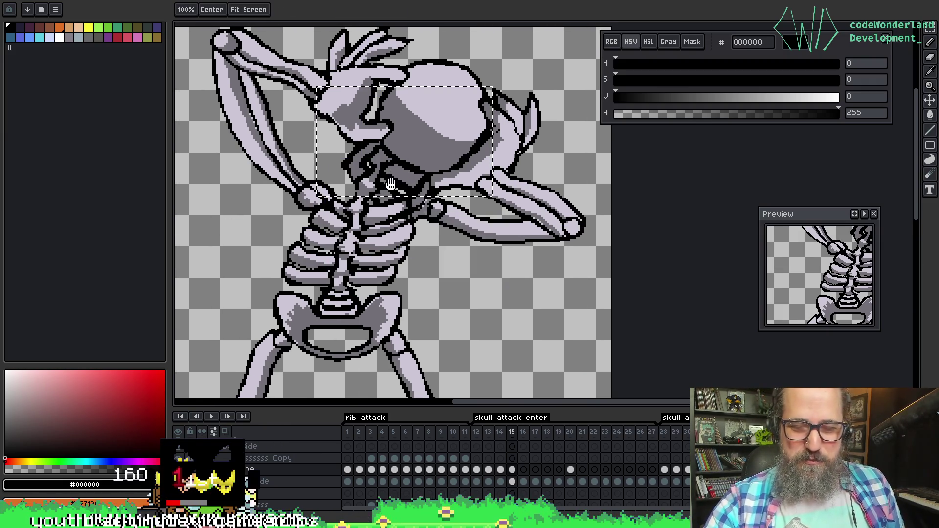
{"action": "left_click_drag", "start_coordinate": [415, 249], "coordinate": [400, 265]}
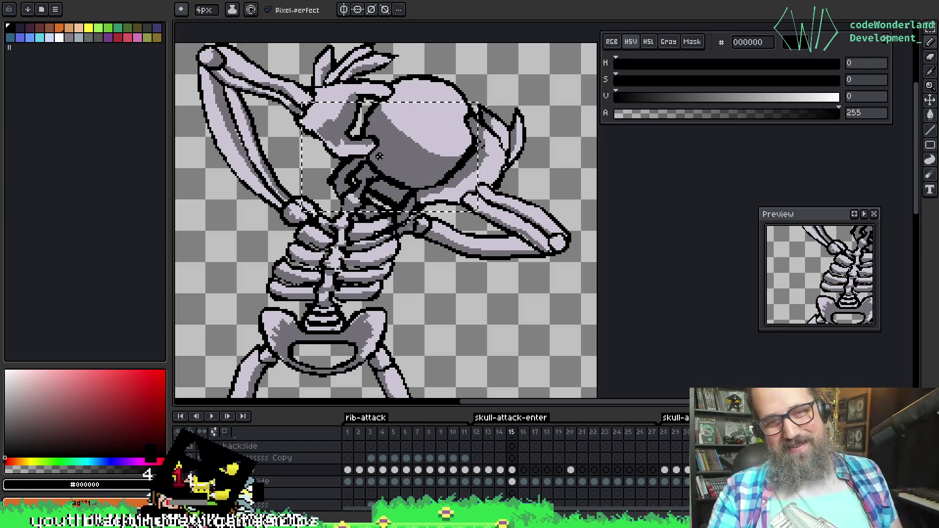
{"action": "key", "text": "space"}
{"action": "mouse_move", "coordinate": [343, 236]}
{"action": "left_mouse_down"}
{"action": "mouse_move", "coordinate": [366, 215]}
{"action": "mouse_move", "coordinate": [372, 222]}
{"action": "left_mouse_up"}
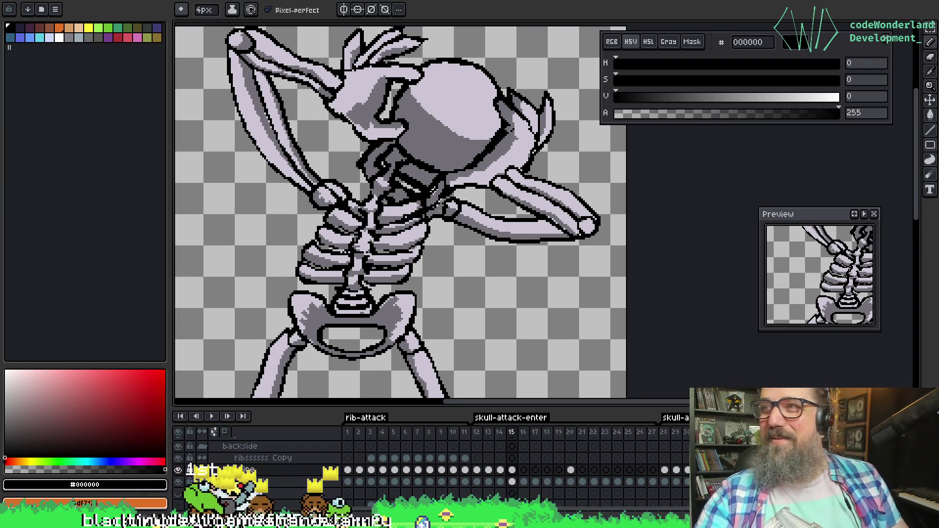
{"action": "key", "text": "space"}
{"action": "left_click_drag", "start_coordinate": [368, 286], "coordinate": [363, 318]}
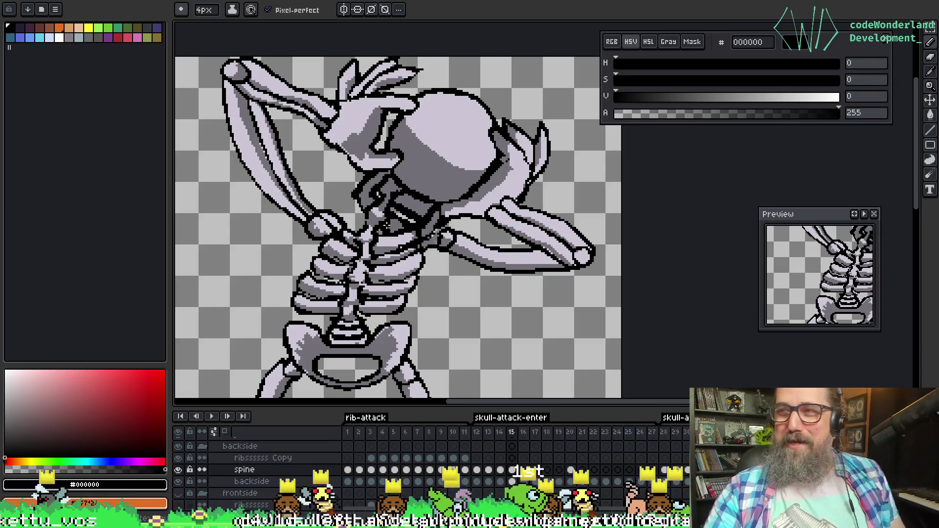
{"action": "left_click_drag", "start_coordinate": [430, 257], "coordinate": [410, 229]}
Compare frames 14 and 15 and sample the dark bone shade from frame 14
{"action": "key", "text": "comma"}
{"action": "key", "text": "period"}
{"action": "key", "text": "comma"}
{"action": "key", "text": "period"}
{"action": "key", "text": "comma"}
{"action": "key", "text": "period"}
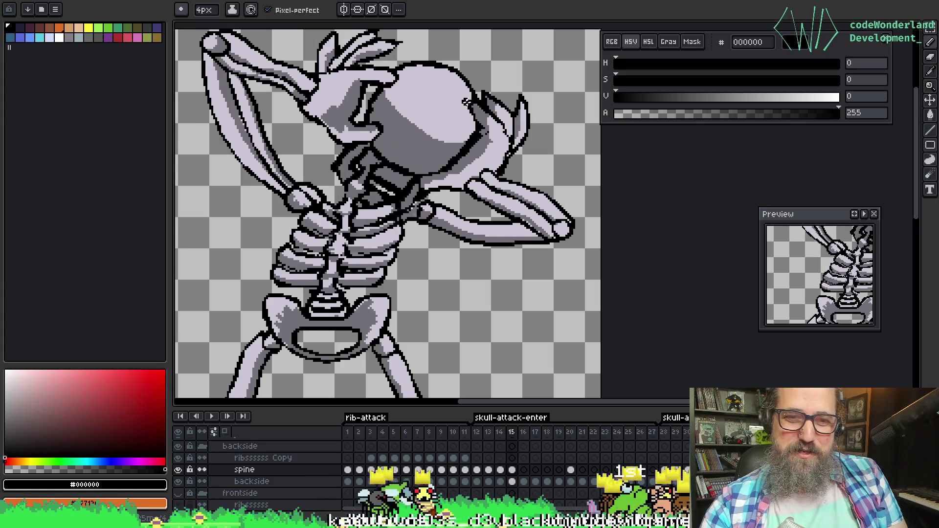
{"action": "key", "text": "comma"}
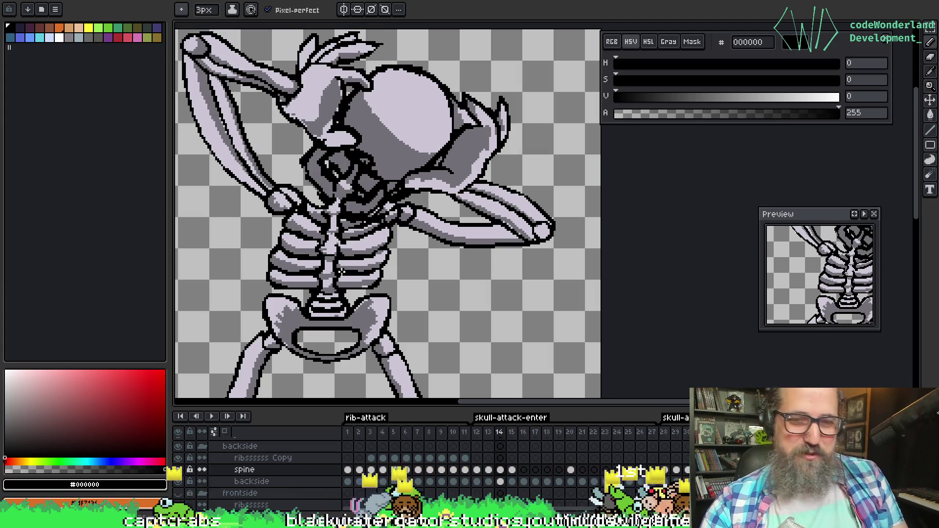
{"action": "left_click", "coordinate": [329, 263], "text": "alt"}
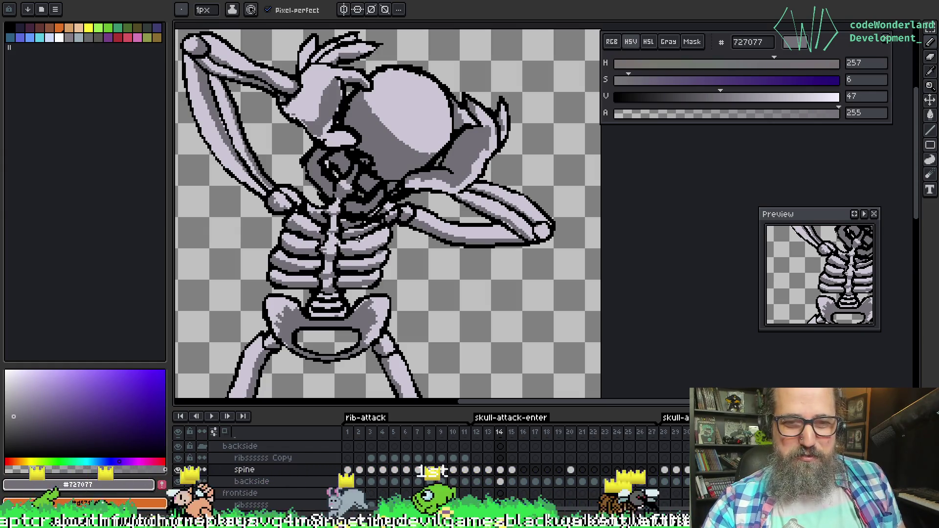
{"action": "key", "text": "period"}
{"action": "key", "text": "comma"}
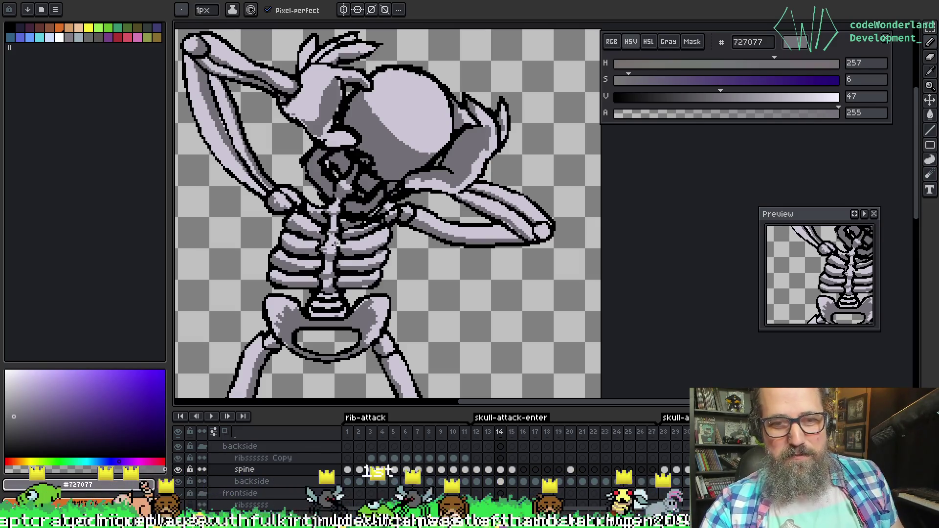
{"action": "key", "text": "period"}
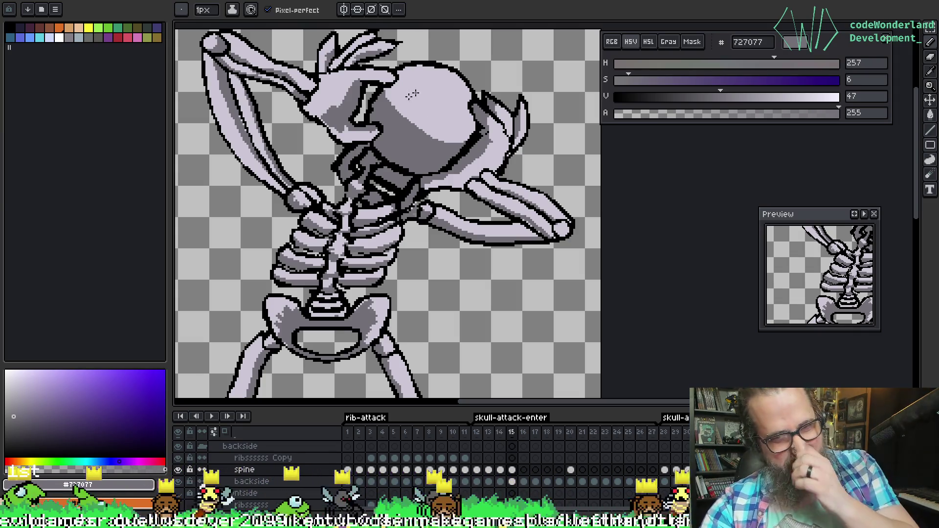
Sample the light rib colour and black outline on frame 15, checking against frame 14
{"action": "key", "text": "ctrl"}
{"action": "key", "text": "alt"}
{"action": "left_click", "coordinate": [344, 240]}
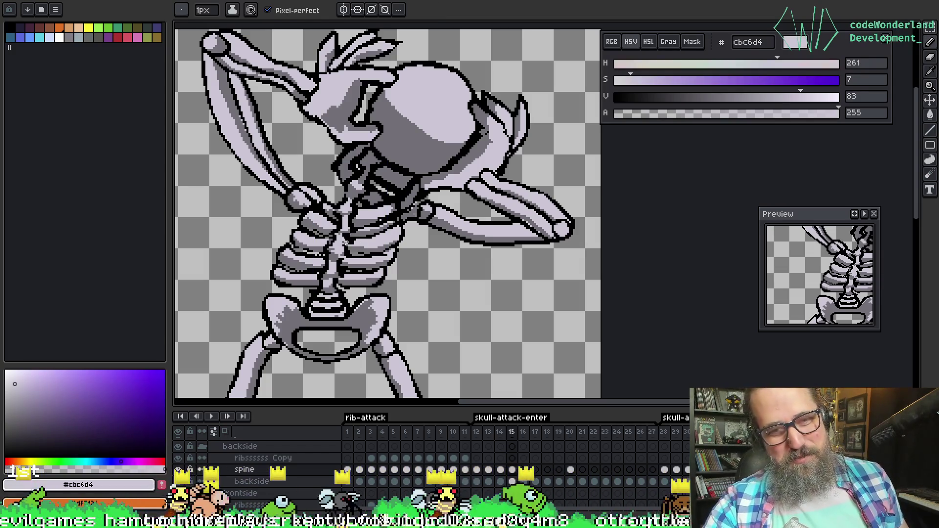
{"action": "key", "text": "Left"}
{"action": "key", "text": "Right"}
{"action": "key", "text": "Left"}
{"action": "key", "text": "Right"}
{"action": "key", "text": "Left"}
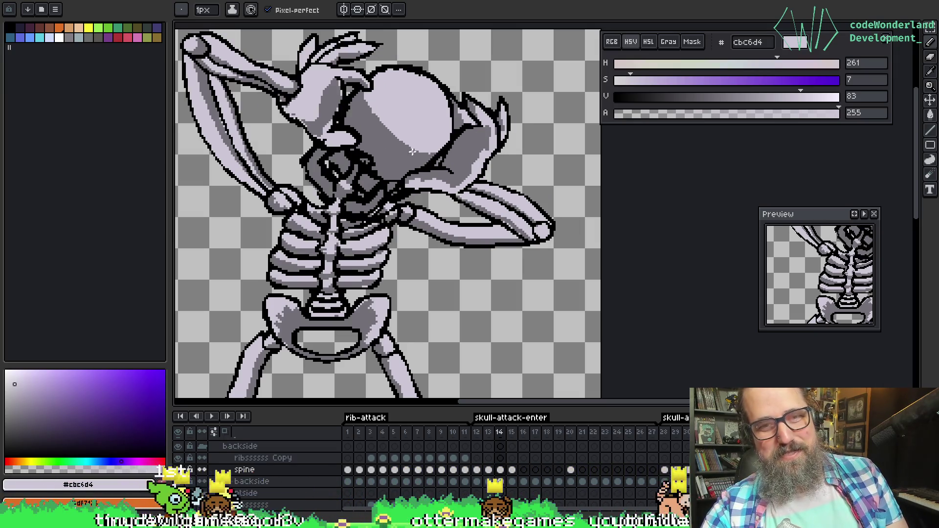
{"action": "key", "text": "Right"}
{"action": "left_click", "coordinate": [381, 156], "text": "alt"}
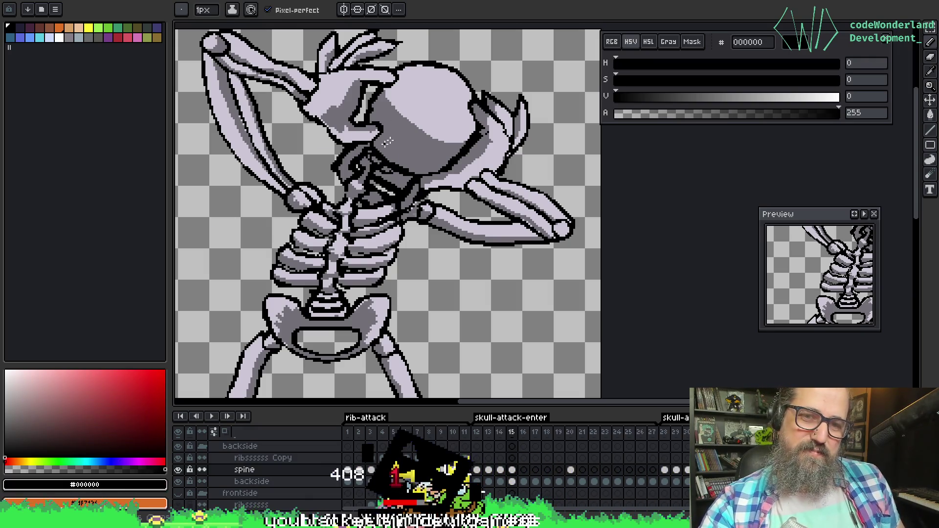
{"action": "key", "text": "Left"}
{"action": "key", "text": "Right"}
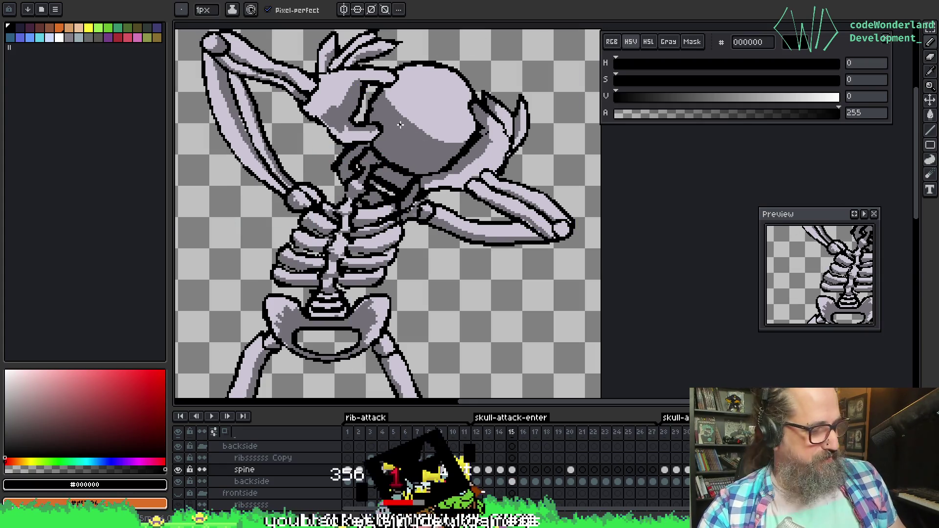
Zoom in and lasso the neck area under the skull, then drop the selection
{"action": "scroll", "coordinate": [400, 125], "scroll_direction": "down", "scroll_amount": 1}
{"action": "scroll", "coordinate": [375, 103], "scroll_direction": "up", "scroll_amount": 2}
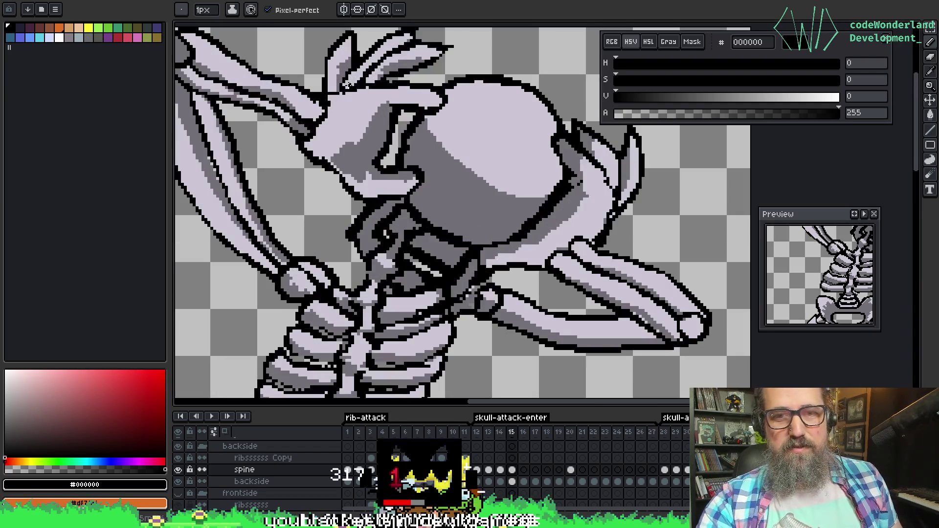
{"action": "key", "text": "q"}
{"action": "scroll", "coordinate": [474, 171], "scroll_direction": "down", "scroll_amount": 1}
{"action": "mouse_move", "coordinate": [457, 147]}
{"action": "left_mouse_down"}
{"action": "mouse_move", "coordinate": [330, 208]}
{"action": "mouse_move", "coordinate": [343, 232]}
{"action": "mouse_move", "coordinate": [463, 176]}
{"action": "mouse_move", "coordinate": [458, 146]}
{"action": "left_mouse_up"}
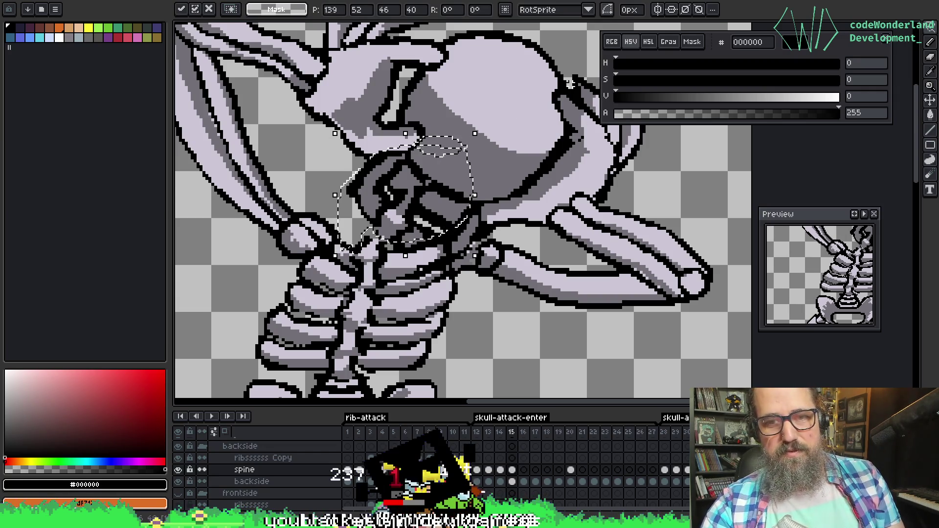
{"action": "key", "text": "ctrl+d"}
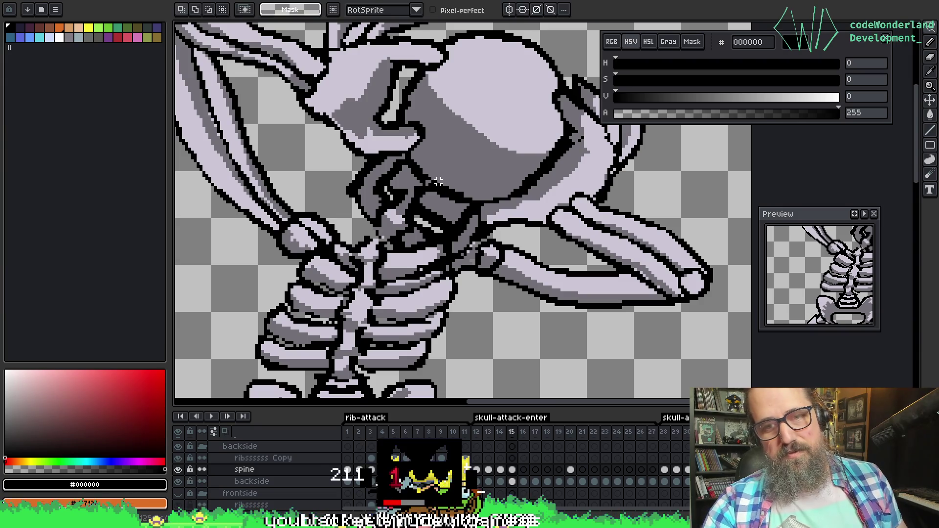
Redraw the neck with a 3px pencil in dark bone grey, transparency and light bone colour
{"action": "key", "text": "b"}
{"action": "key", "text": "plus"}
{"action": "key", "text": "plus"}
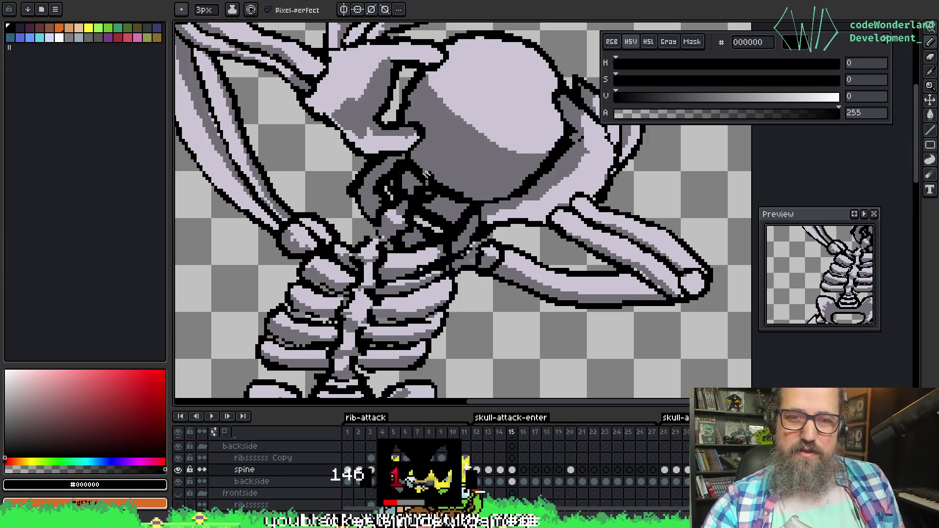
{"action": "left_click", "coordinate": [412, 182], "text": "alt"}
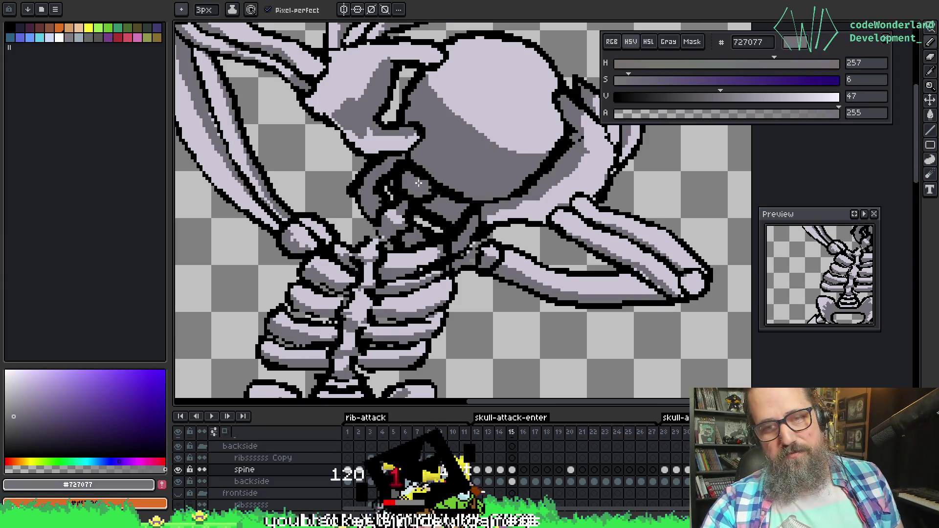
{"action": "left_click", "coordinate": [413, 194], "text": "alt"}
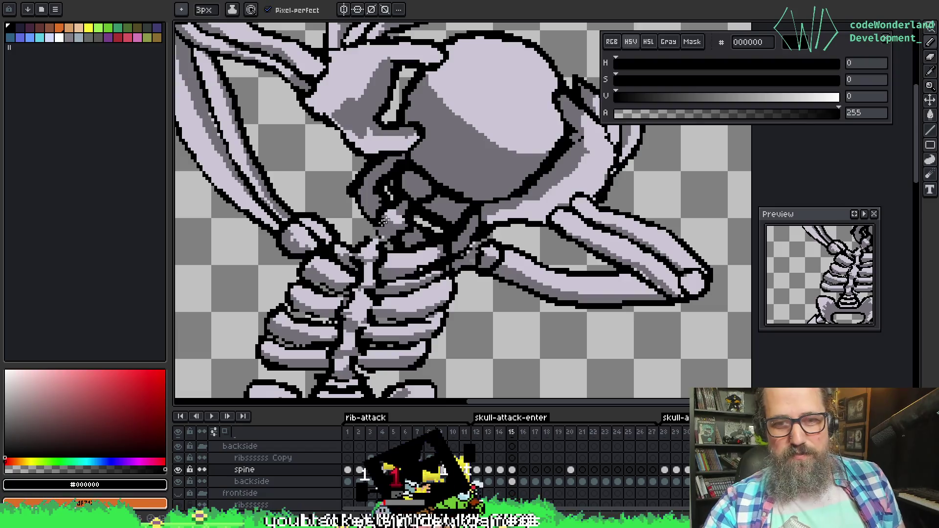
{"action": "left_click", "coordinate": [366, 229], "text": "alt"}
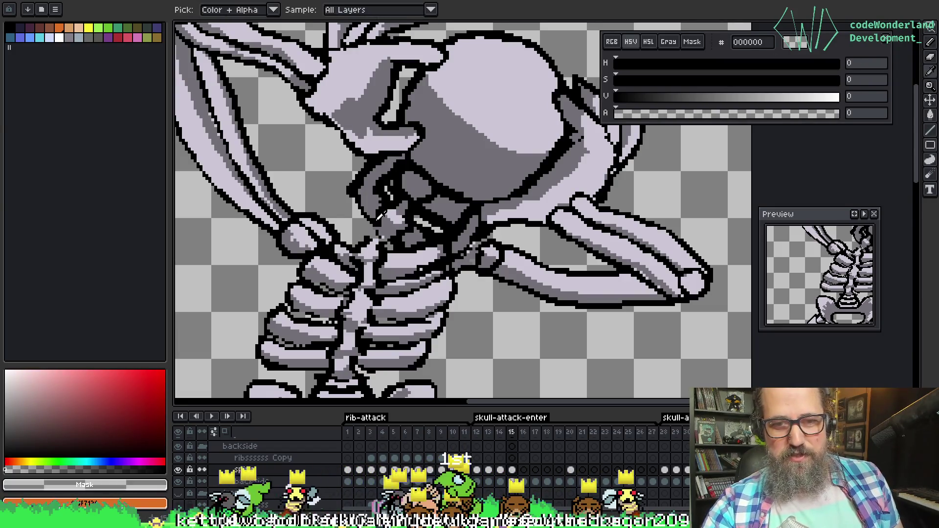
{"action": "left_click", "coordinate": [388, 224], "text": "alt"}
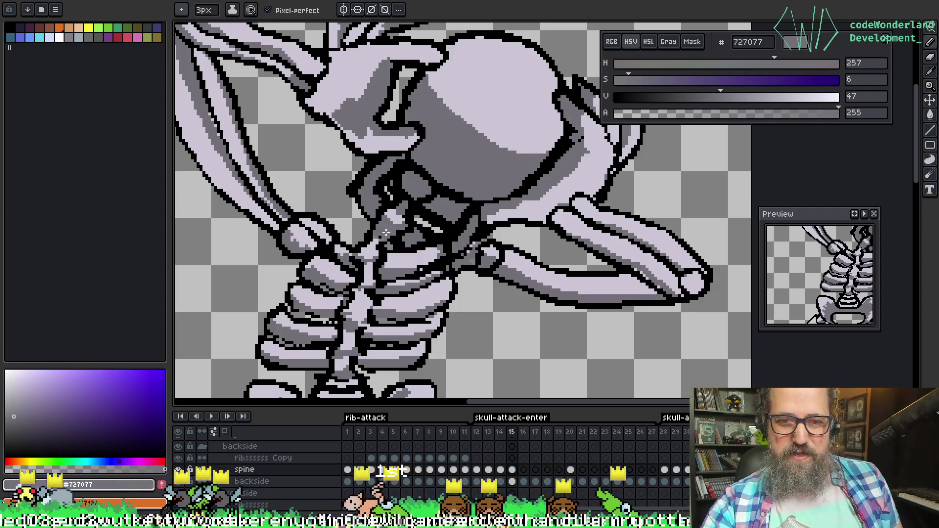
{"action": "left_click", "coordinate": [385, 236], "text": "alt"}
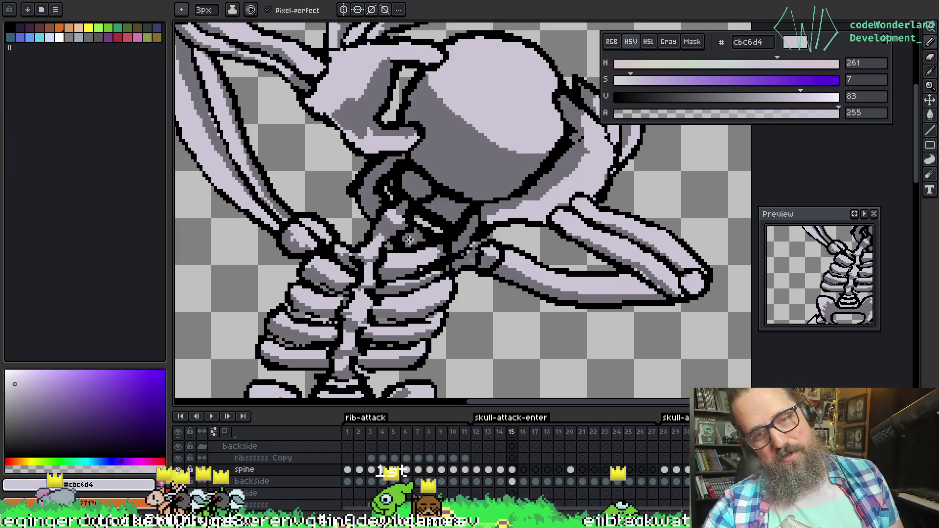
{"action": "key", "text": "Return"}
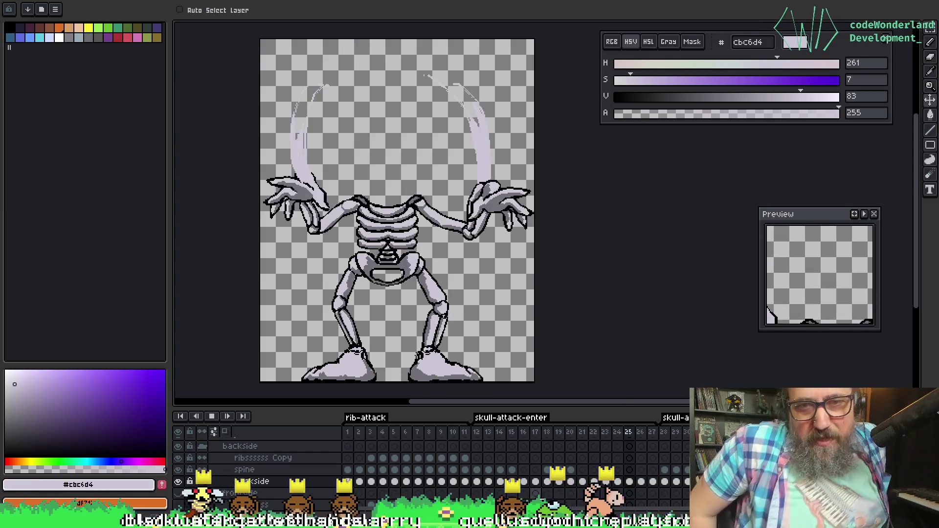
Stop playback, step forward to frame 21 and select its spine cel
{"action": "key", "text": "Return"}
{"action": "key", "text": "Right"}
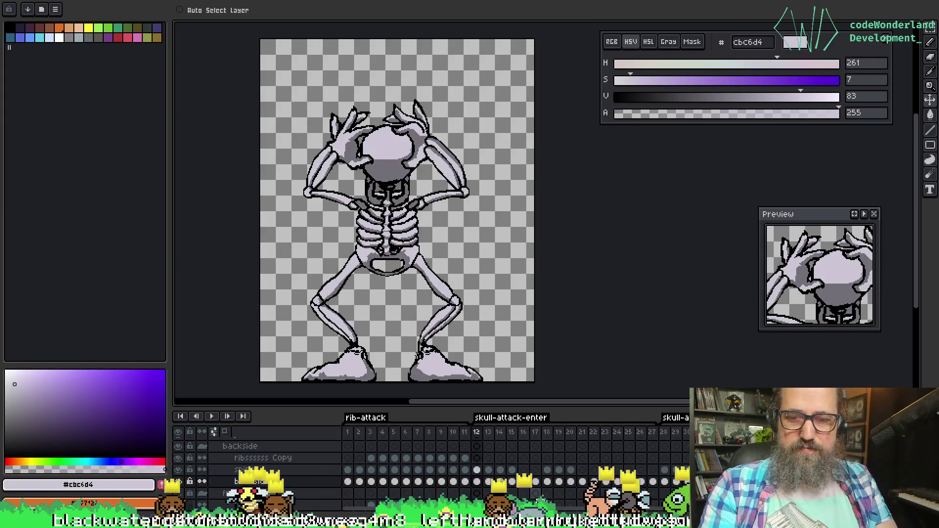
{"action": "key", "text": "Right"}
{"action": "key", "text": "Right"}
{"action": "key", "text": "Right"}
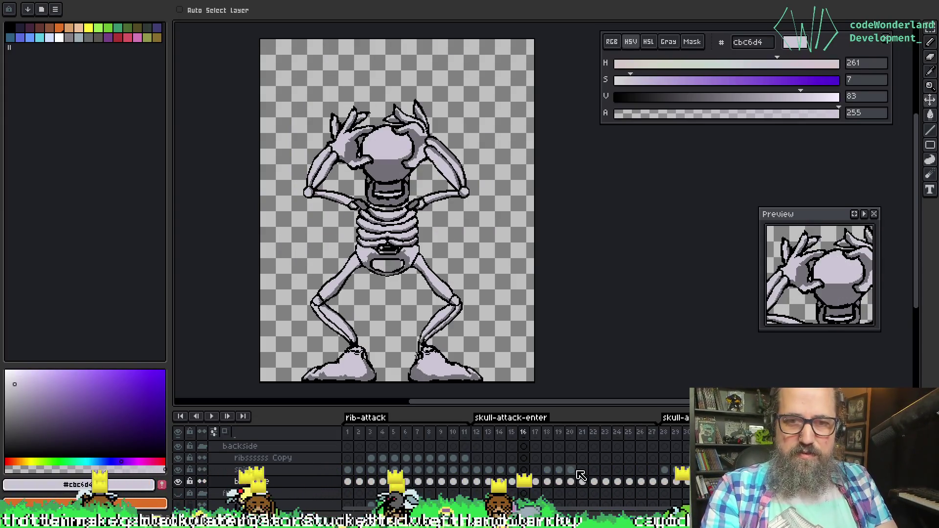
{"action": "key", "text": "Right"}
{"action": "key", "text": "Right"}
{"action": "key", "text": "Right"}
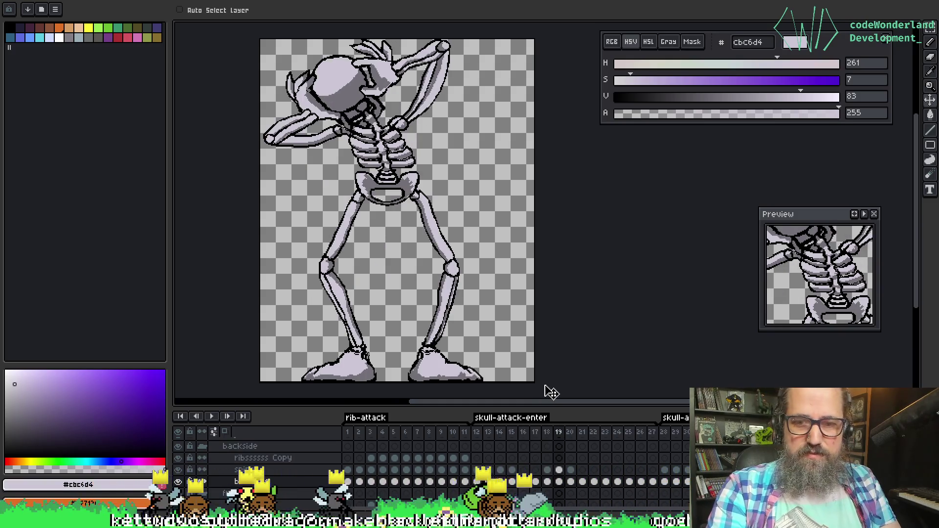
{"action": "key", "text": "Right"}
{"action": "key", "text": "Right"}
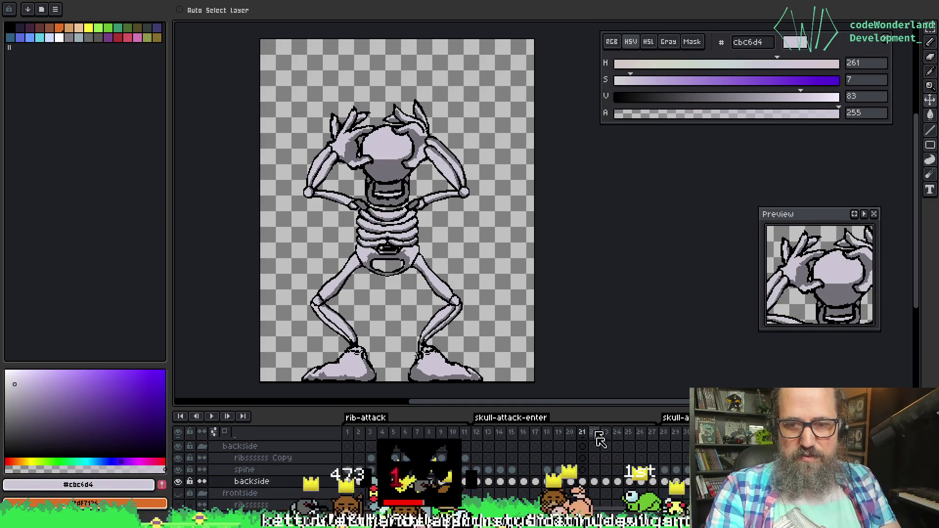
{"action": "key", "text": "Right"}
{"action": "key", "text": "Left"}
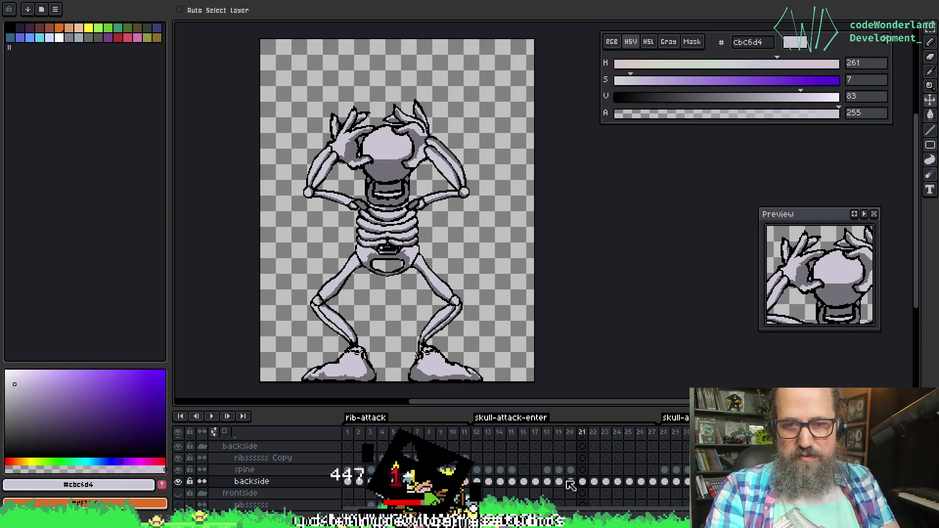
{"action": "left_click", "coordinate": [570, 469]}
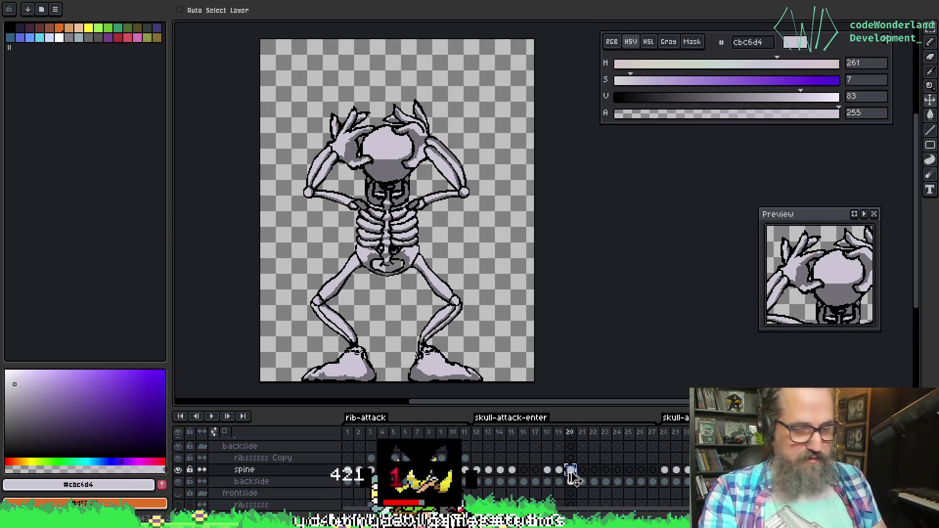
{"action": "left_click", "coordinate": [583, 469]}
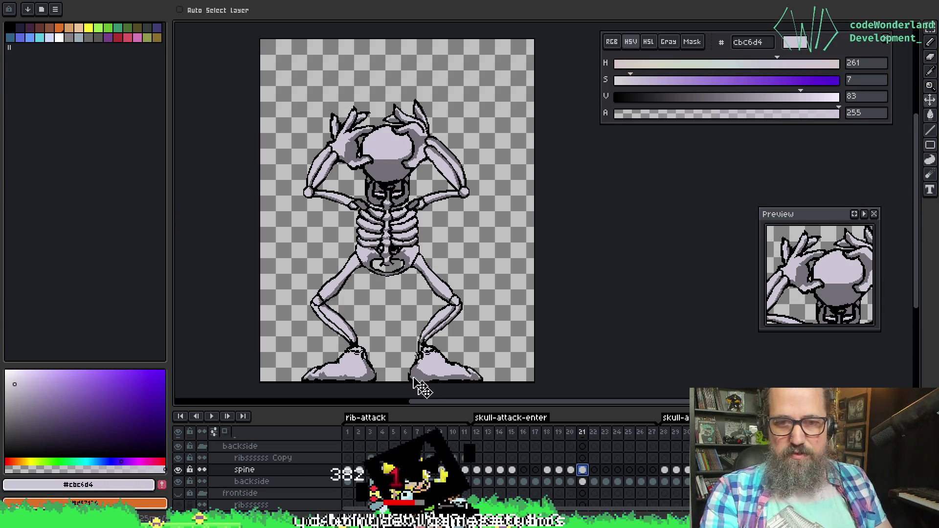
{"action": "scroll", "coordinate": [391, 250], "scroll_direction": "up", "scroll_amount": 3}
{"action": "key", "text": "b"}
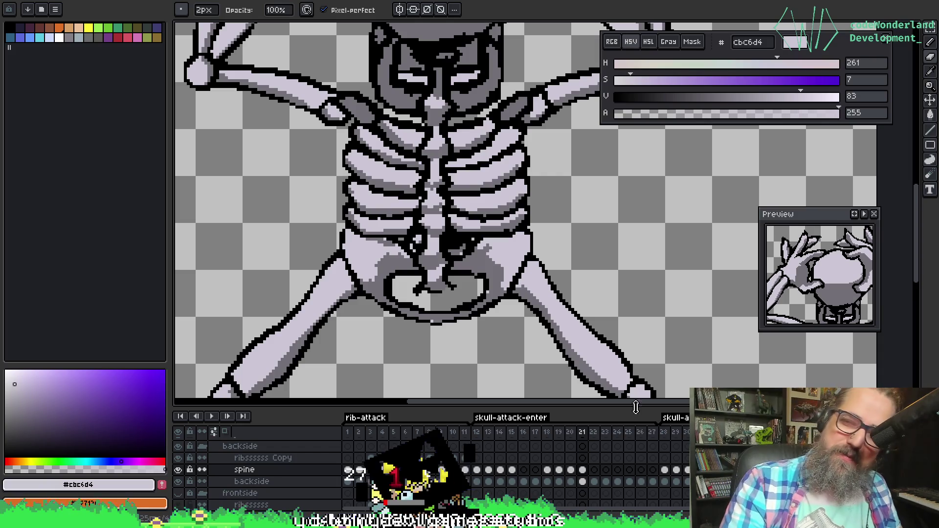
Zoom in on where the spine meets the pelvis in frame 21
{"action": "scroll", "coordinate": [527, 317], "scroll_direction": "up", "scroll_amount": 2}
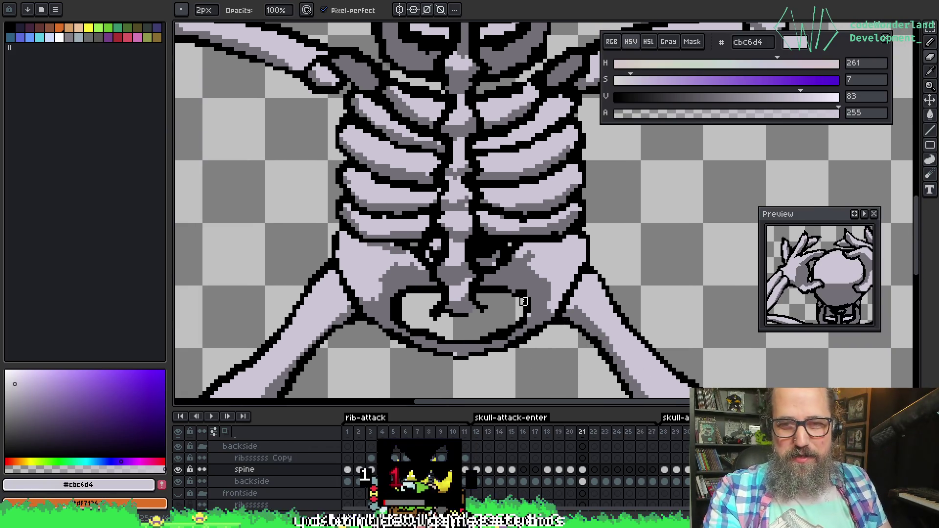
Centre the ribcage and compare frames 20 and 21, settling on frame 20
{"action": "key", "text": "m"}
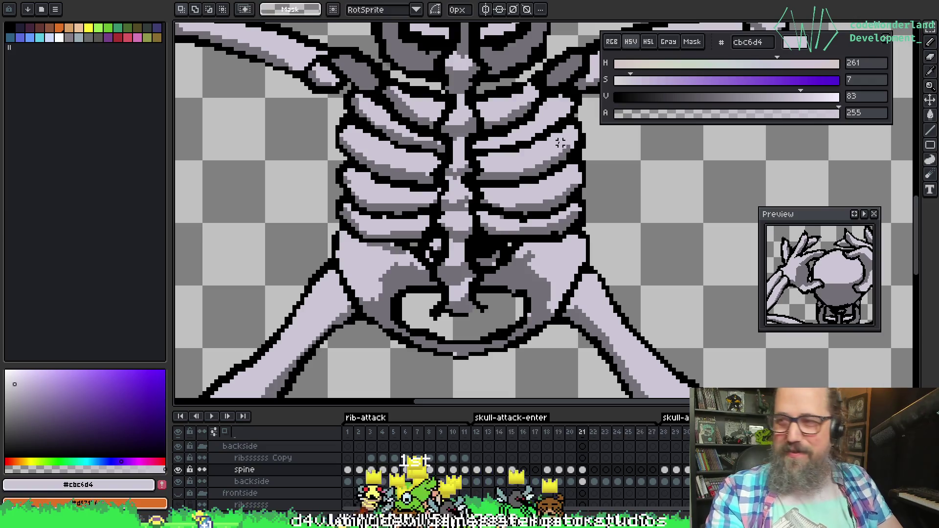
{"action": "scroll", "coordinate": [545, 181], "scroll_direction": "up", "scroll_amount": 3}
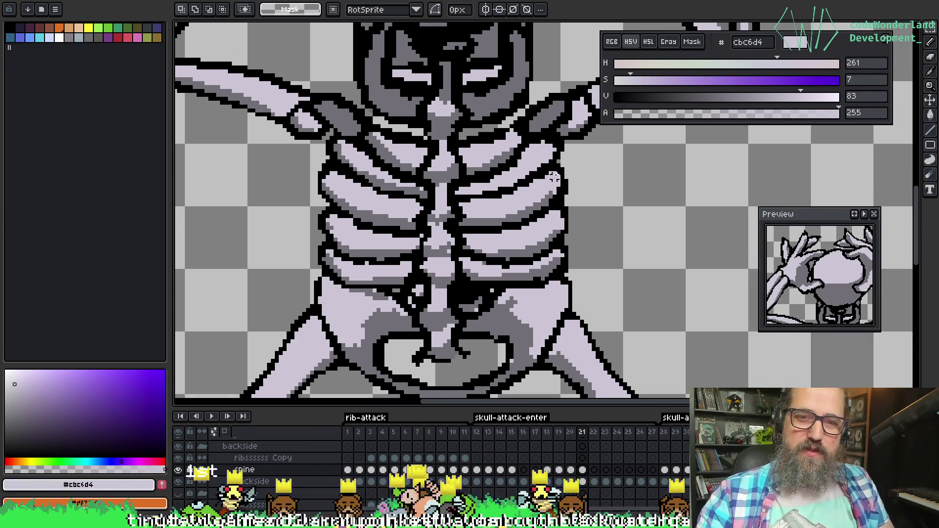
{"action": "left_click_drag", "start_coordinate": [604, 237], "coordinate": [567, 224]}
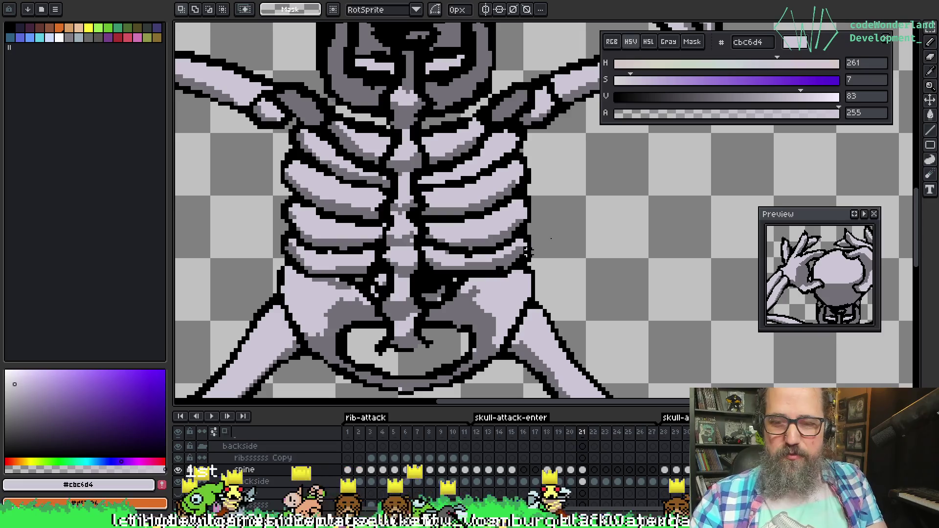
{"action": "key", "text": "Left"}
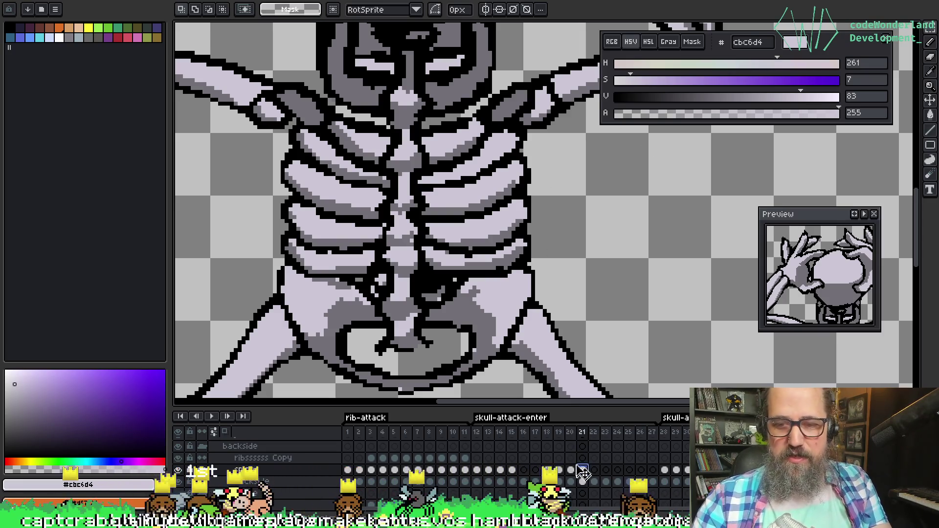
{"action": "left_click", "coordinate": [582, 470]}
{"action": "key", "text": "Left"}
{"action": "scroll", "coordinate": [475, 194], "scroll_direction": "down", "scroll_amount": 1}
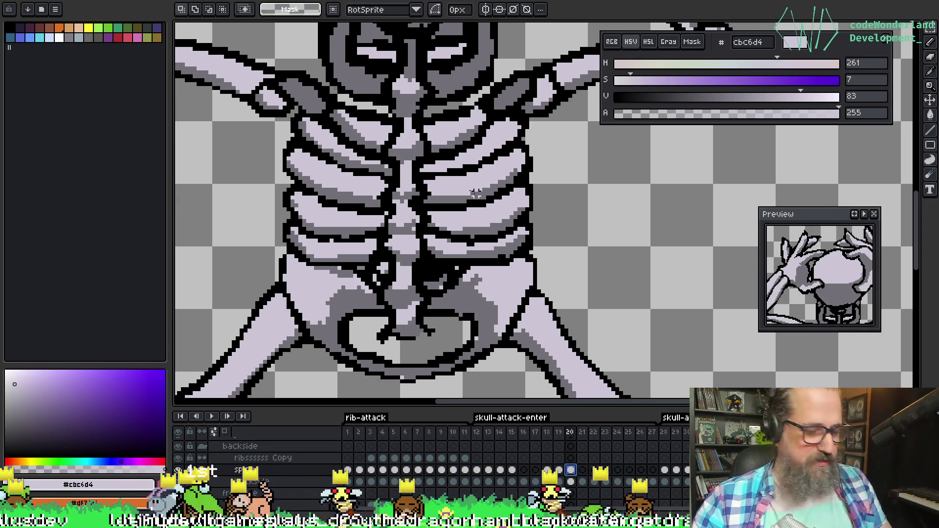
Nudge frame 20's pelvis up one pixel, then shift the wider hip area slightly down
{"action": "left_click_drag", "start_coordinate": [465, 373], "coordinate": [343, 296]}
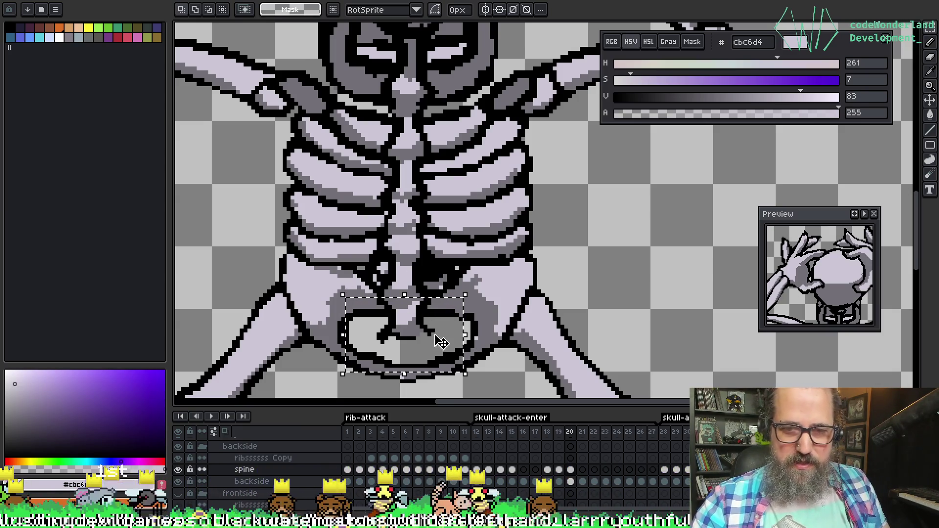
{"action": "key", "text": "Up"}
{"action": "key", "text": "Return"}
{"action": "mouse_move", "coordinate": [505, 386]}
{"action": "left_mouse_down"}
{"action": "mouse_move", "coordinate": [367, 314]}
{"action": "mouse_move", "coordinate": [292, 256]}
{"action": "left_mouse_up"}
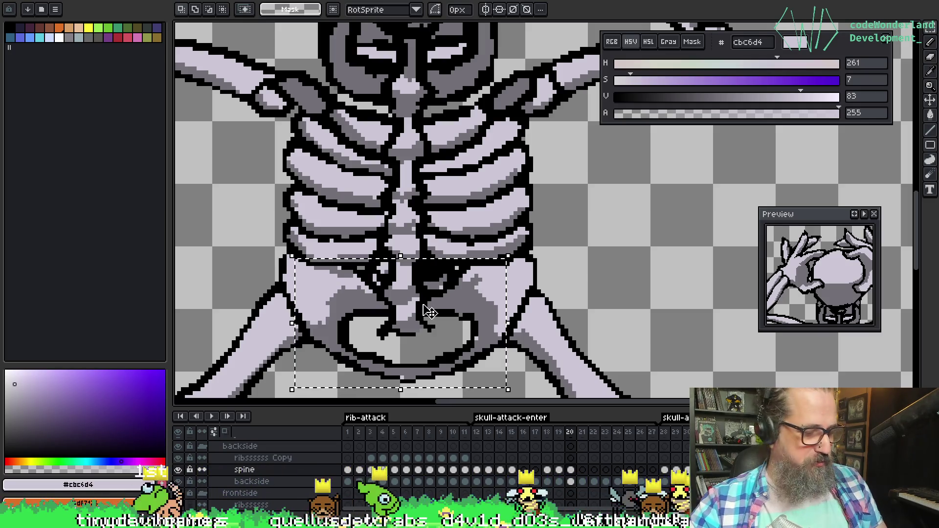
{"action": "key", "text": "m"}
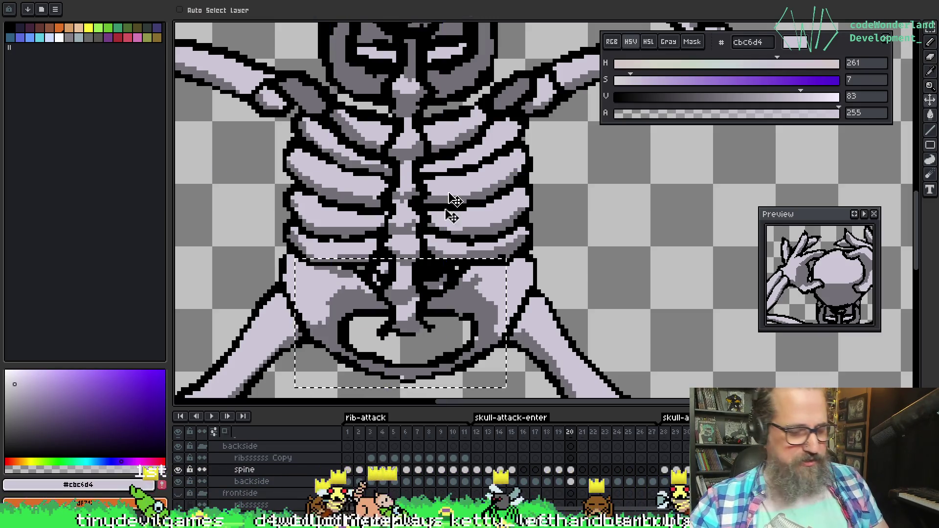
{"action": "left_click_drag", "start_coordinate": [364, 251], "coordinate": [367, 255]}
{"action": "key", "text": "b"}
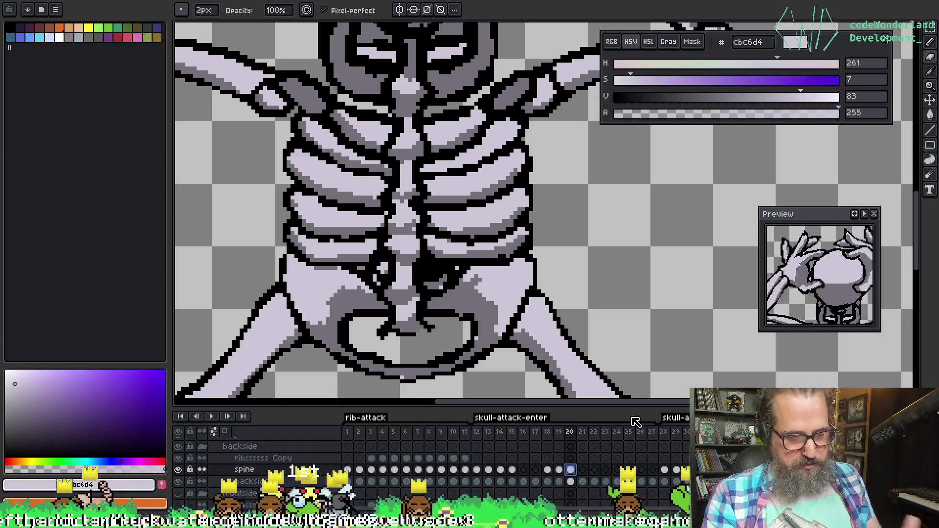
Step back to frame 19 to check the lower bones
{"action": "left_click_drag", "start_coordinate": [487, 192], "coordinate": [516, 186]}
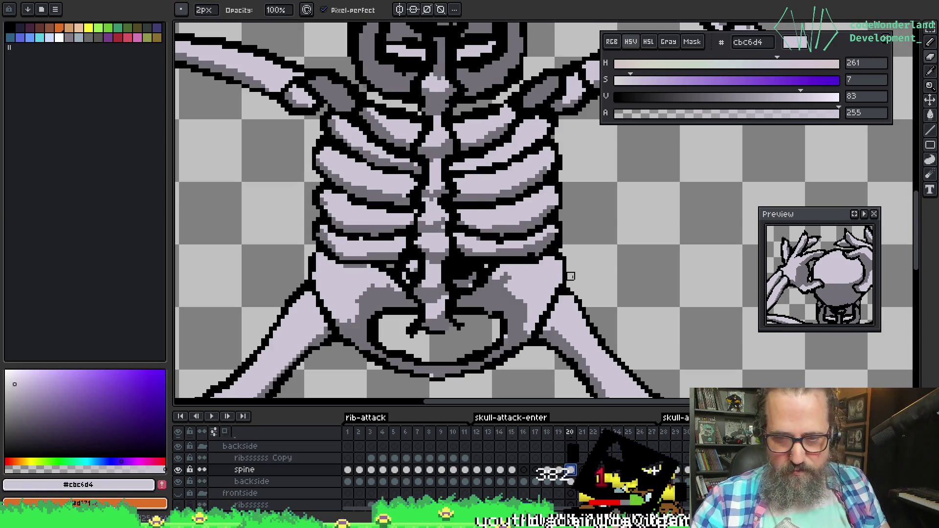
{"action": "key", "text": "Left"}
{"action": "scroll", "coordinate": [538, 240], "scroll_direction": "down", "scroll_amount": 5}
{"action": "key", "text": "Down"}
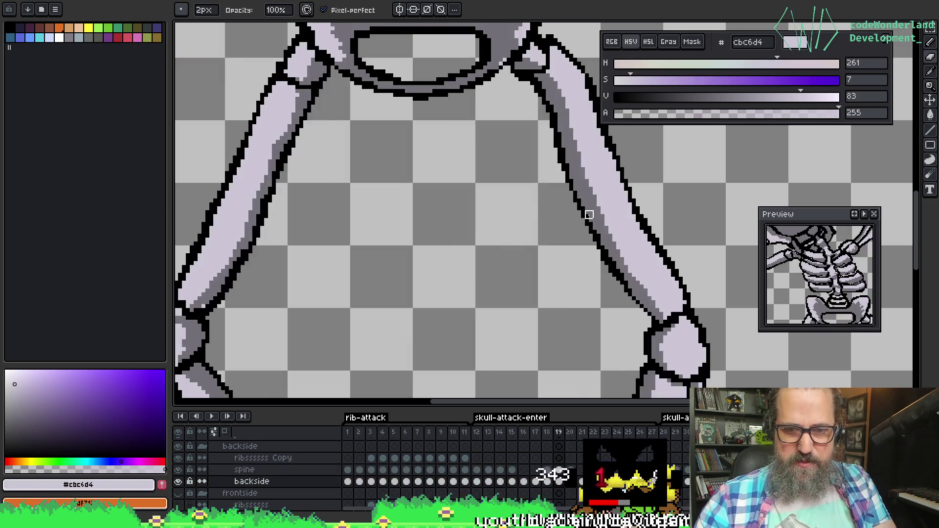
Return to frame 20 and marquee-select the skull and ribcage area
{"action": "key", "text": "Right"}
{"action": "scroll", "coordinate": [585, 205], "scroll_direction": "up", "scroll_amount": 5}
{"action": "scroll", "coordinate": [585, 199], "scroll_direction": "down", "scroll_amount": 2}
{"action": "scroll", "coordinate": [587, 195], "scroll_direction": "up", "scroll_amount": 1}
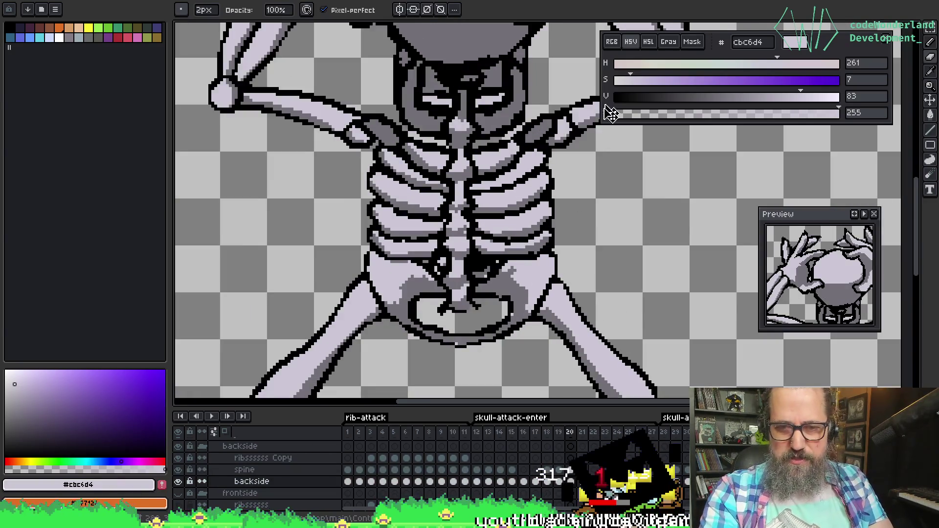
{"action": "left_click_drag", "start_coordinate": [558, 238], "coordinate": [541, 238]}
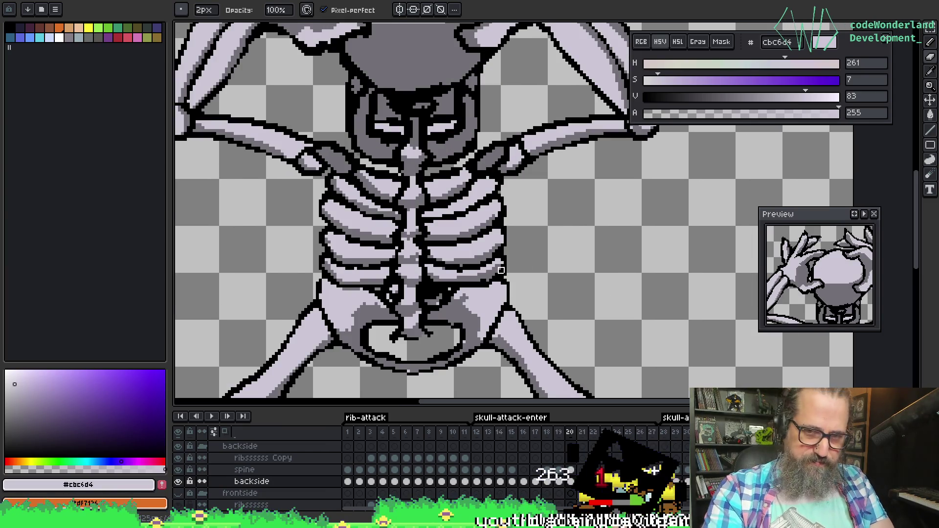
{"action": "key", "text": "m"}
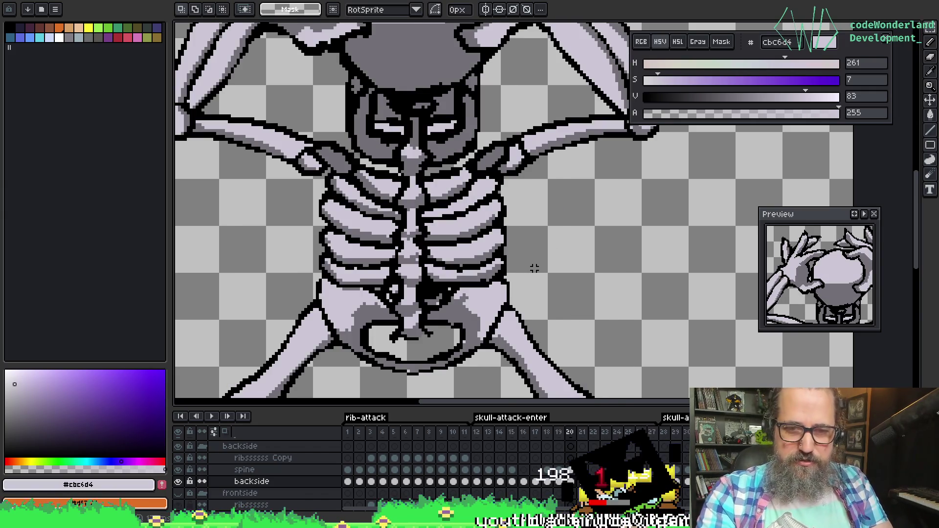
{"action": "mouse_move", "coordinate": [458, 66]}
{"action": "left_mouse_down"}
{"action": "mouse_move", "coordinate": [321, 268]}
{"action": "mouse_move", "coordinate": [326, 361]}
{"action": "left_mouse_up"}
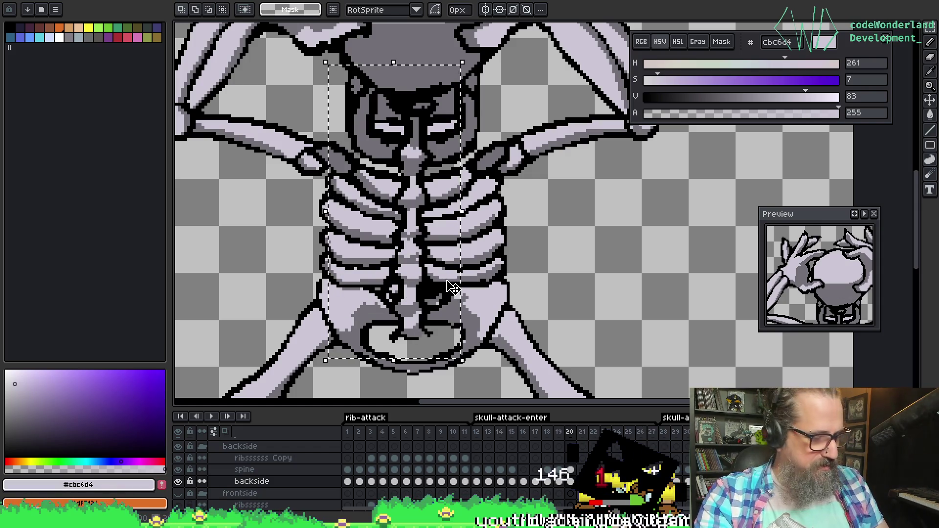
On the spine layer, drag the spine up beneath the skull, undoing an accidental sideways shift
{"action": "key", "text": "v"}
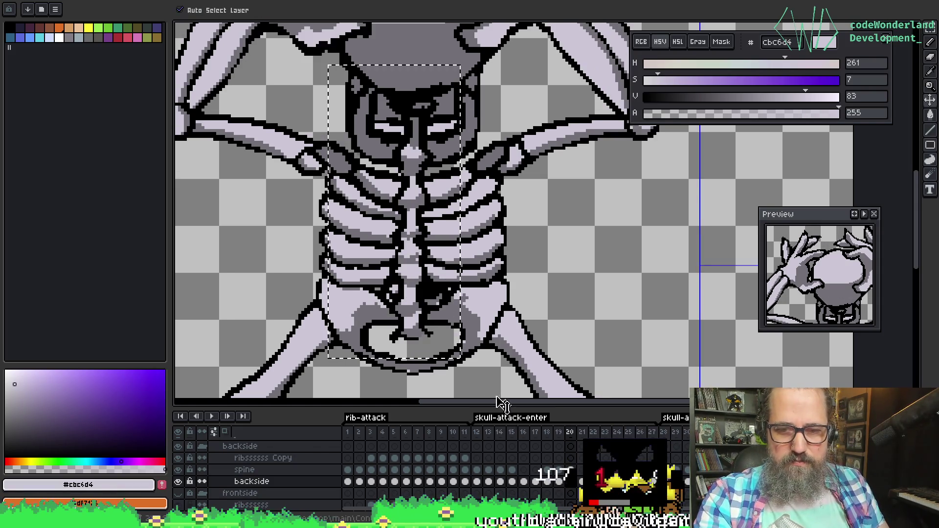
{"action": "left_click", "coordinate": [405, 315], "text": "ctrl"}
{"action": "mouse_move", "coordinate": [405, 316]}
{"action": "left_mouse_down"}
{"action": "mouse_move", "coordinate": [424, 247]}
{"action": "mouse_move", "coordinate": [427, 255]}
{"action": "left_mouse_up"}
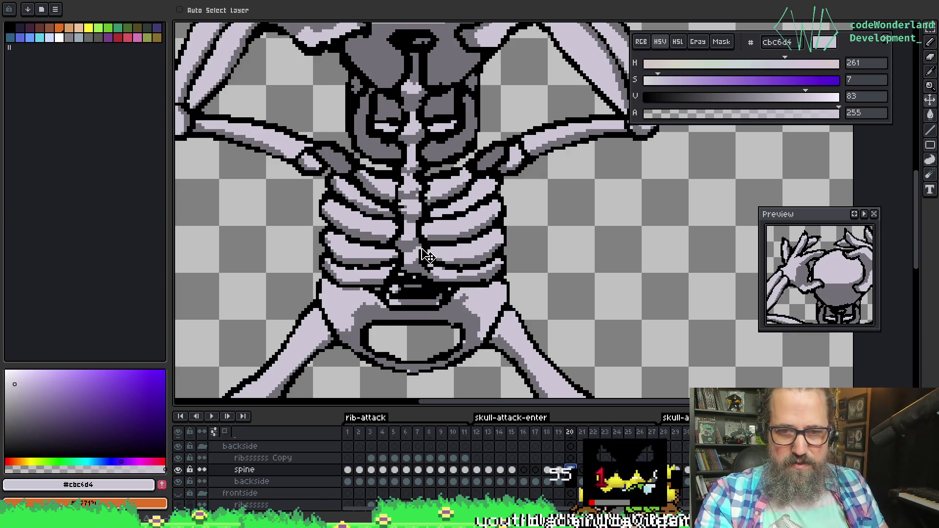
{"action": "left_click_drag", "start_coordinate": [457, 191], "coordinate": [350, 215]}
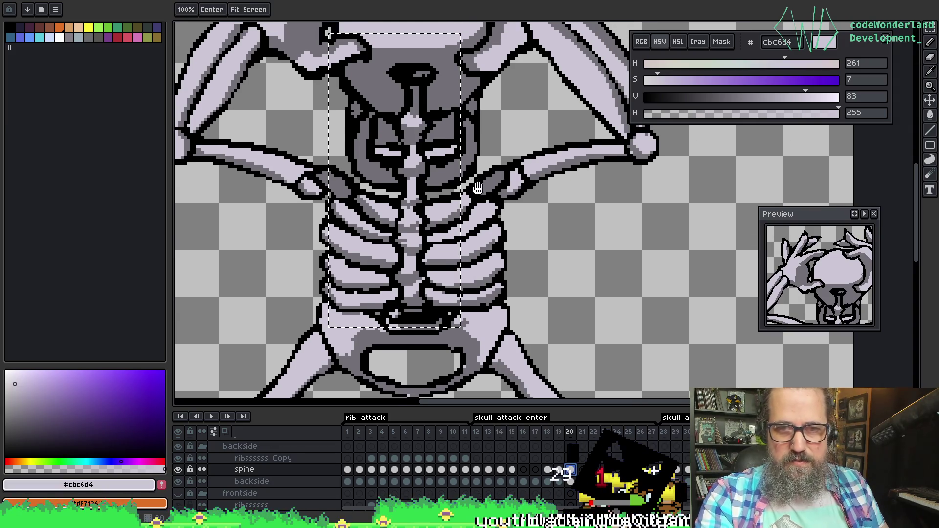
{"action": "key", "text": "ctrl+z"}
{"action": "key", "text": "ctrl+z"}
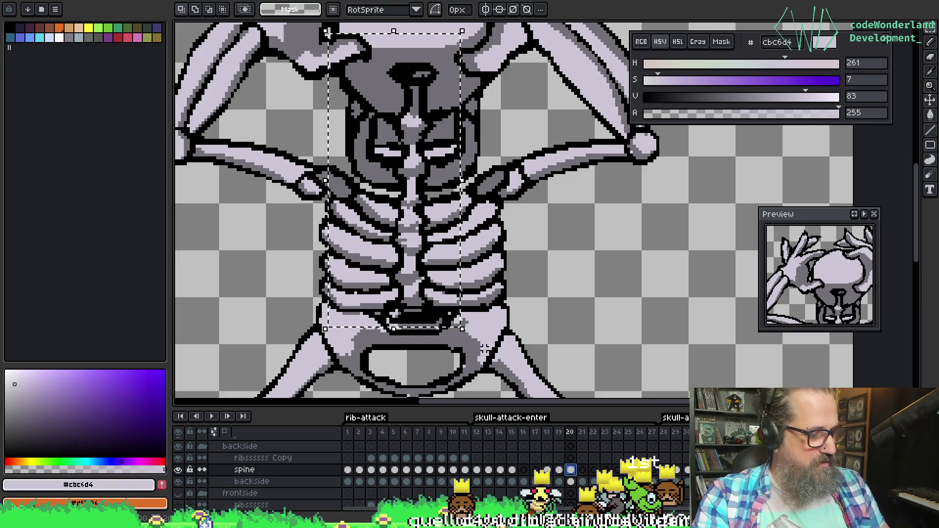
{"action": "key", "text": "b"}
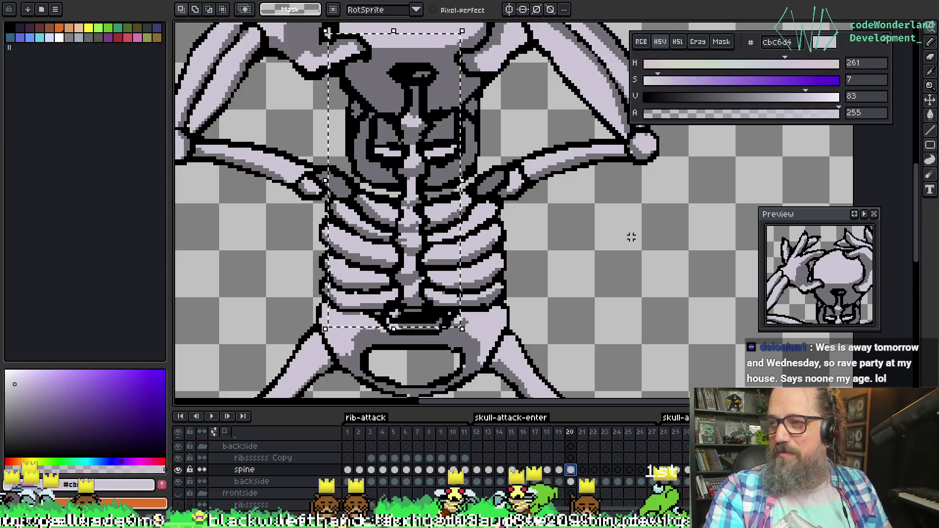
{"action": "scroll", "coordinate": [590, 240], "scroll_direction": "up", "scroll_amount": 2}
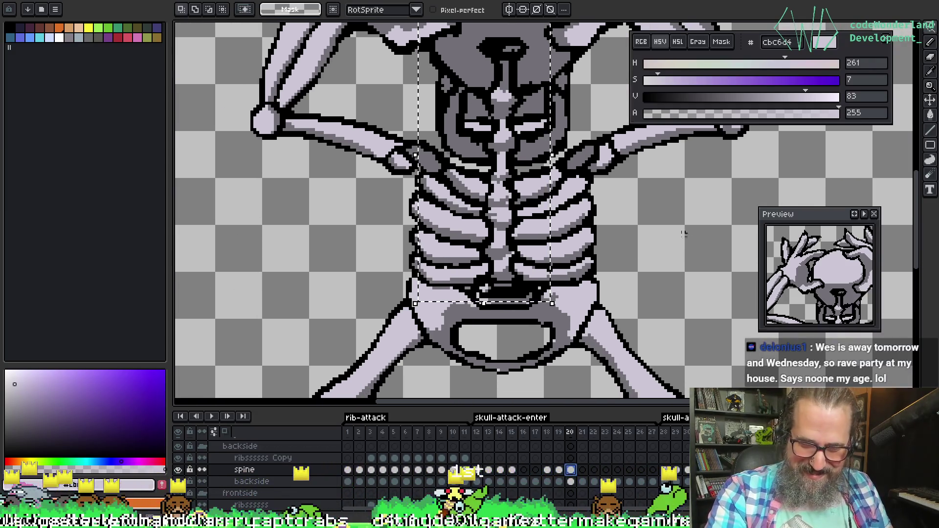
{"action": "scroll", "coordinate": [498, 336], "scroll_direction": "up", "scroll_amount": 1}
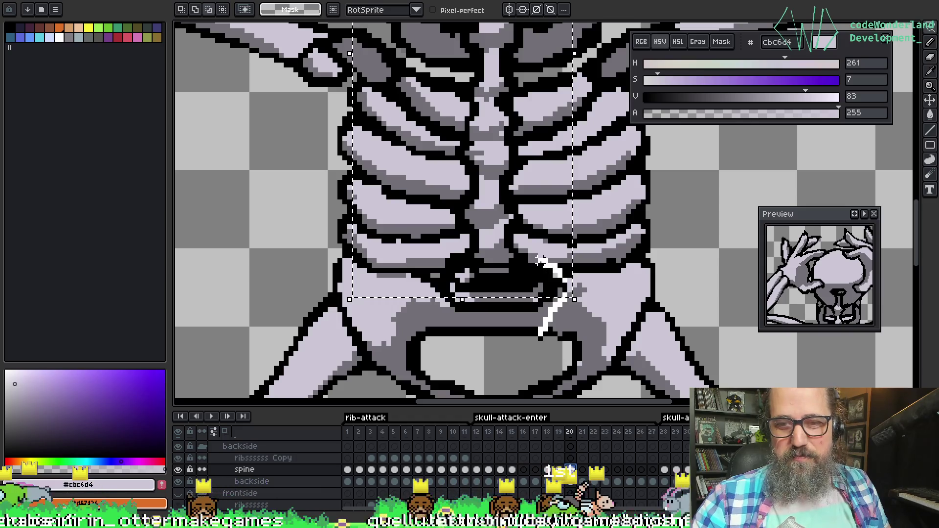
Lasso the lower ribs and nudge them down one pixel
{"action": "mouse_move", "coordinate": [471, 280]}
{"action": "left_mouse_down"}
{"action": "mouse_move", "coordinate": [428, 276]}
{"action": "mouse_move", "coordinate": [411, 291]}
{"action": "left_mouse_up"}
{"action": "mouse_move", "coordinate": [521, 280]}
{"action": "left_mouse_down"}
{"action": "mouse_move", "coordinate": [512, 231]}
{"action": "mouse_move", "coordinate": [496, 217]}
{"action": "mouse_move", "coordinate": [438, 222]}
{"action": "mouse_move", "coordinate": [494, 266]}
{"action": "left_mouse_up"}
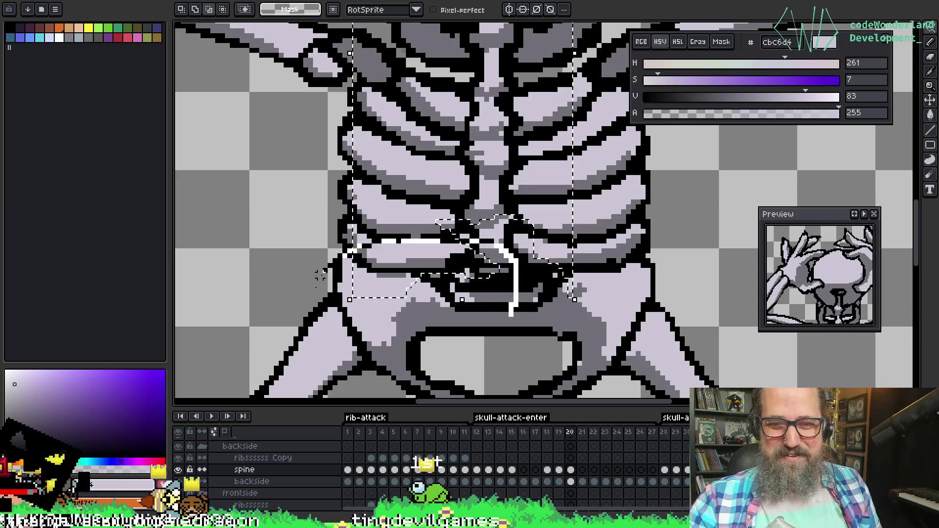
{"action": "key", "text": "Down"}
{"action": "key", "text": "Down"}
{"action": "key", "text": "Down"}
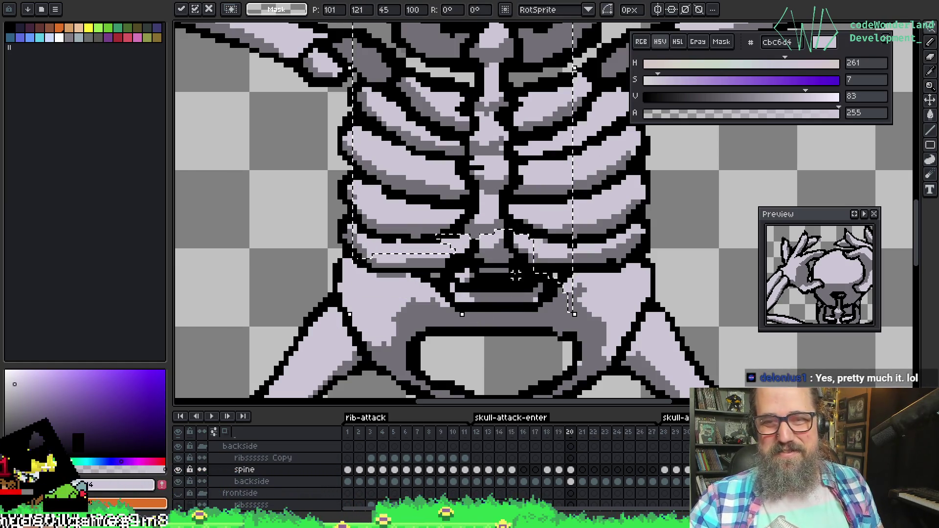
{"action": "key", "text": "b"}
Lasso another rib section, drag it into place and drop it
{"action": "mouse_move", "coordinate": [506, 196]}
{"action": "left_mouse_down"}
{"action": "mouse_move", "coordinate": [477, 177]}
{"action": "mouse_move", "coordinate": [412, 253]}
{"action": "left_mouse_up"}
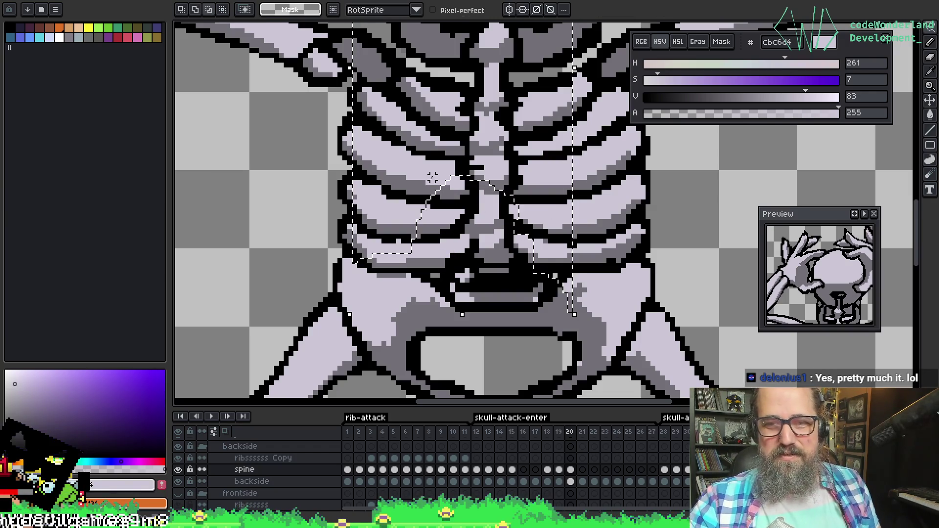
{"action": "left_click_drag", "start_coordinate": [462, 195], "coordinate": [508, 186]}
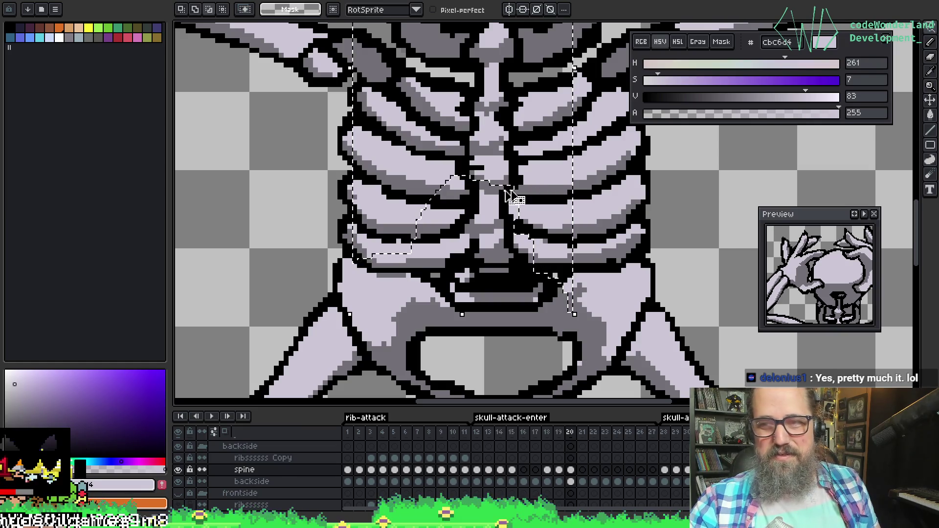
{"action": "left_click_drag", "start_coordinate": [518, 84], "coordinate": [519, 94]}
{"action": "mouse_move", "coordinate": [469, 200]}
{"action": "left_mouse_down"}
{"action": "mouse_move", "coordinate": [461, 248]}
{"action": "mouse_move", "coordinate": [475, 275]}
{"action": "left_mouse_up"}
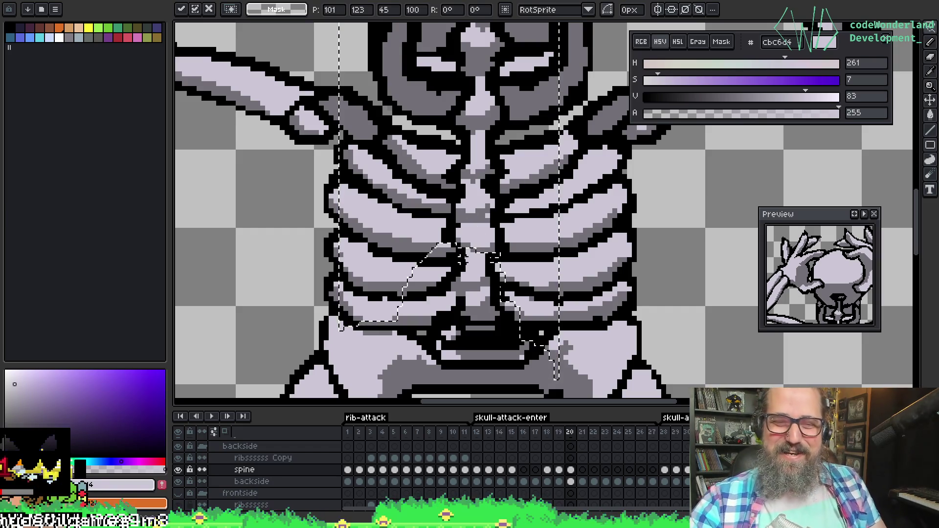
{"action": "key", "text": "Return"}
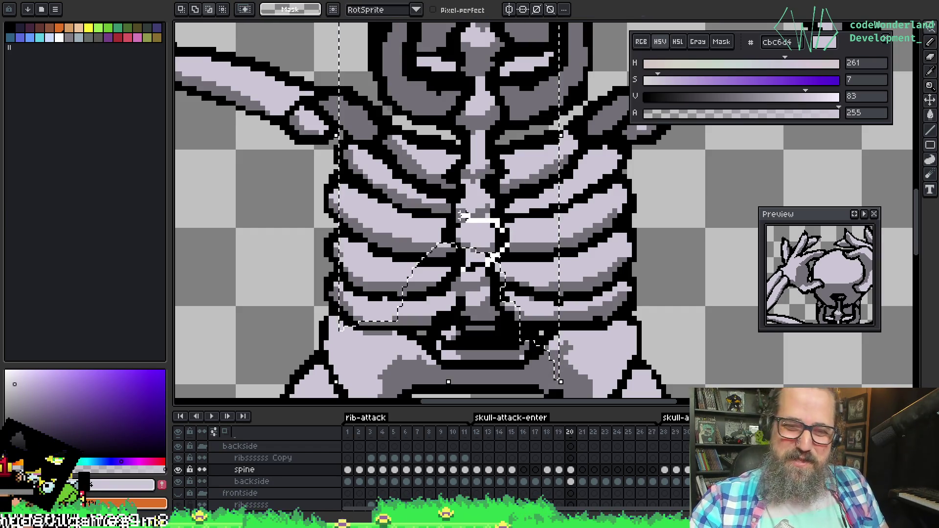
Nudge the spine piece down one pixel, then one pixel left and two more down
{"action": "key", "text": "Down"}
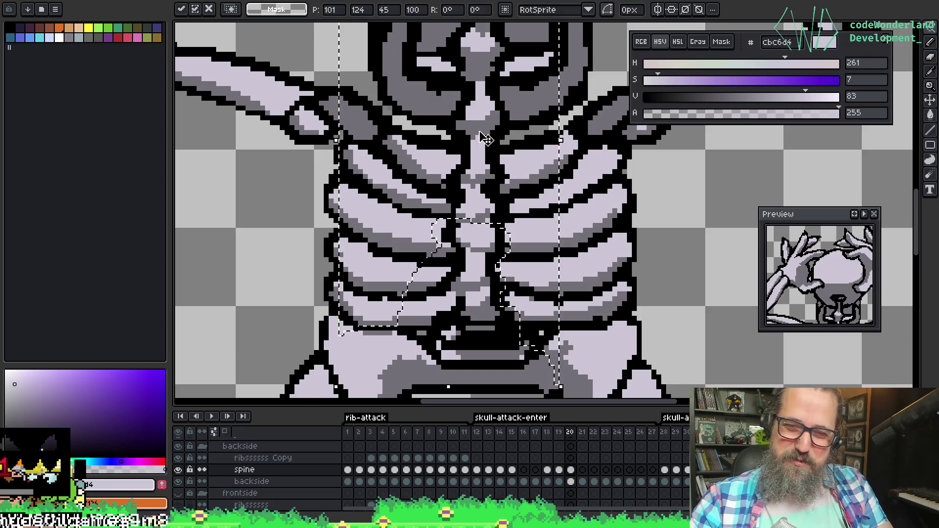
{"action": "left_click_drag", "start_coordinate": [472, 257], "coordinate": [475, 264]}
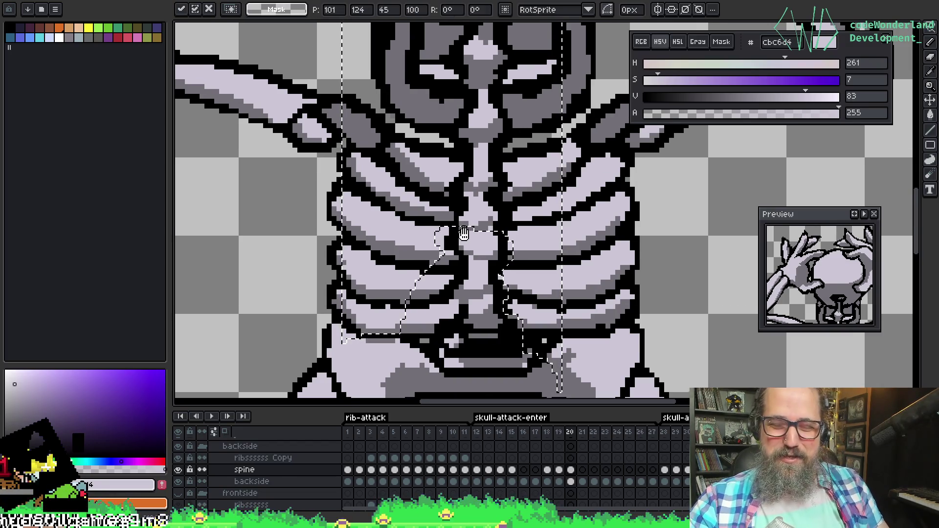
{"action": "key", "text": "Return"}
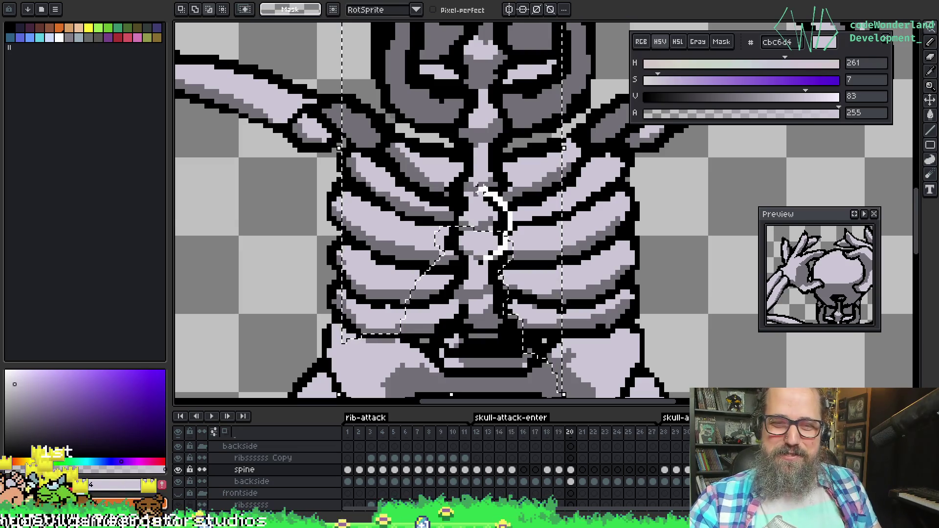
{"action": "key", "text": "Left"}
{"action": "key", "text": "Down"}
{"action": "key", "text": "Down"}
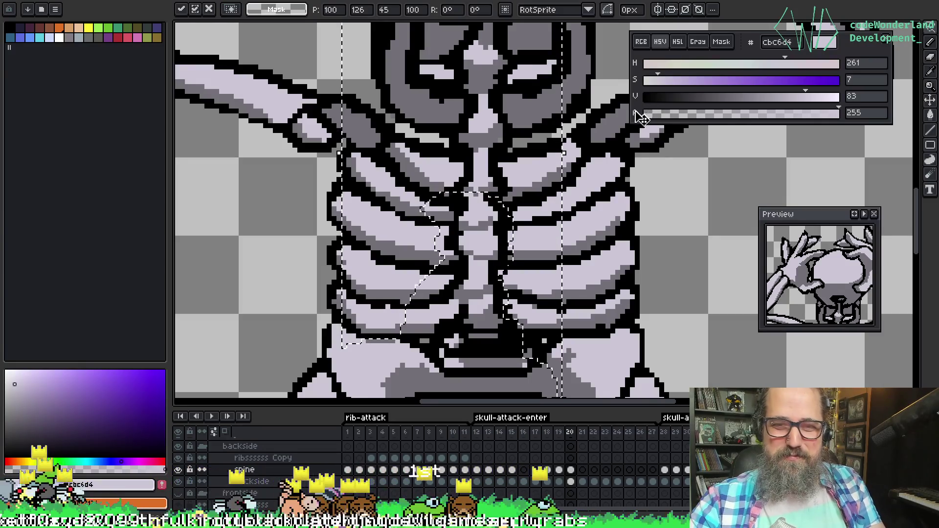
{"action": "key", "text": "Down"}
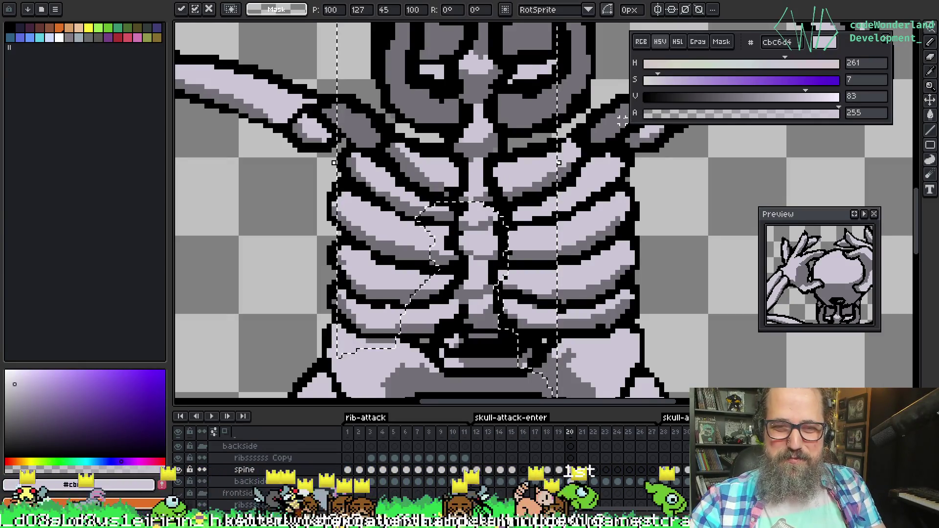
{"action": "scroll", "coordinate": [521, 122], "scroll_direction": "down", "scroll_amount": 5}
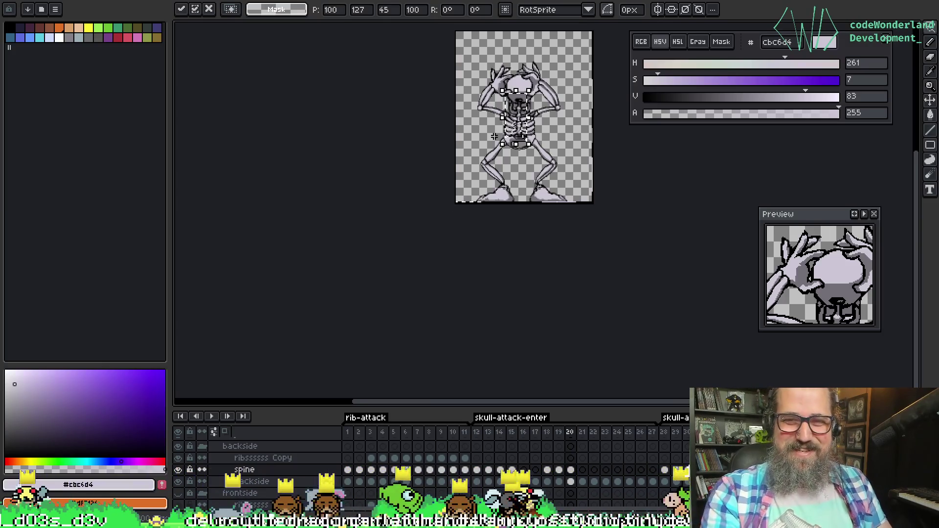
Commit the current spine placement
{"action": "scroll", "coordinate": [494, 137], "scroll_direction": "up", "scroll_amount": 5}
{"action": "scroll", "coordinate": [493, 171], "scroll_direction": "down", "scroll_amount": 1}
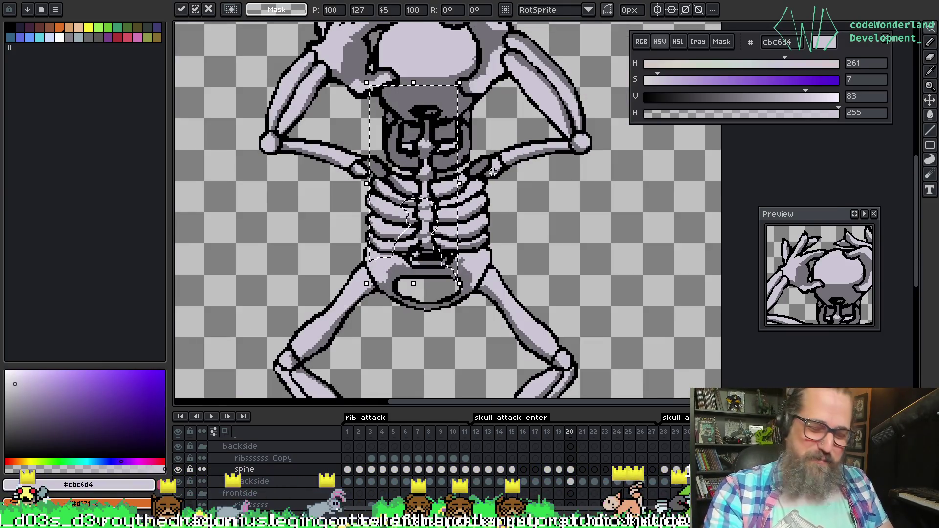
{"action": "scroll", "coordinate": [492, 171], "scroll_direction": "down", "scroll_amount": 1}
{"action": "scroll", "coordinate": [522, 166], "scroll_direction": "up", "scroll_amount": 1}
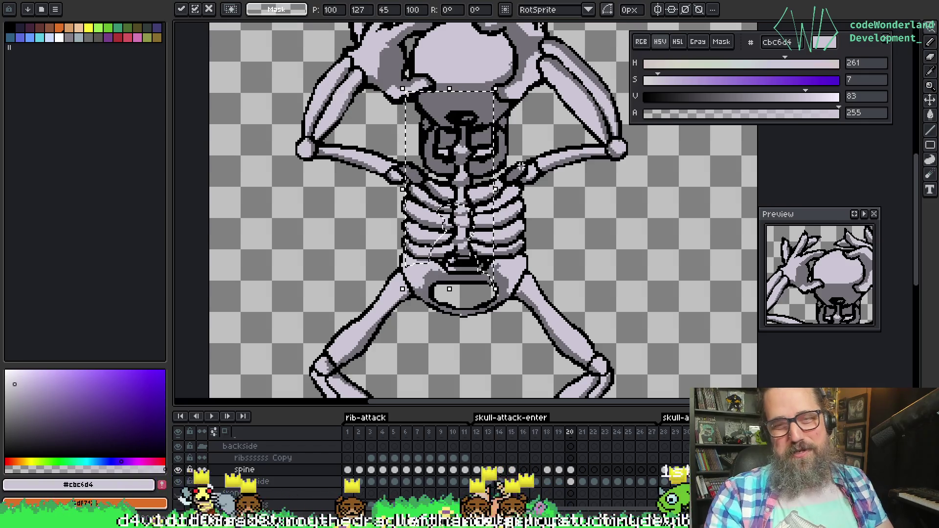
{"action": "scroll", "coordinate": [494, 243], "scroll_direction": "down", "scroll_amount": 1}
{"action": "scroll", "coordinate": [494, 243], "scroll_direction": "up", "scroll_amount": 1}
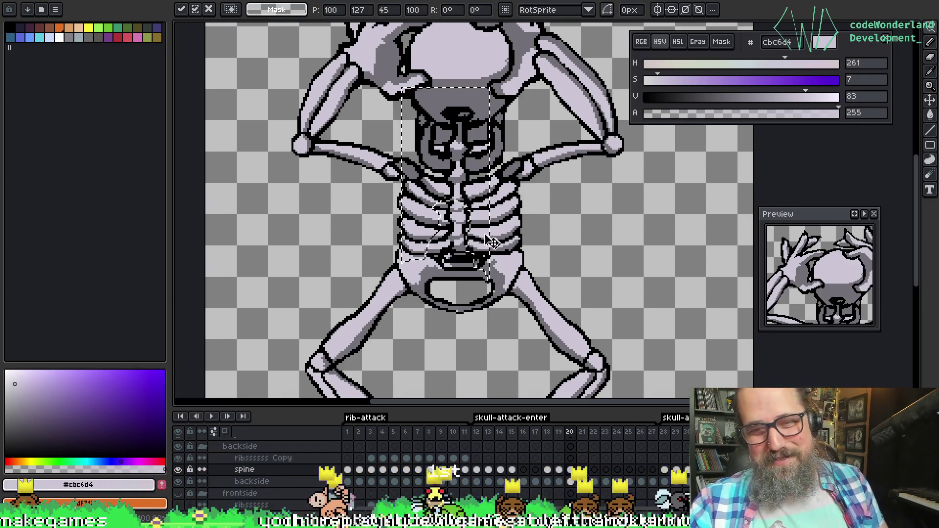
{"action": "key", "text": "Return"}
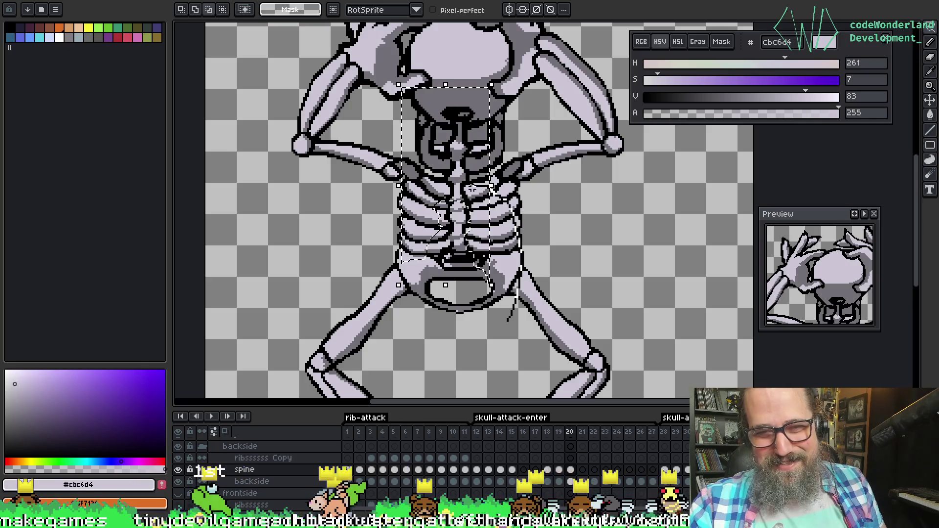
Trim the selection to the upper spine and chest and nudge it down a pixel
{"action": "left_click_drag", "start_coordinate": [491, 284], "coordinate": [491, 264]}
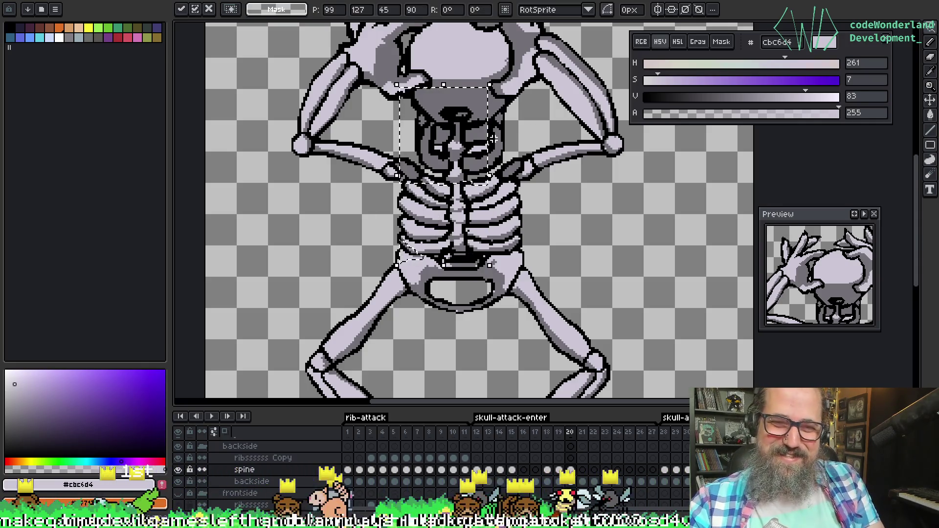
{"action": "key", "text": "Down"}
{"action": "key", "text": "Down"}
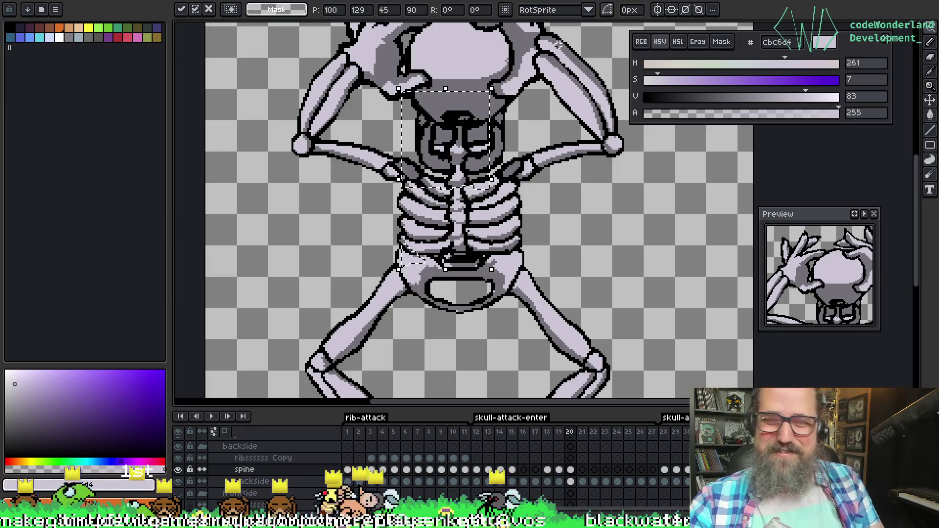
{"action": "left_click", "coordinate": [478, 275]}
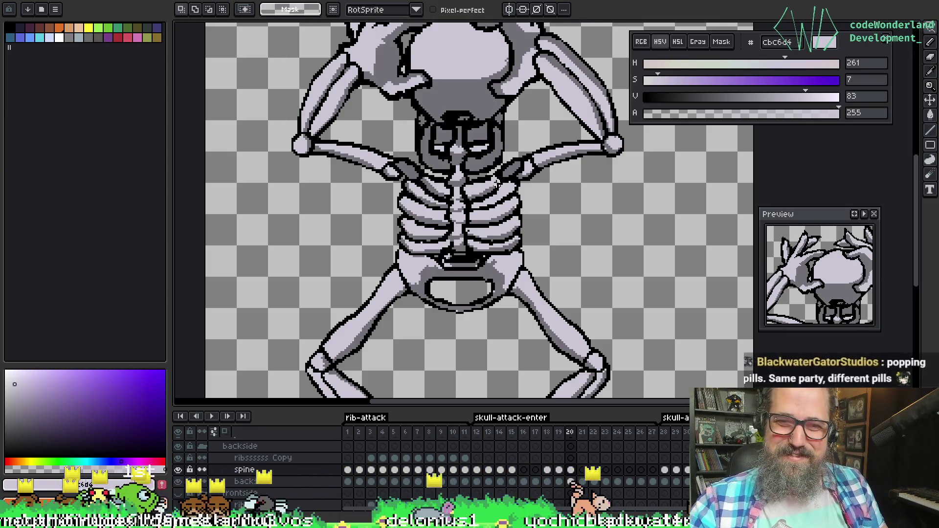
{"action": "key", "text": "ctrl+z"}
{"action": "left_click_drag", "start_coordinate": [445, 269], "coordinate": [446, 191]}
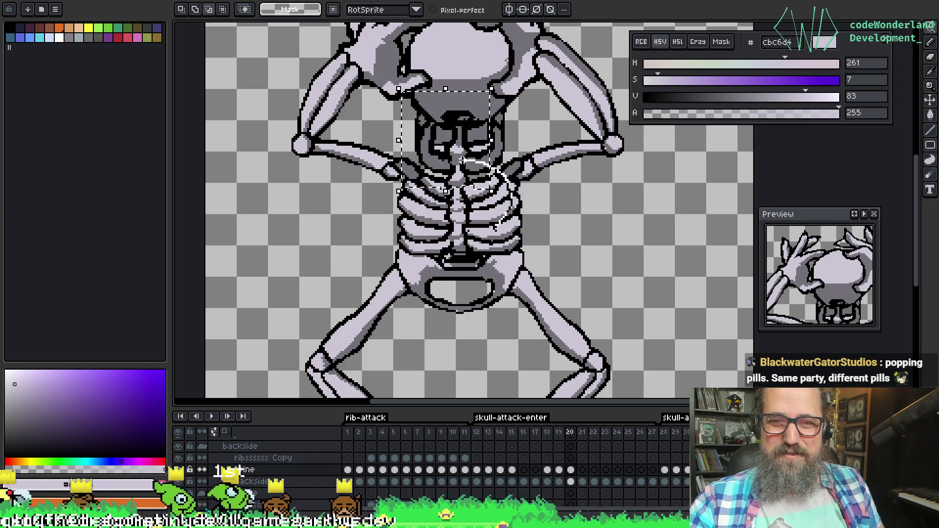
{"action": "key", "text": "Down"}
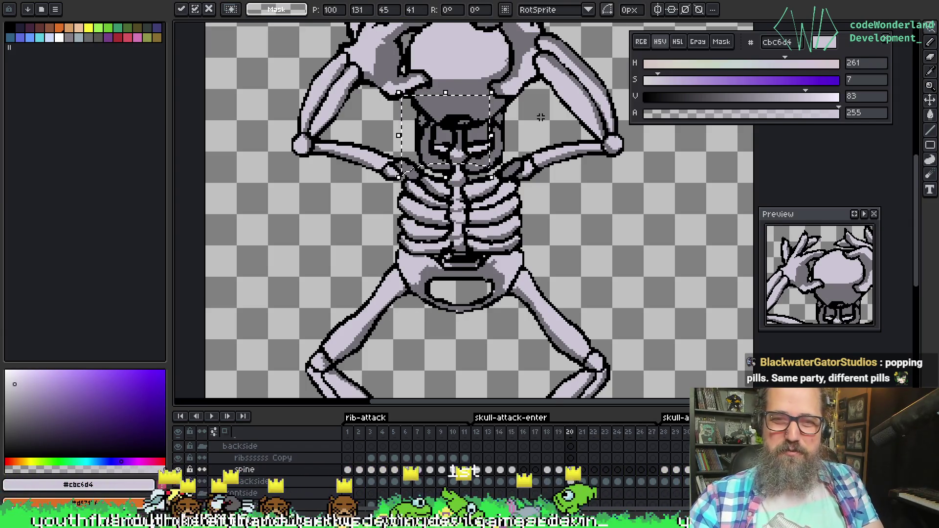
{"action": "key", "text": "q"}
Cancel a freehand outline, then select the skull and neck and dismiss the transform
{"action": "mouse_move", "coordinate": [504, 215]}
{"action": "left_mouse_down"}
{"action": "mouse_move", "coordinate": [469, 171]}
{"action": "mouse_move", "coordinate": [357, 166]}
{"action": "left_mouse_up"}
{"action": "key", "text": "Escape"}
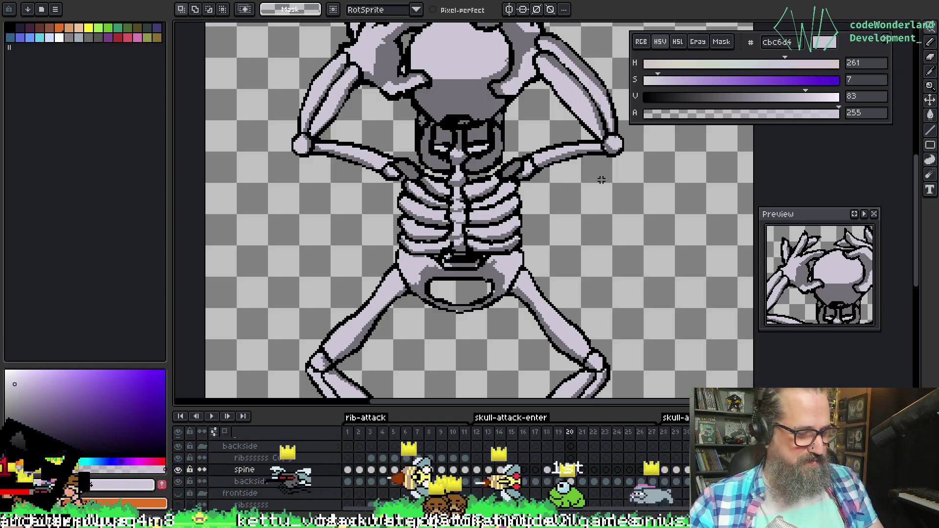
{"action": "key", "text": "l"}
{"action": "left_click_drag", "start_coordinate": [518, 87], "coordinate": [400, 135]}
{"action": "key", "text": "ctrl+t"}
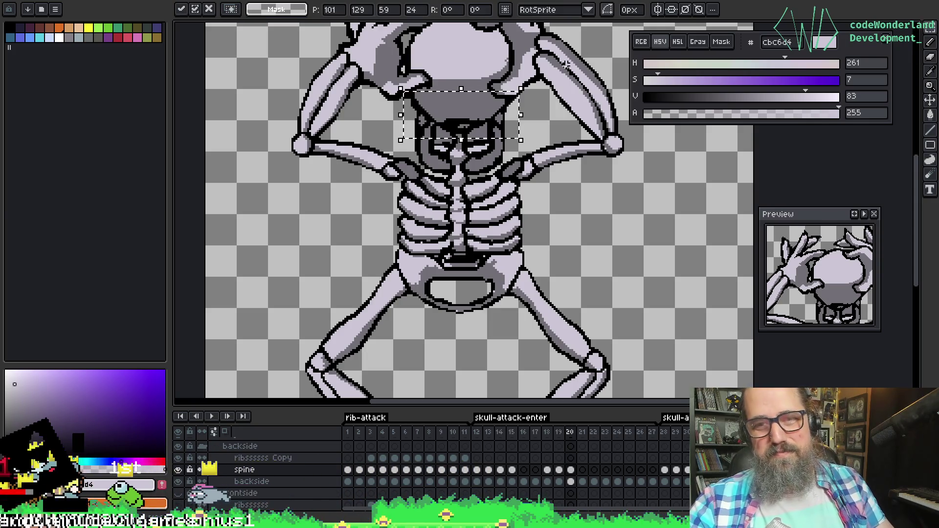
{"action": "key", "text": "Return"}
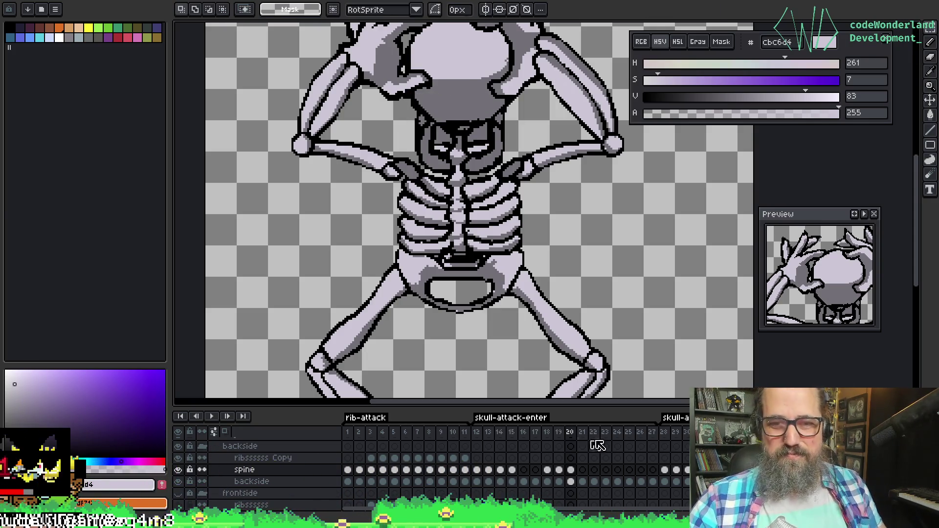
Go to the spine layer's frame 21 cel and save the animation with Ctrl+S
{"action": "left_click", "coordinate": [571, 469]}
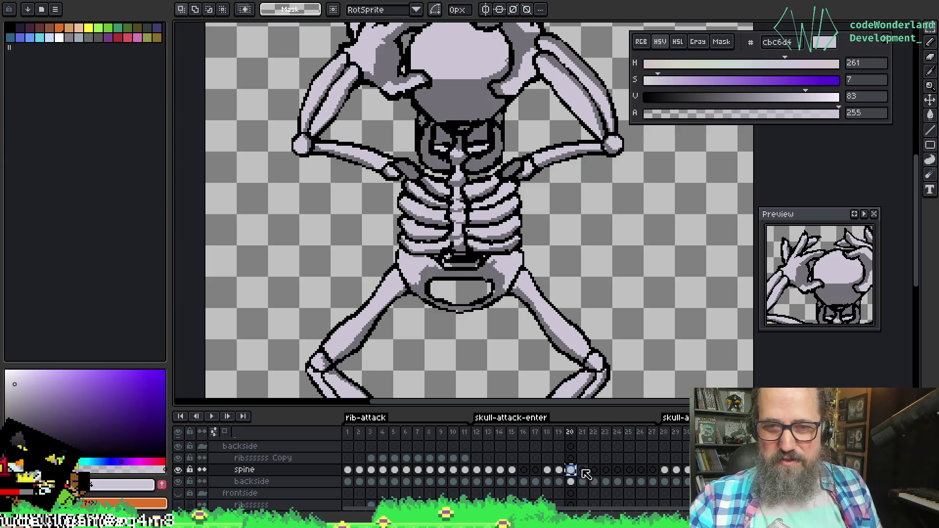
{"action": "left_click", "coordinate": [582, 470]}
{"action": "key", "text": "ctrl+s"}
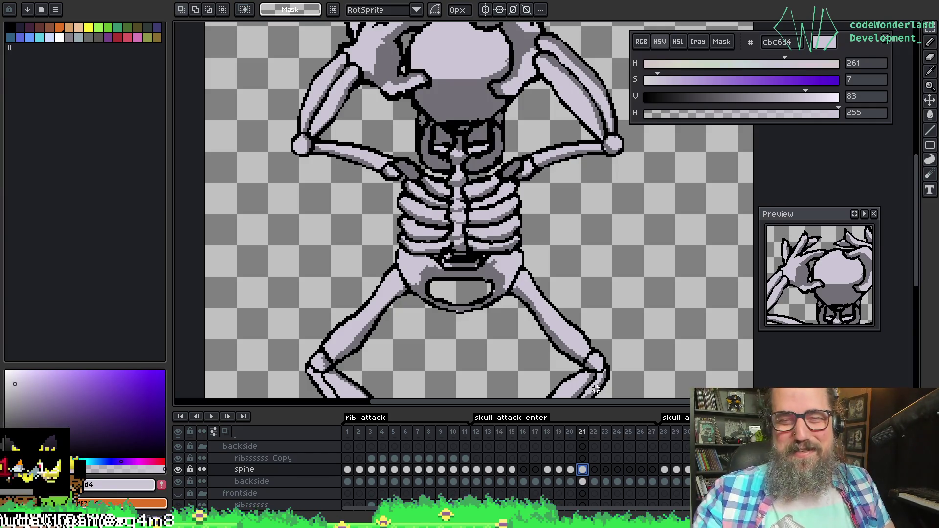
{"action": "scroll", "coordinate": [618, 300], "scroll_direction": "down", "scroll_amount": 1}
{"action": "scroll", "coordinate": [618, 300], "scroll_direction": "left", "scroll_amount": 2}
Eyedrop the dark grey 727077 from the skeleton and shrink the pencil to 1px
{"action": "key", "text": "i"}
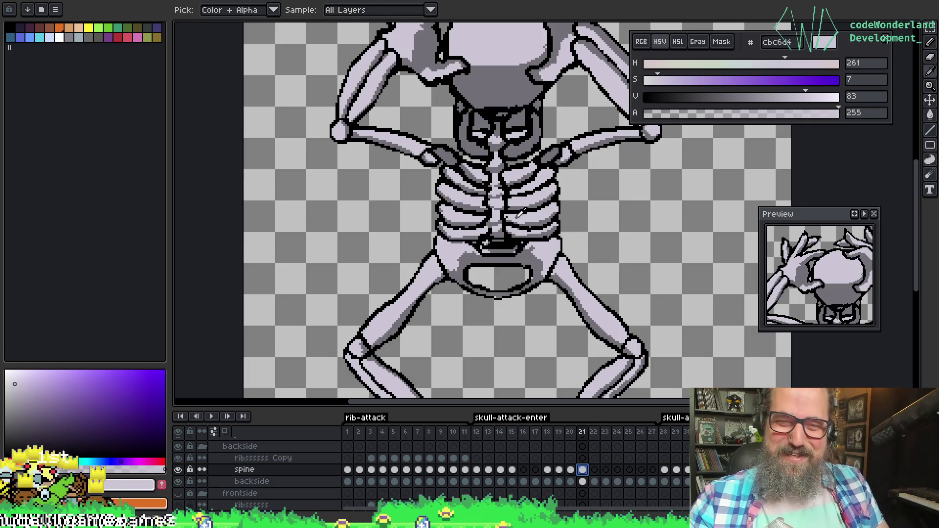
{"action": "key", "text": "b"}
{"action": "left_click", "coordinate": [506, 215]}
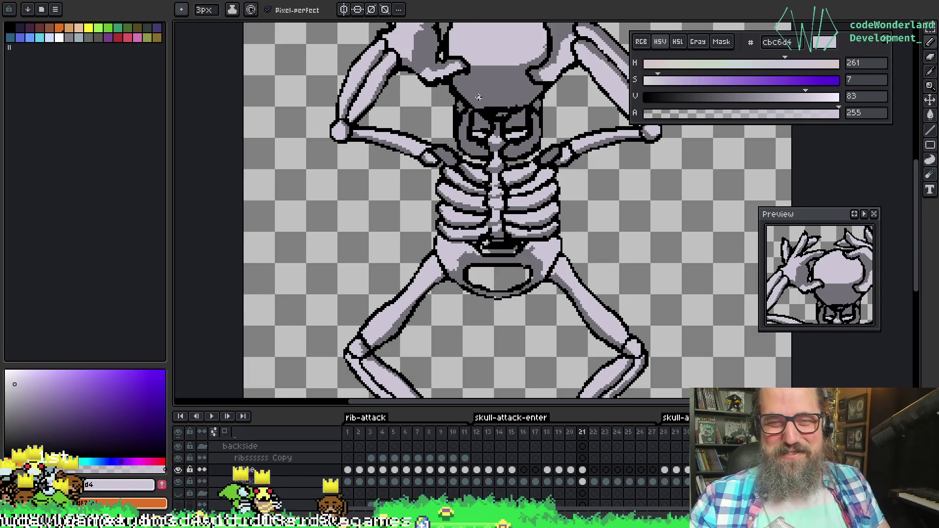
{"action": "scroll", "coordinate": [478, 97], "scroll_direction": "up", "scroll_amount": 3}
{"action": "left_click_drag", "start_coordinate": [547, 287], "coordinate": [554, 247]}
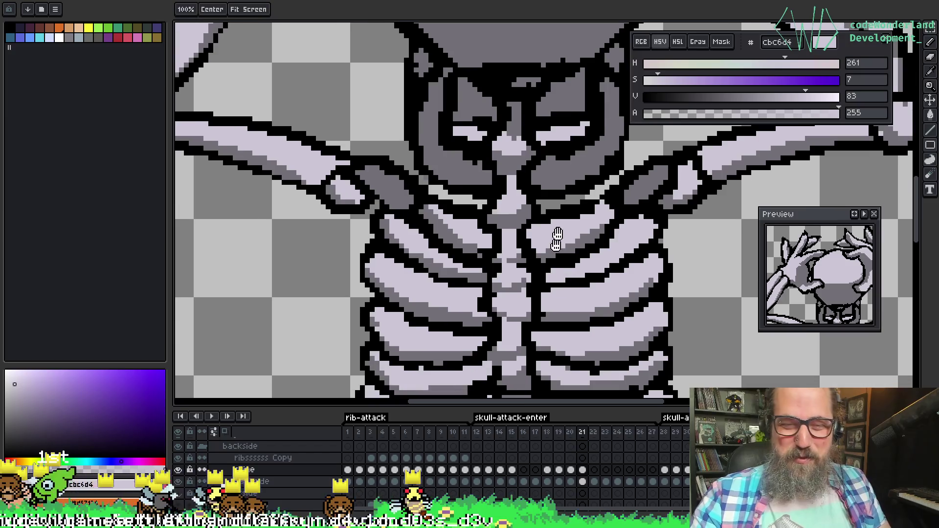
{"action": "left_click", "coordinate": [550, 307], "text": "alt"}
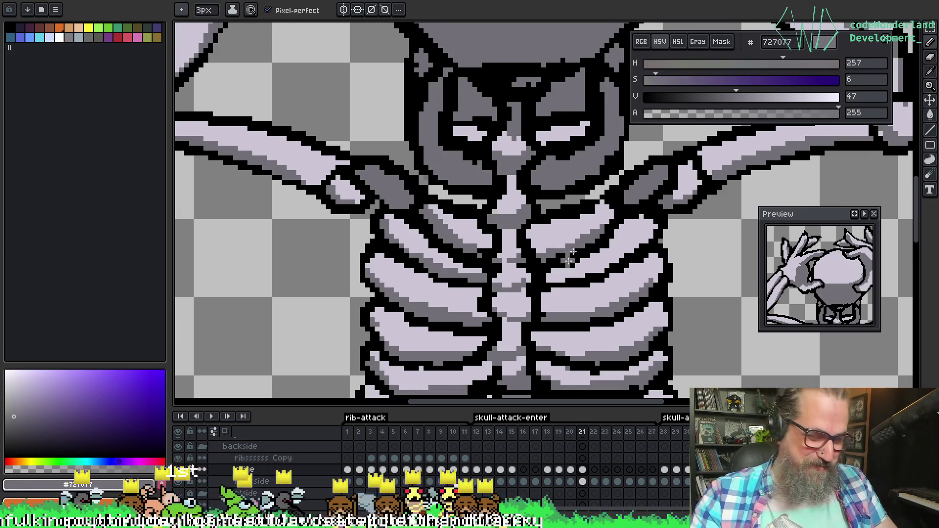
{"action": "key", "text": "minus"}
{"action": "key", "text": "minus"}
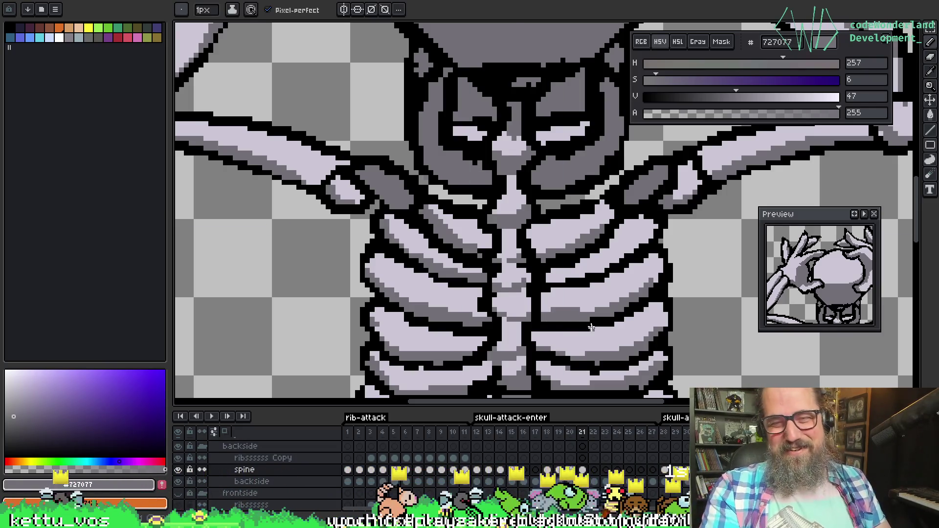
{"action": "scroll", "coordinate": [590, 323], "scroll_direction": "down", "scroll_amount": 1}
{"action": "scroll", "coordinate": [525, 276], "scroll_direction": "up", "scroll_amount": 2}
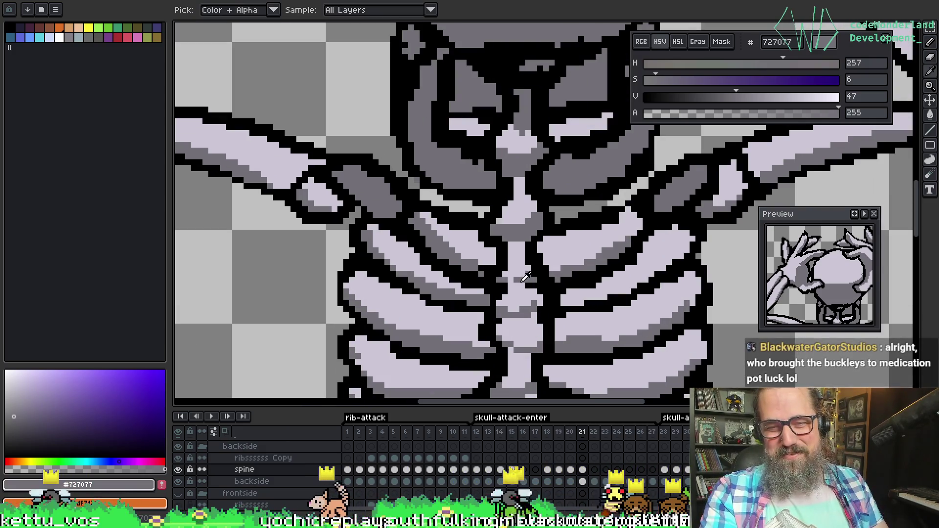
{"action": "key", "text": "alt"}
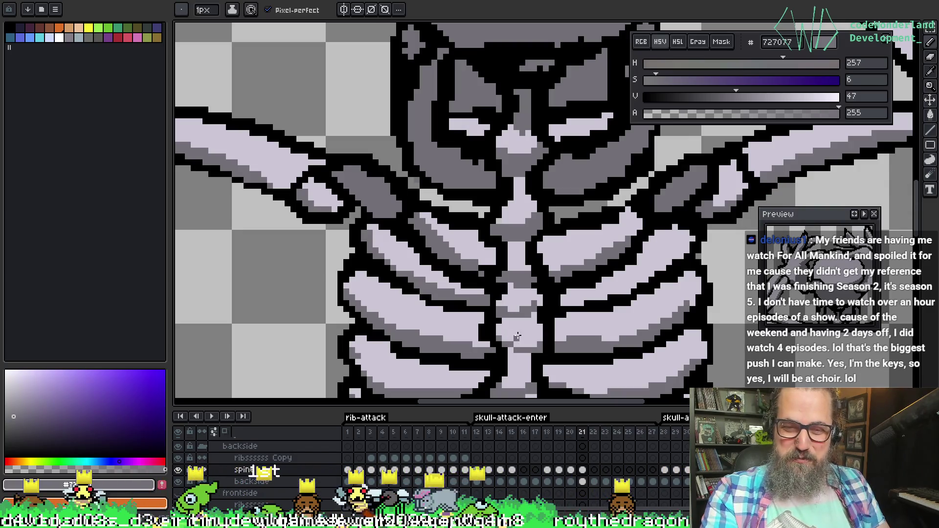
Pan and zoom around the frame 21 ribcage and neck to inspect the shading
{"action": "left_click_drag", "start_coordinate": [511, 358], "coordinate": [541, 254]}
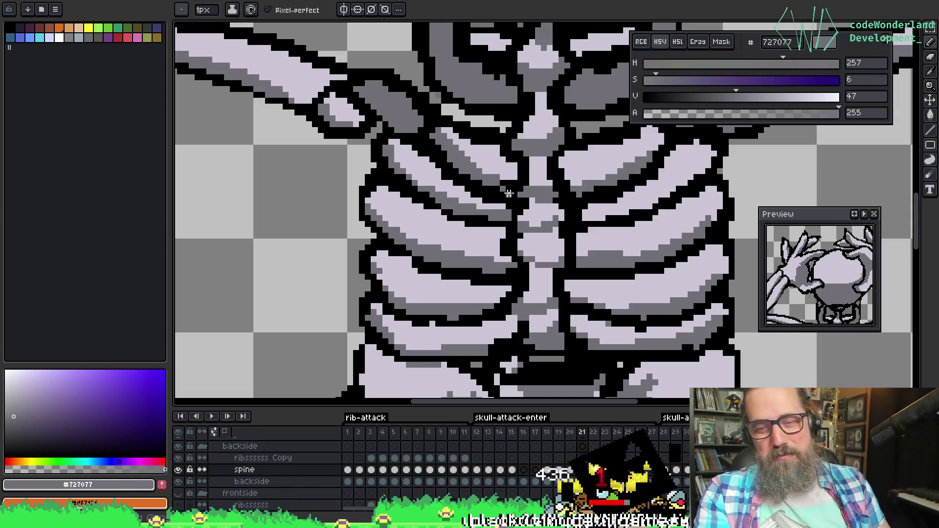
{"action": "scroll", "coordinate": [420, 157], "scroll_direction": "down", "scroll_amount": 5}
{"action": "scroll", "coordinate": [420, 156], "scroll_direction": "right", "scroll_amount": 5}
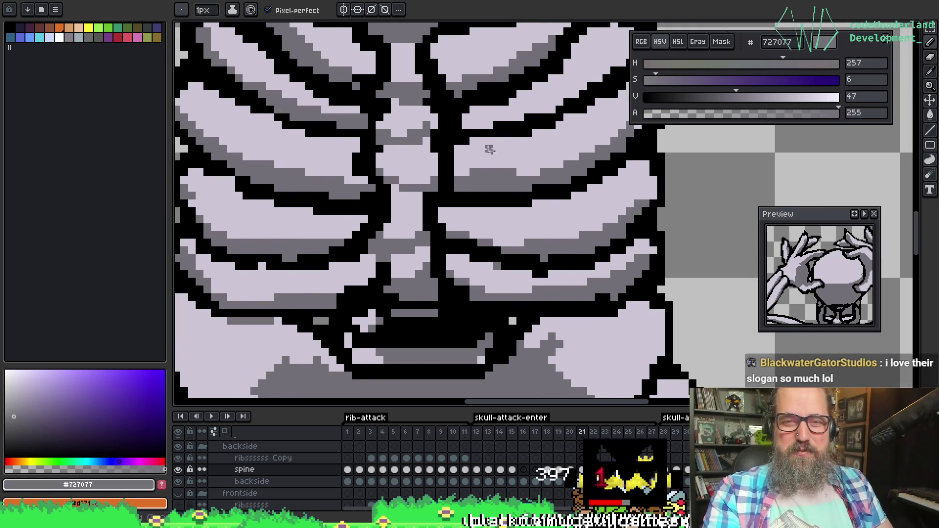
{"action": "scroll", "coordinate": [489, 185], "scroll_direction": "up", "scroll_amount": 5}
{"action": "scroll", "coordinate": [531, 179], "scroll_direction": "up", "scroll_amount": 1}
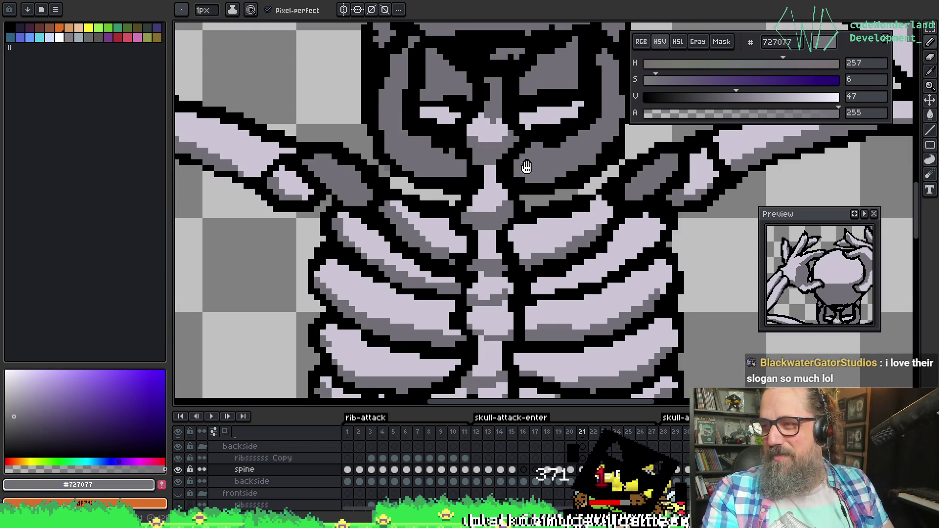
{"action": "scroll", "coordinate": [526, 165], "scroll_direction": "up", "scroll_amount": 4}
{"action": "scroll", "coordinate": [548, 195], "scroll_direction": "left", "scroll_amount": 2}
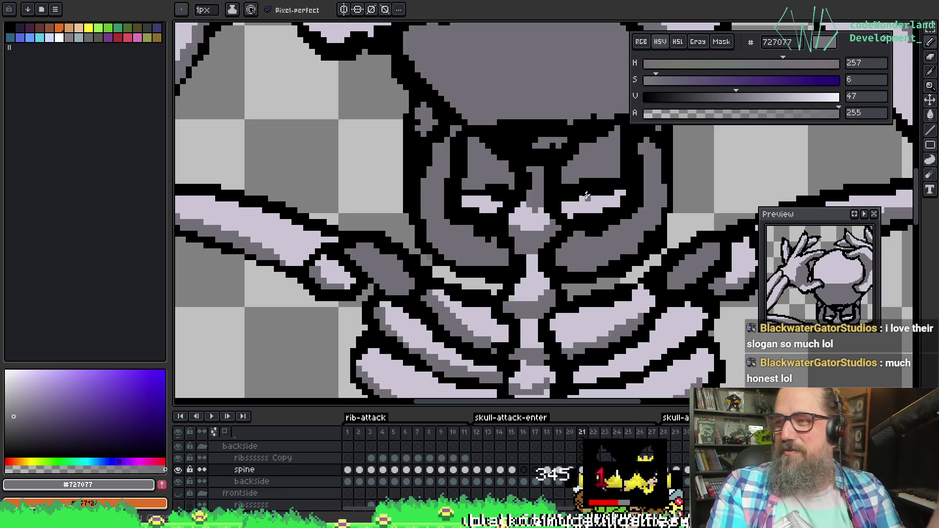
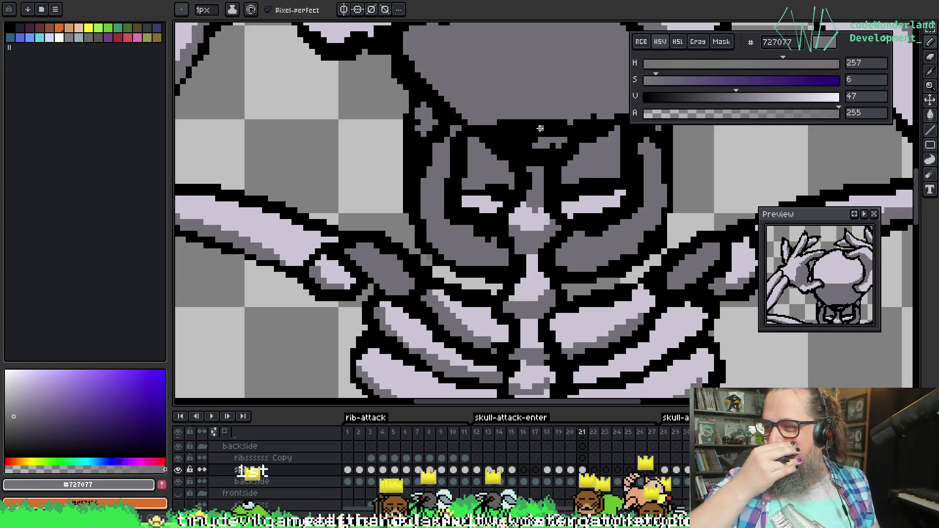
Save the skeleton sprite with Ctrl+S and zoom out to show the whole skeleton
{"action": "left_click_drag", "start_coordinate": [632, 203], "coordinate": [570, 213]}
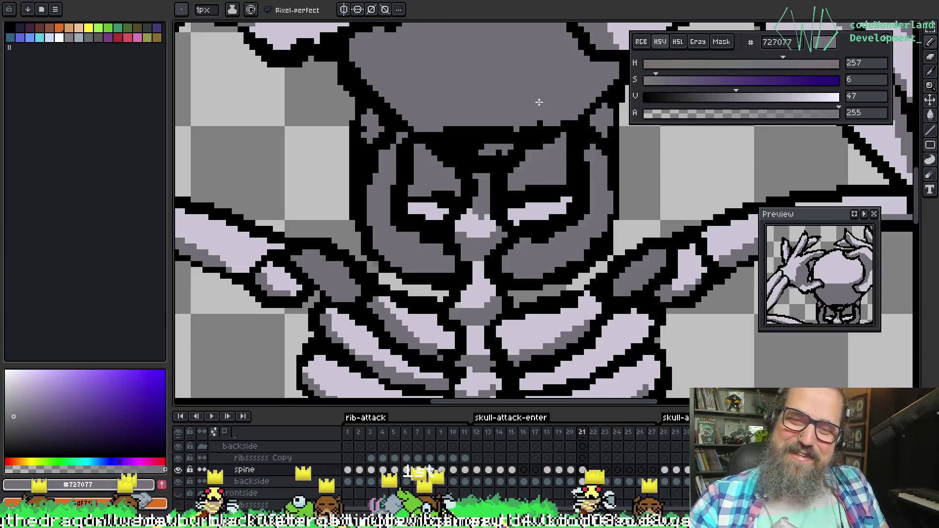
{"action": "key", "text": "ctrl+s"}
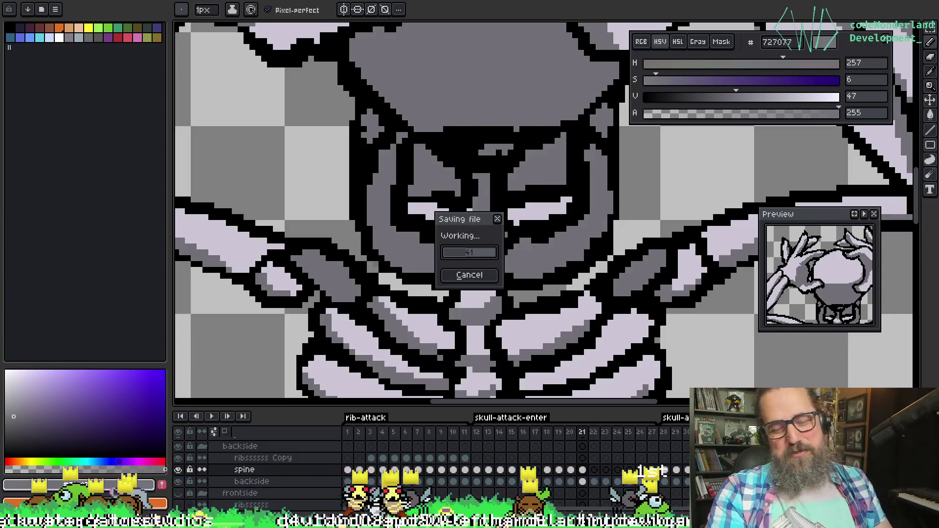
{"action": "scroll", "coordinate": [492, 226], "scroll_direction": "down", "scroll_amount": 3}
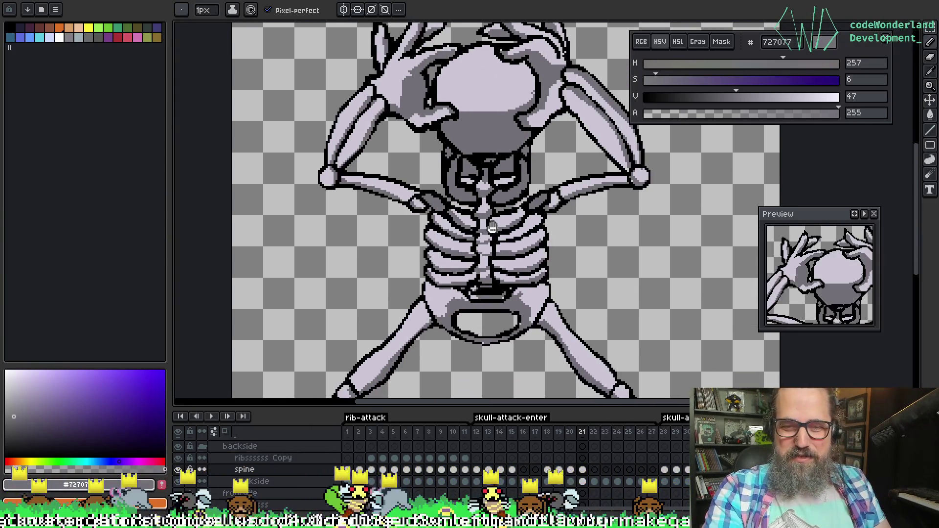
Frame the skeleton's upper body and settle on frame 20's two-handed skull-gripping pose
{"action": "mouse_move", "coordinate": [499, 300]}
{"action": "left_mouse_down"}
{"action": "mouse_move", "coordinate": [443, 280]}
{"action": "mouse_move", "coordinate": [466, 245]}
{"action": "mouse_move", "coordinate": [463, 257]}
{"action": "left_mouse_up"}
{"action": "scroll", "coordinate": [451, 255], "scroll_direction": "down", "scroll_amount": 2}
{"action": "scroll", "coordinate": [485, 217], "scroll_direction": "up", "scroll_amount": 2}
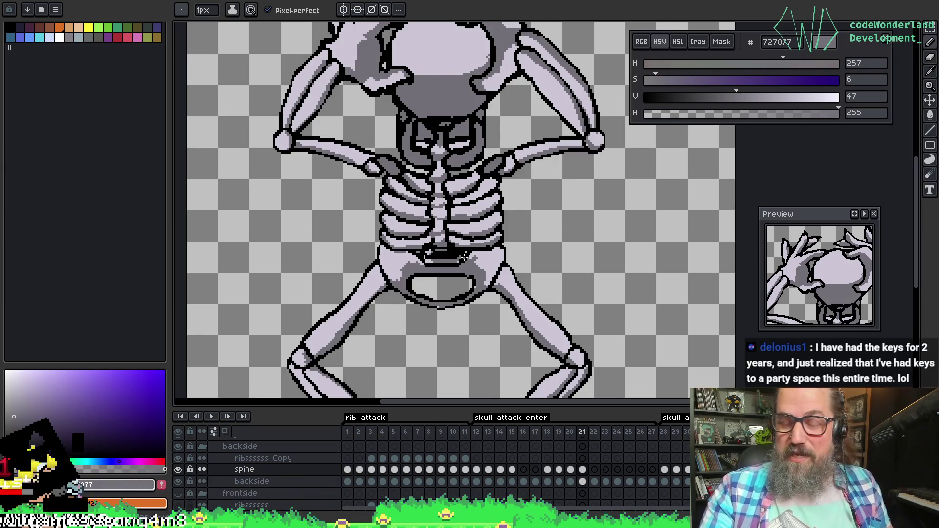
{"action": "scroll", "coordinate": [462, 255], "scroll_direction": "up", "scroll_amount": 3}
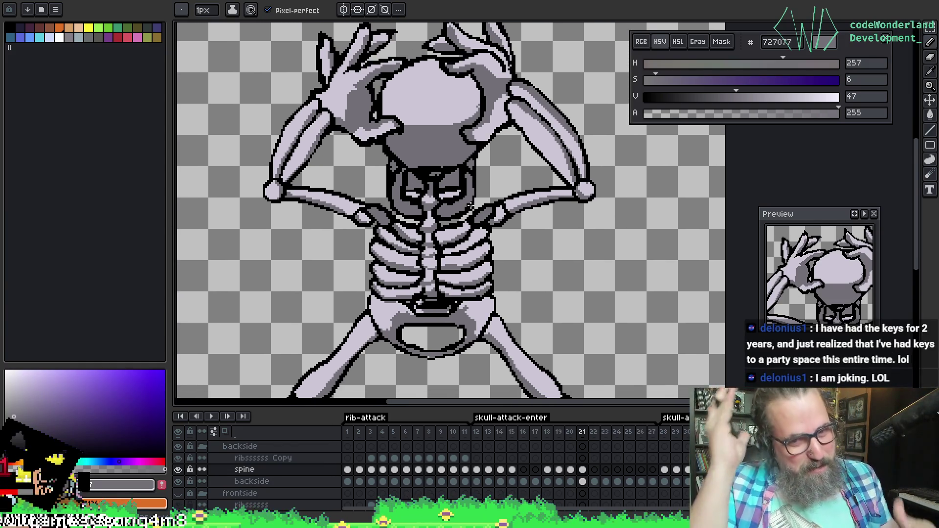
{"action": "scroll", "coordinate": [470, 205], "scroll_direction": "down", "scroll_amount": 3}
{"action": "scroll", "coordinate": [470, 205], "scroll_direction": "up", "scroll_amount": 3}
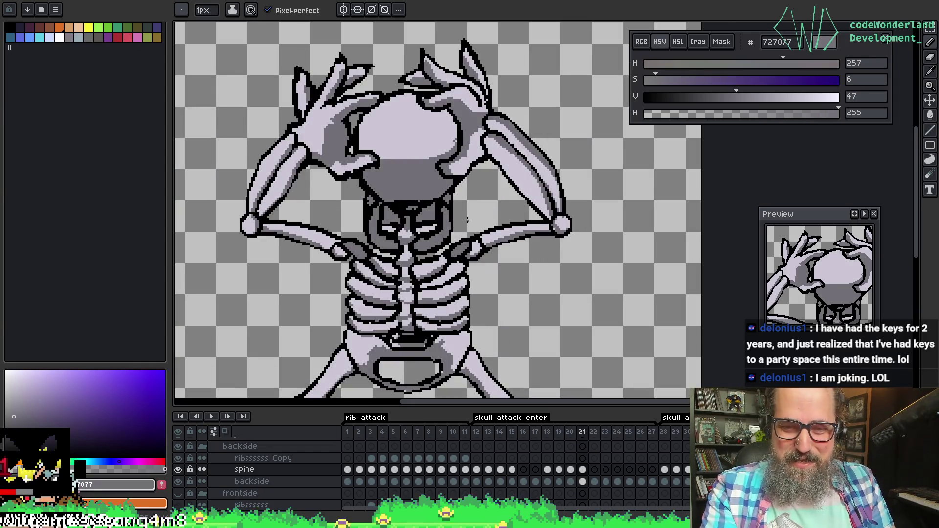
{"action": "key", "text": "Left"}
{"action": "key", "text": "Left"}
{"action": "key", "text": "Right"}
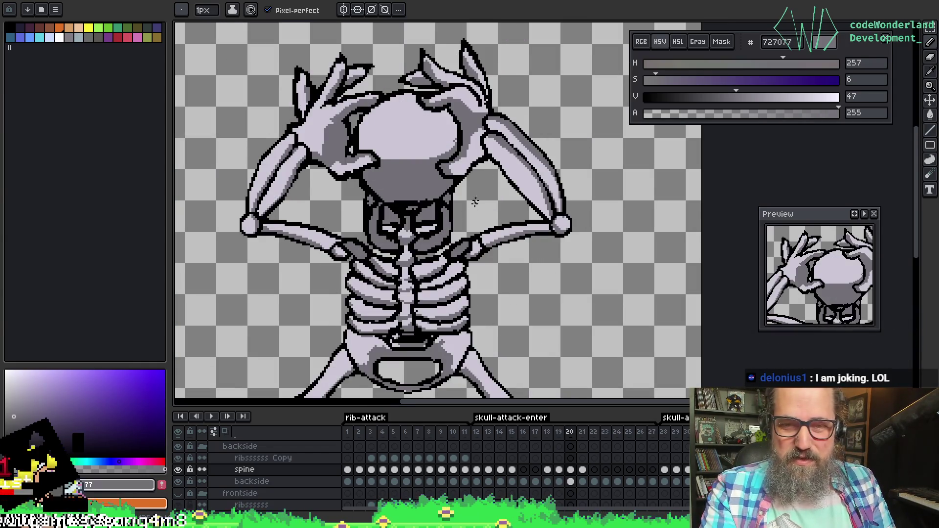
{"action": "scroll", "coordinate": [473, 205], "scroll_direction": "down", "scroll_amount": 2}
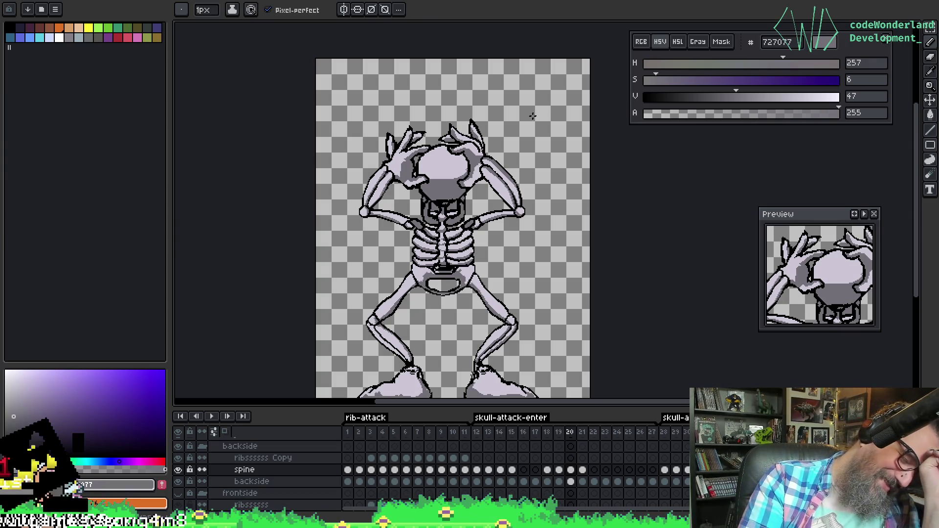
Frame the full skeleton and compare frame 20 with frame 16 on the backside layer
{"action": "scroll", "coordinate": [524, 128], "scroll_direction": "up", "scroll_amount": 3}
{"action": "mouse_move", "coordinate": [545, 78]}
{"action": "left_mouse_down"}
{"action": "mouse_move", "coordinate": [524, 111]}
{"action": "mouse_move", "coordinate": [707, 22]}
{"action": "left_mouse_up"}
{"action": "scroll", "coordinate": [583, 296], "scroll_direction": "down", "scroll_amount": 3}
{"action": "mouse_move", "coordinate": [593, 467]}
{"action": "left_mouse_down"}
{"action": "mouse_move", "coordinate": [499, 405]}
{"action": "mouse_move", "coordinate": [493, 388]}
{"action": "left_mouse_up"}
{"action": "left_click", "coordinate": [569, 482]}
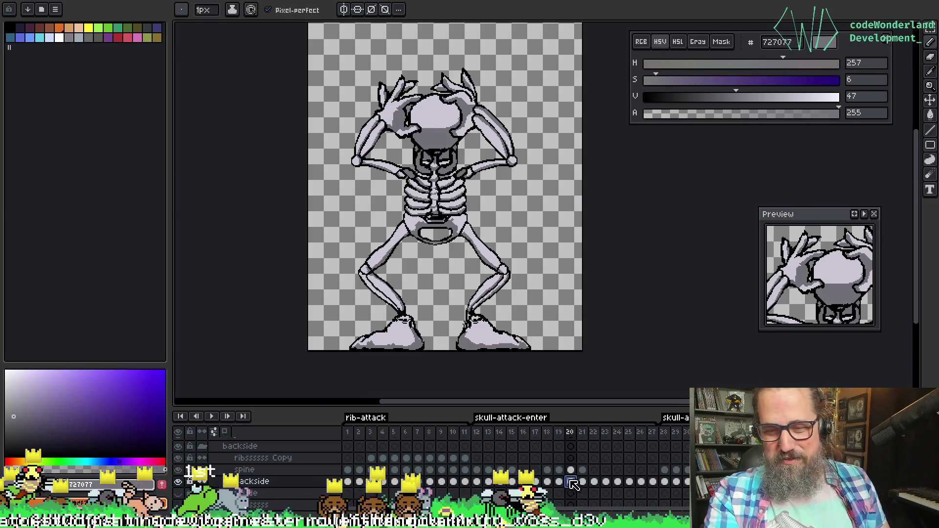
{"action": "mouse_move", "coordinate": [567, 485]}
{"action": "left_mouse_down"}
{"action": "mouse_move", "coordinate": [580, 483]}
{"action": "mouse_move", "coordinate": [538, 484]}
{"action": "left_mouse_up"}
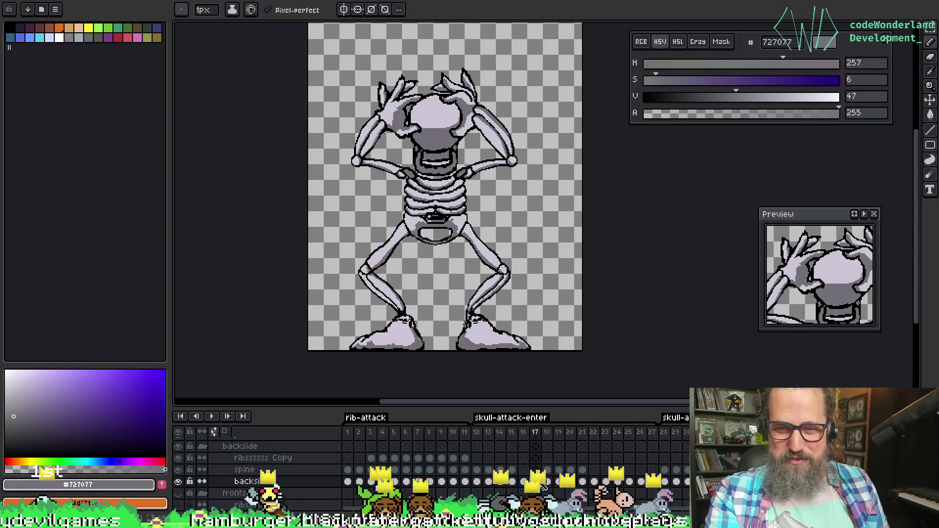
{"action": "left_click", "coordinate": [571, 484]}
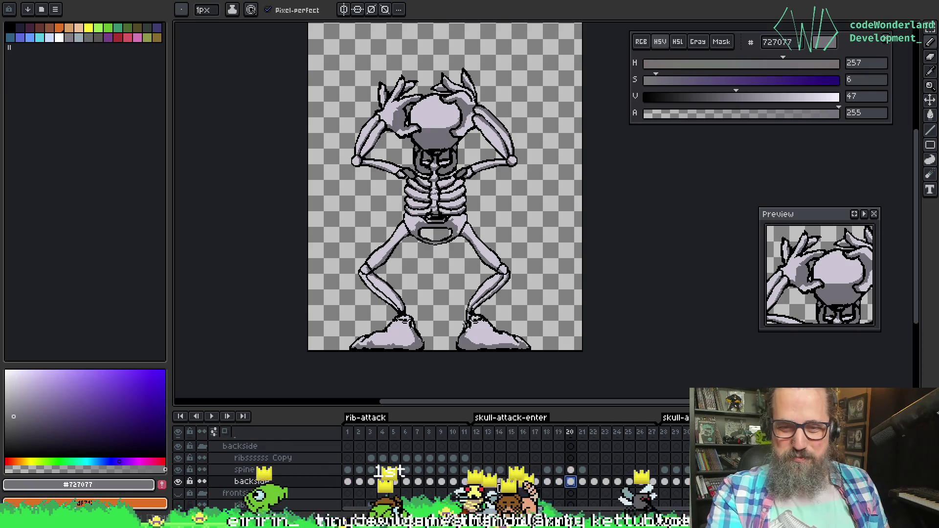
{"action": "left_click", "coordinate": [528, 482]}
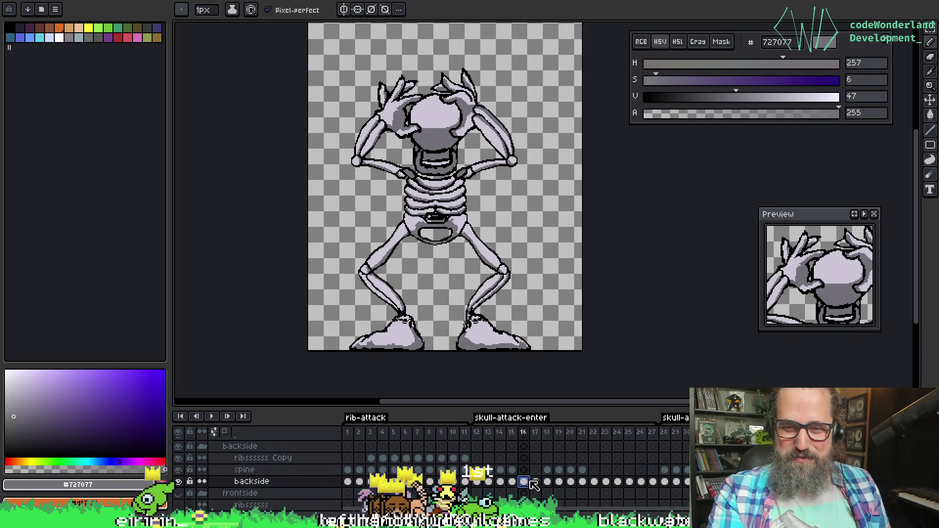
{"action": "left_click", "coordinate": [570, 483]}
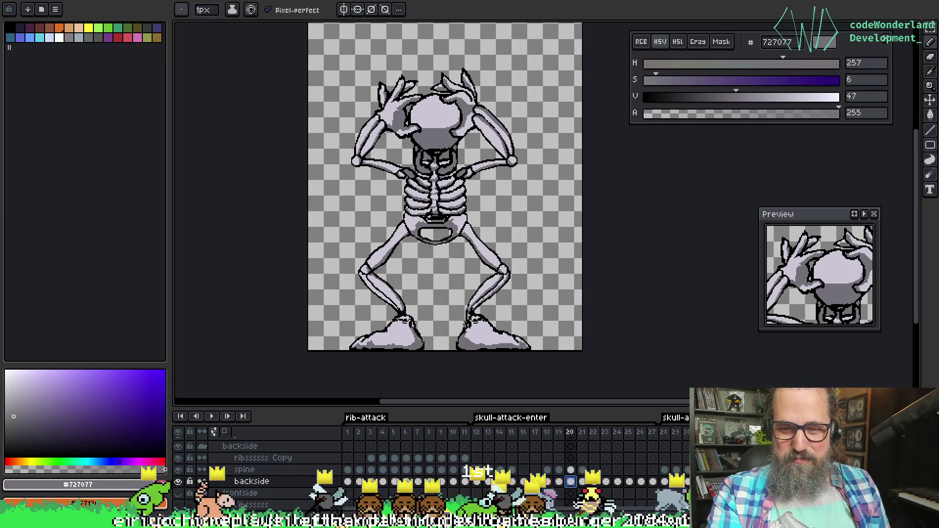
Check frames 11, 12, 17, 20 and 21 across the spine and backside layers
{"action": "left_click", "coordinate": [475, 469]}
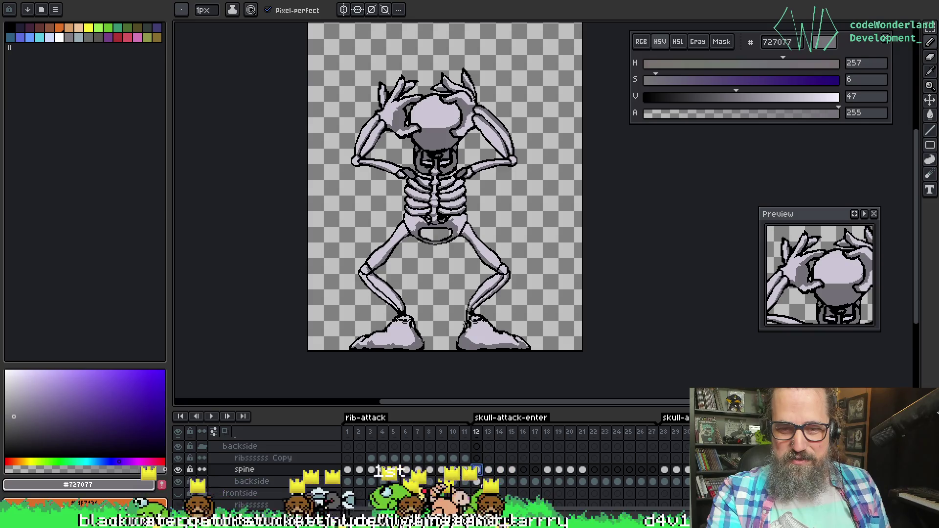
{"action": "left_click", "coordinate": [476, 482]}
{"action": "left_click", "coordinate": [535, 483]}
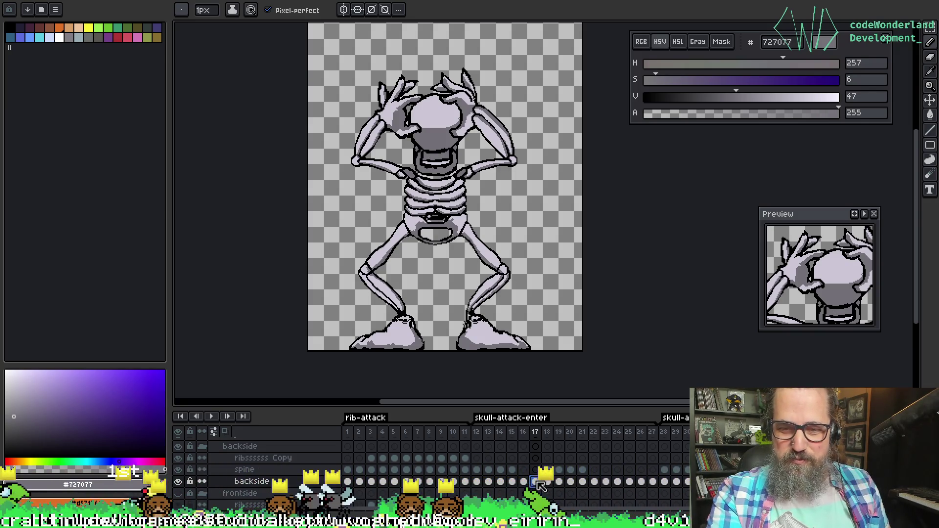
{"action": "left_click", "coordinate": [582, 483]}
{"action": "left_click", "coordinate": [570, 482]}
{"action": "left_click", "coordinate": [582, 482]}
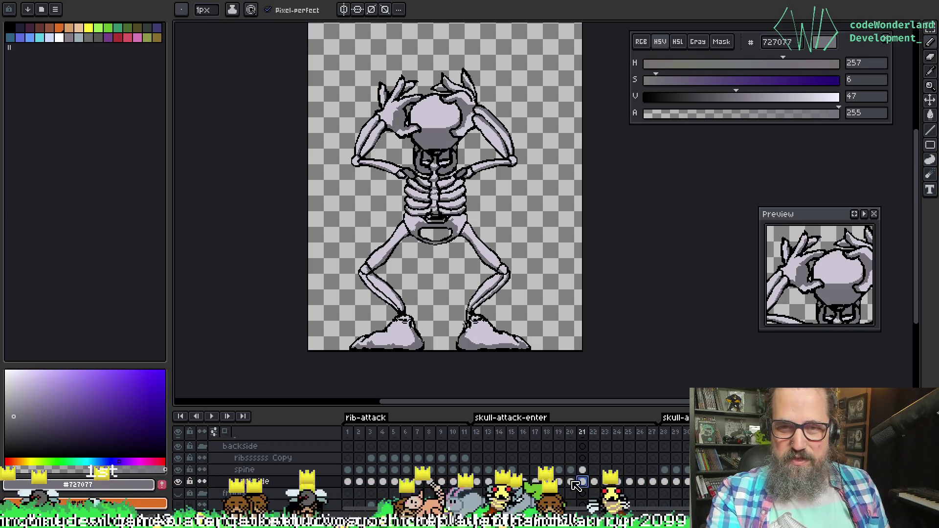
{"action": "left_click", "coordinate": [466, 470]}
{"action": "left_click", "coordinate": [479, 470]}
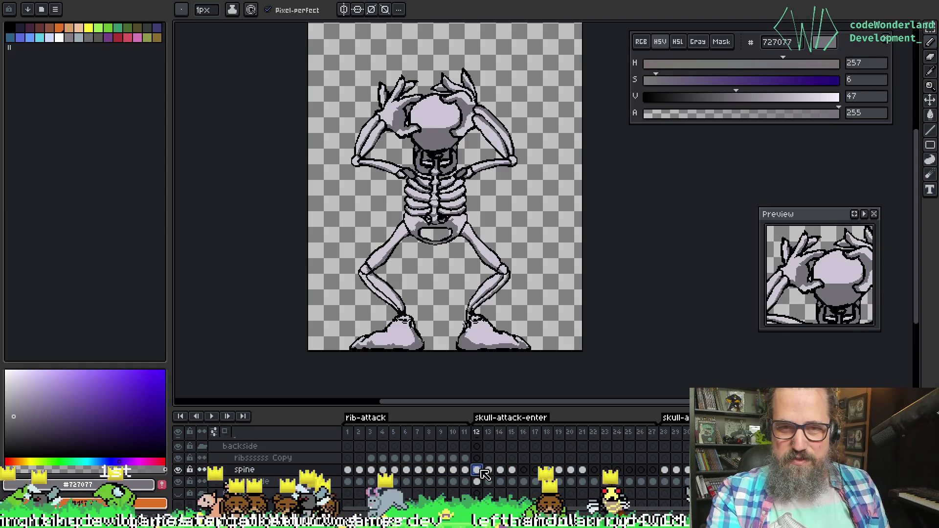
{"action": "left_click", "coordinate": [582, 471]}
{"action": "left_click", "coordinate": [571, 471]}
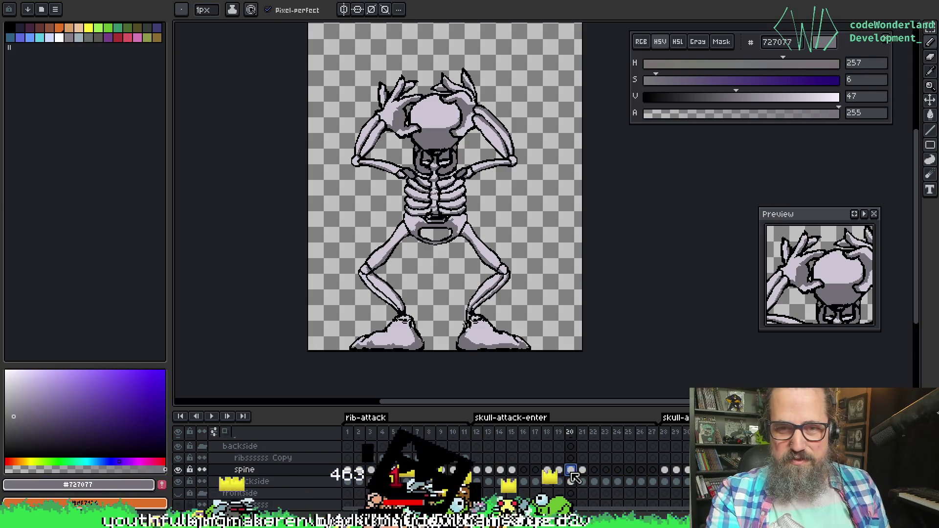
Step the spine layer frame by frame from 12 to 22, saving at frame 21
{"action": "left_click", "coordinate": [477, 471]}
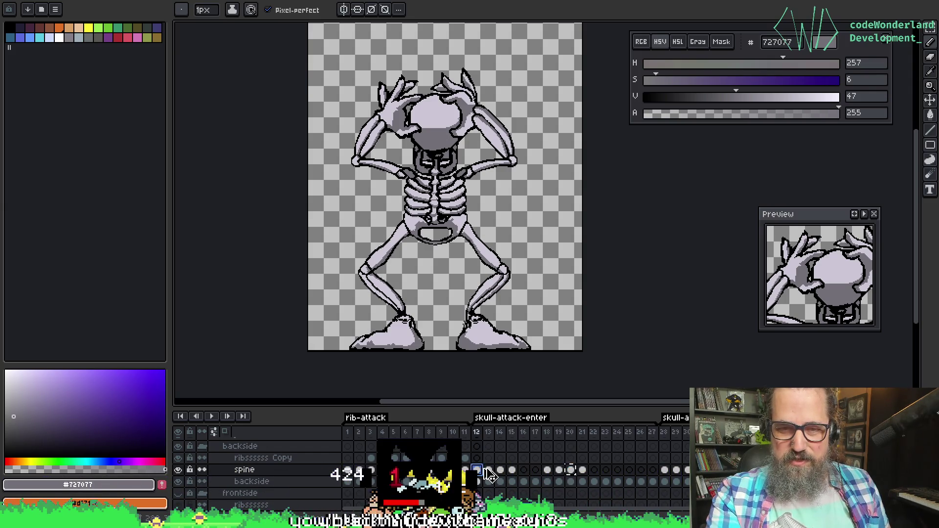
{"action": "left_click", "coordinate": [493, 471]}
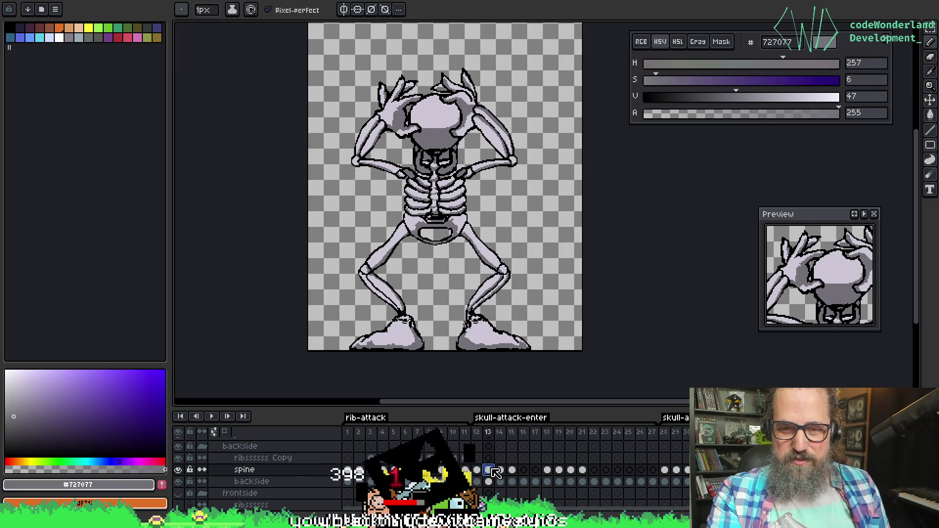
{"action": "left_click", "coordinate": [501, 470]}
{"action": "left_click", "coordinate": [512, 471]}
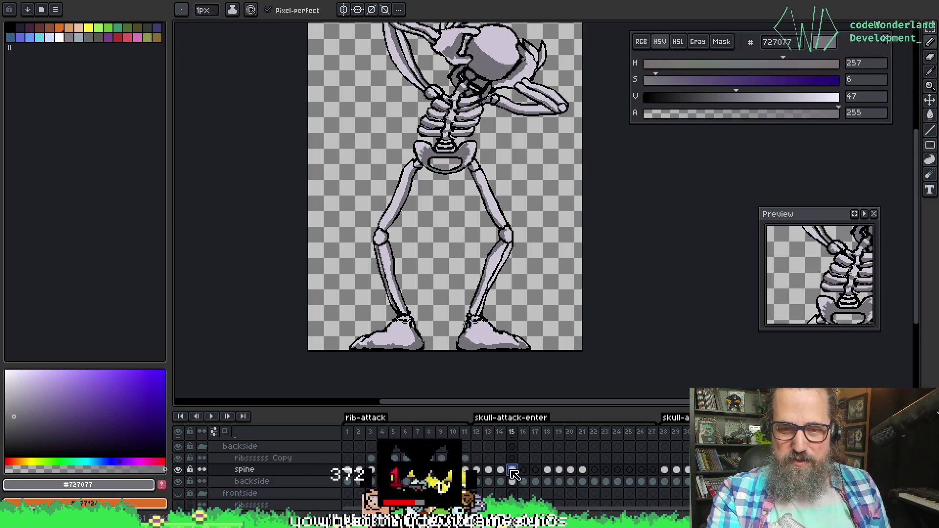
{"action": "left_click", "coordinate": [524, 471]}
{"action": "left_click", "coordinate": [535, 471]}
{"action": "left_click", "coordinate": [548, 471]}
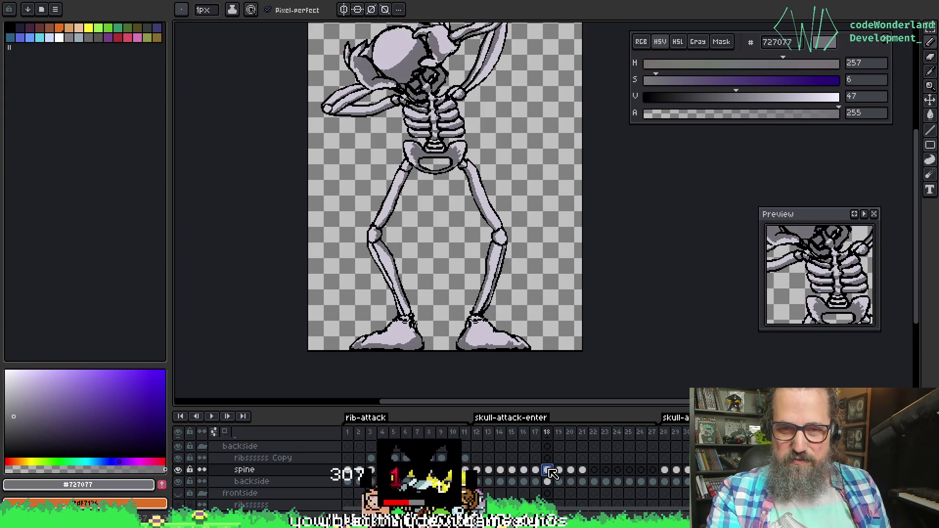
{"action": "left_click", "coordinate": [560, 472]}
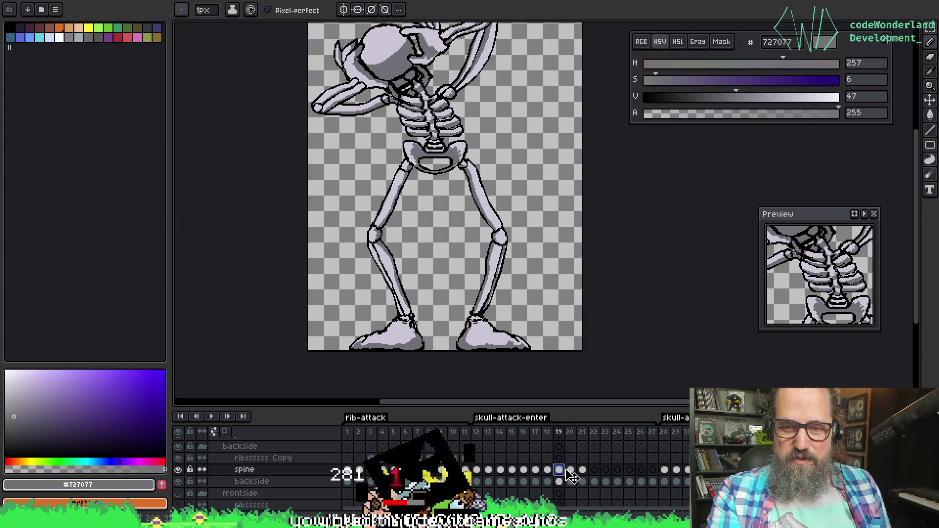
{"action": "left_click", "coordinate": [571, 470]}
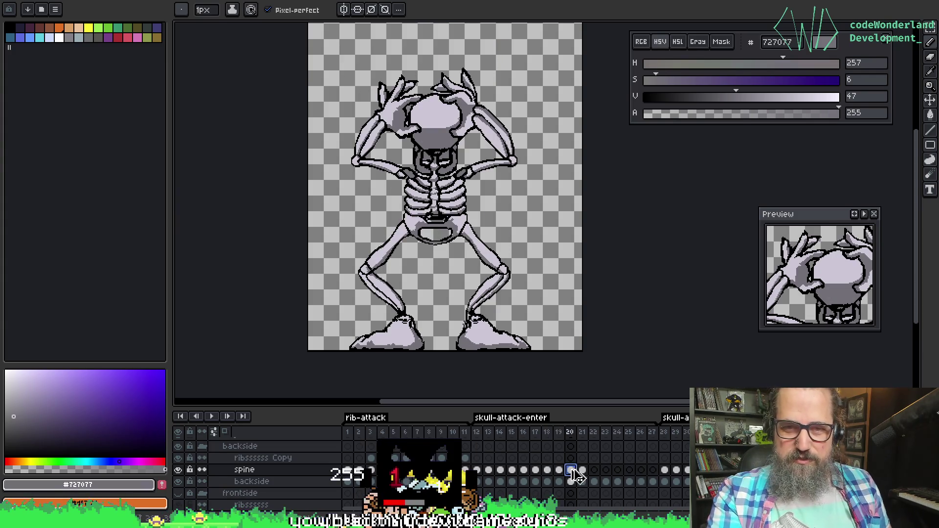
{"action": "left_click", "coordinate": [582, 470]}
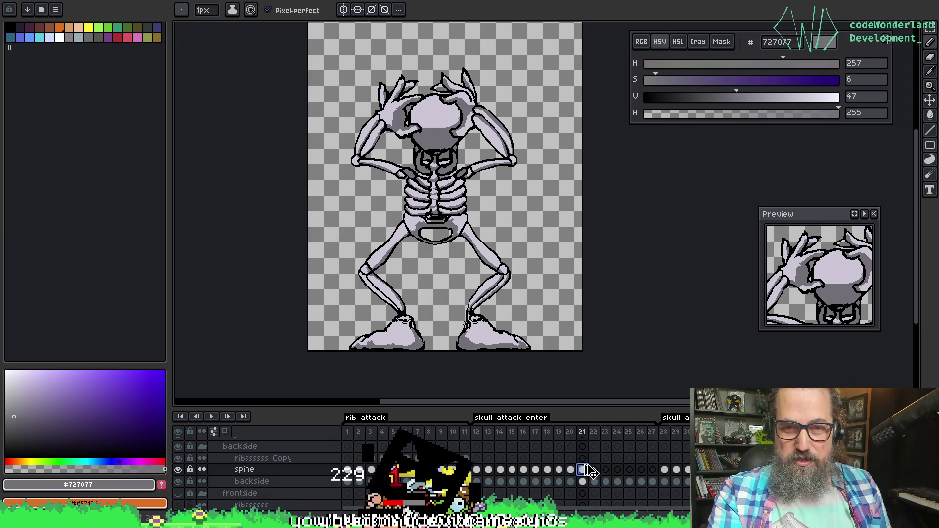
{"action": "key", "text": "ctrl+s"}
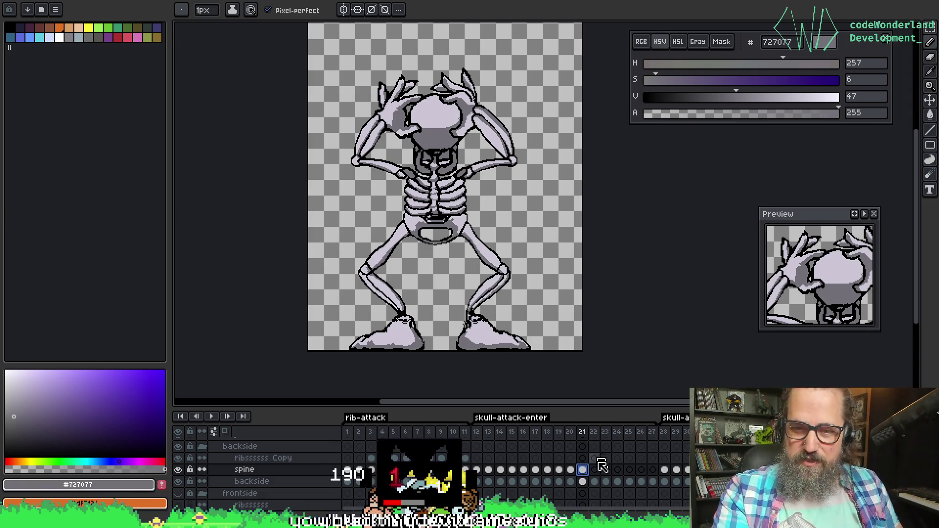
{"action": "left_click", "coordinate": [594, 470]}
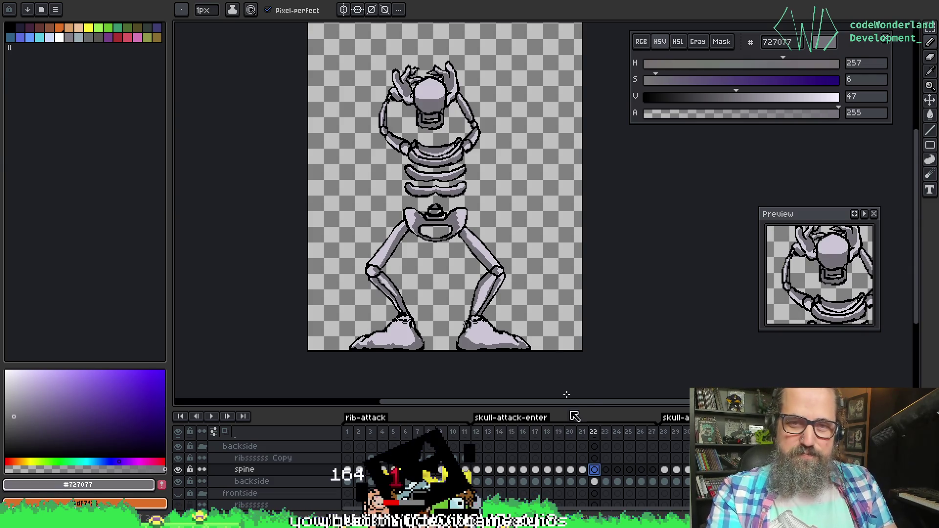
{"action": "left_click_drag", "start_coordinate": [519, 188], "coordinate": [527, 199]}
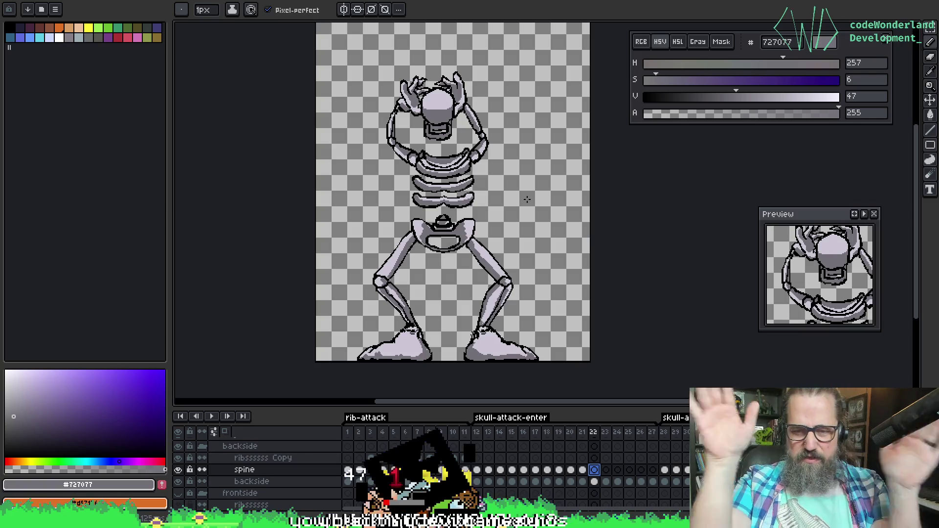
Flip between frames 21 to 24 and land on frame 22's hands-on-head pose
{"action": "key", "text": "Down"}
{"action": "key", "text": "Up"}
{"action": "key", "text": "Left"}
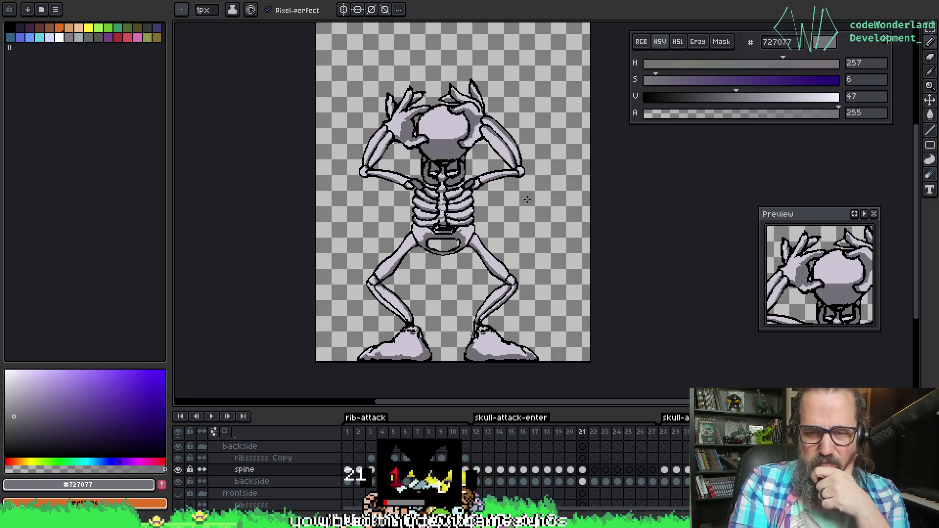
{"action": "key", "text": "Right"}
{"action": "key", "text": "Left"}
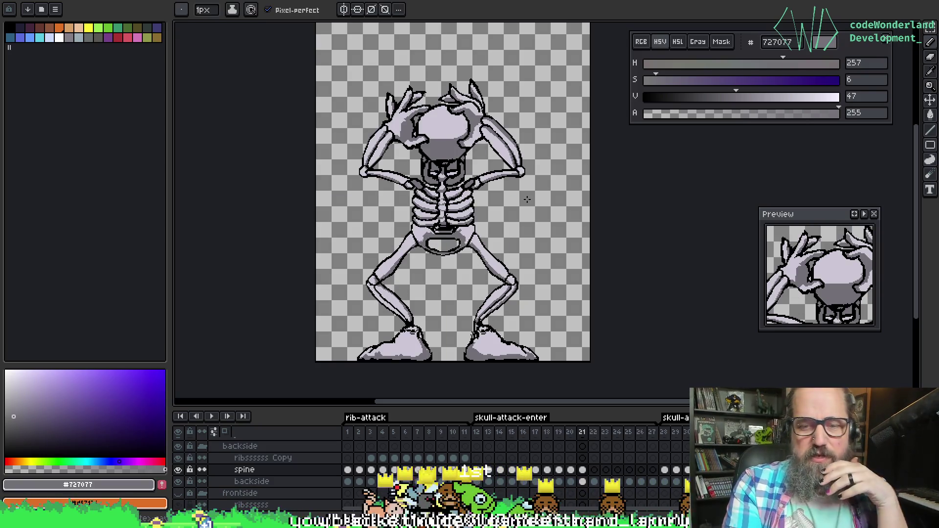
{"action": "key", "text": "Right"}
{"action": "key", "text": "Left"}
{"action": "key", "text": "Right"}
{"action": "key", "text": "Left"}
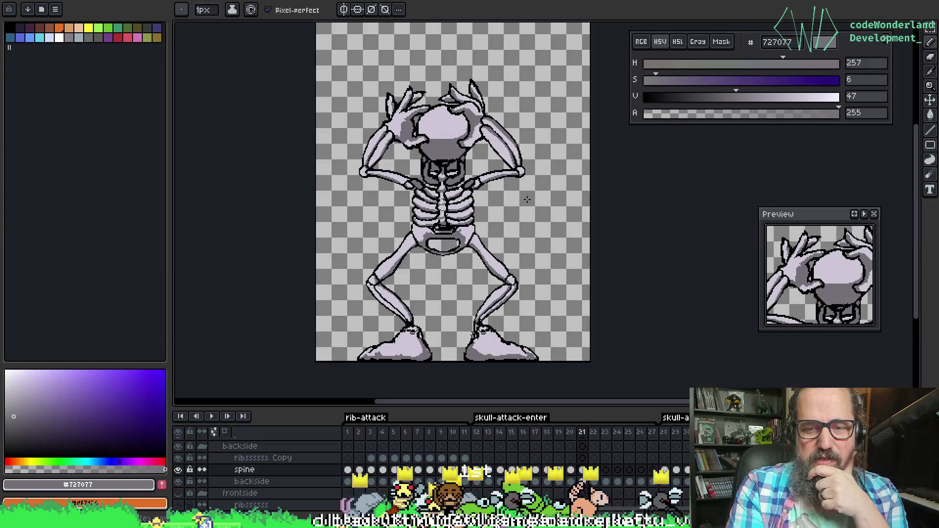
{"action": "key", "text": "Right"}
{"action": "key", "text": "Right"}
{"action": "key", "text": "Right"}
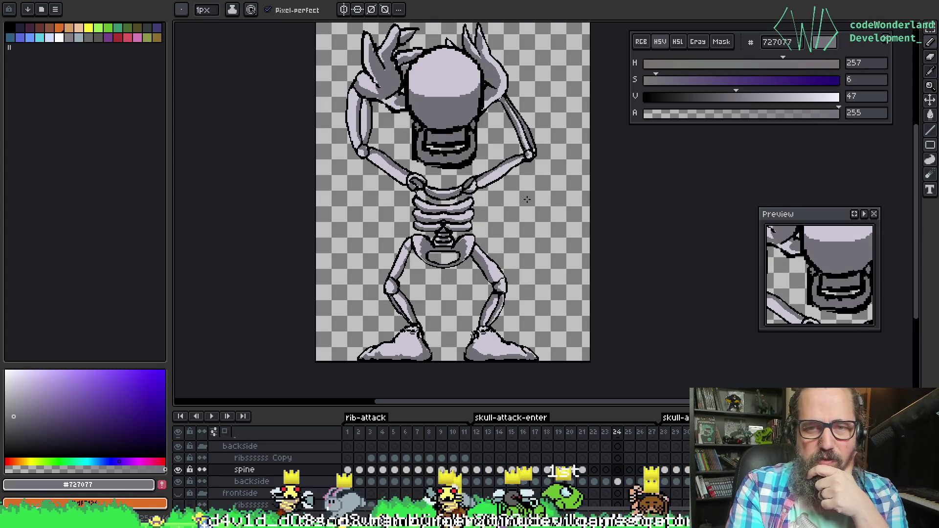
{"action": "key", "text": "Right"}
{"action": "key", "text": "Left"}
{"action": "key", "text": "Left"}
{"action": "key", "text": "Left"}
{"action": "key", "text": "Right"}
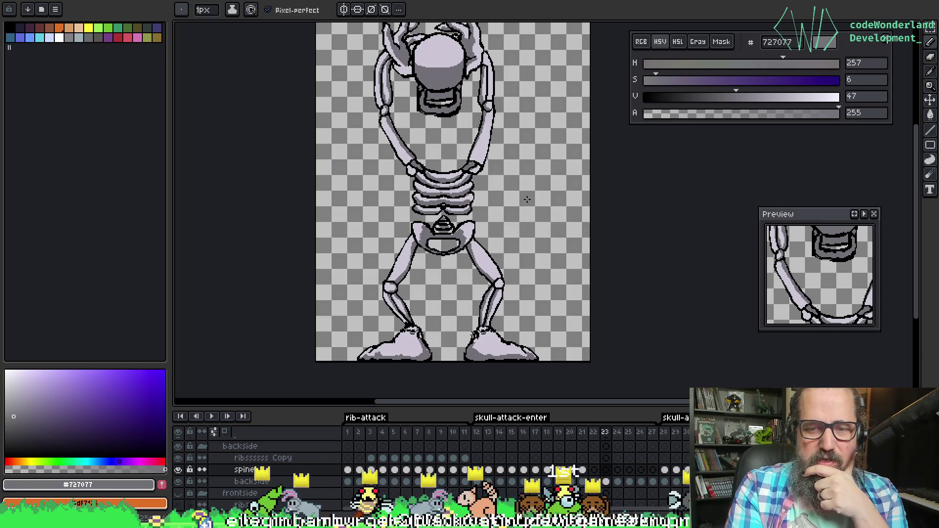
{"action": "key", "text": "Left"}
{"action": "key", "text": "Left"}
{"action": "key", "text": "Right"}
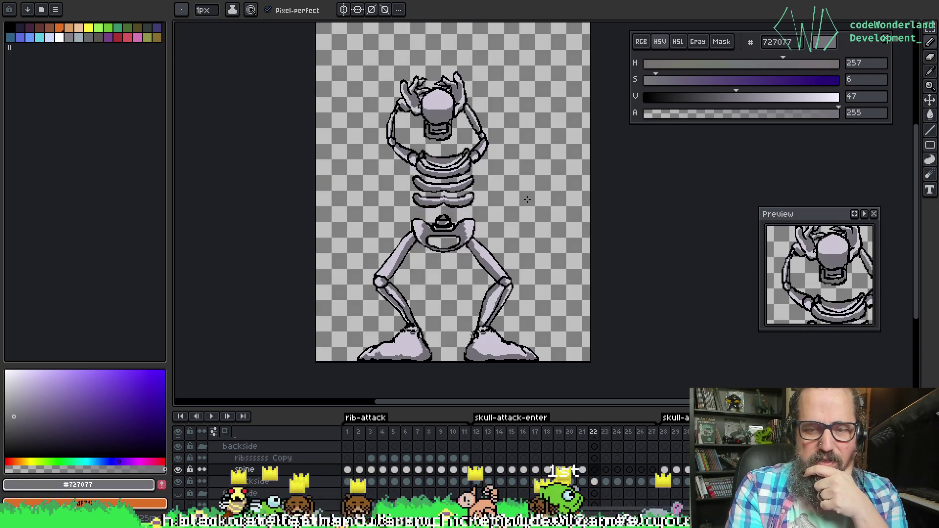
Move frame 24's large skull and jaw cels into frame 22, then save the sprite
{"action": "left_click", "coordinate": [618, 483]}
{"action": "left_click", "coordinate": [595, 470]}
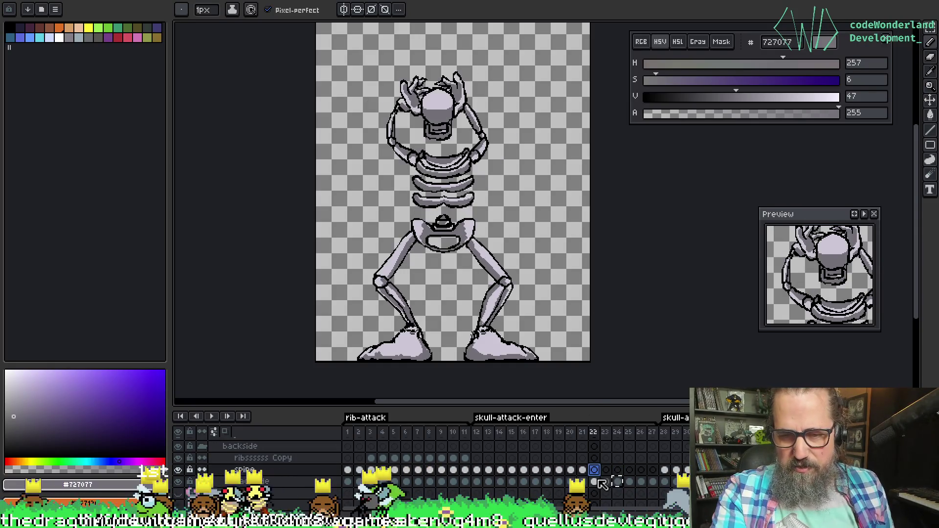
{"action": "left_click_drag", "start_coordinate": [602, 484], "coordinate": [603, 484]}
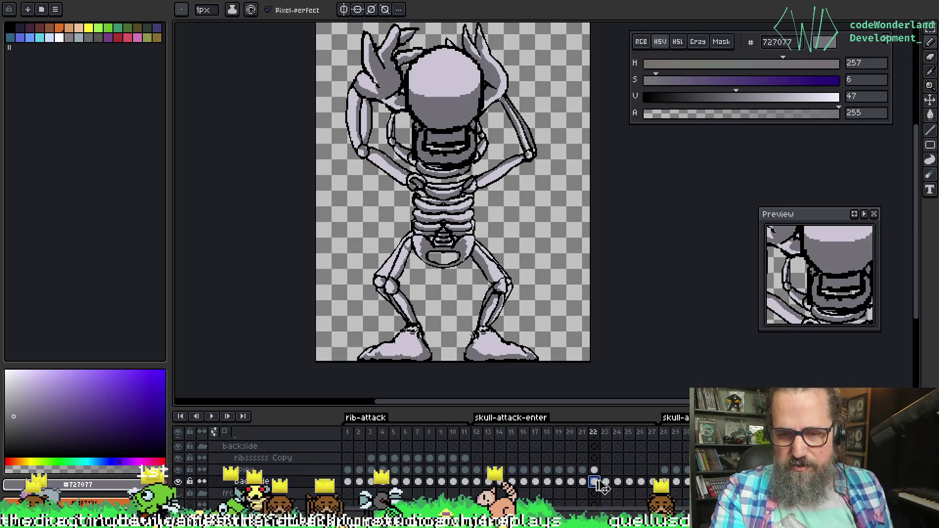
{"action": "left_click", "coordinate": [617, 483]}
{"action": "left_click", "coordinate": [594, 471]}
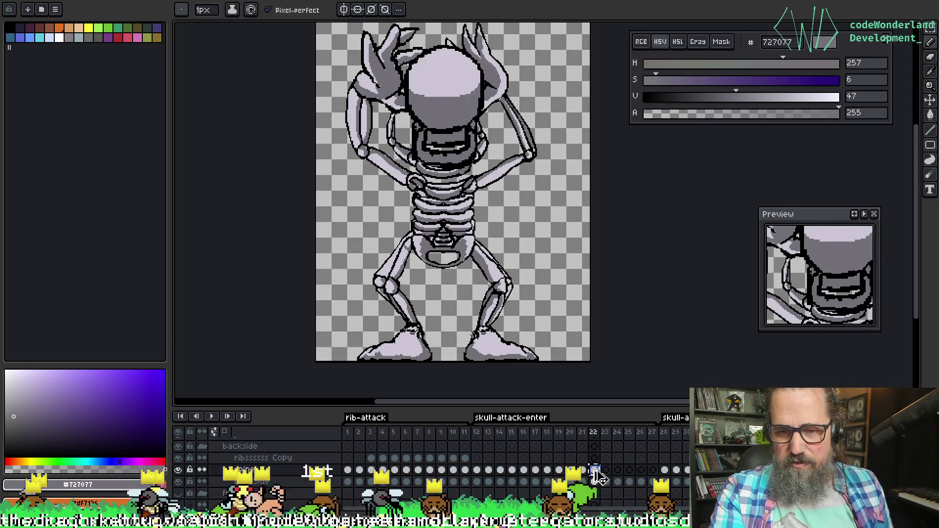
{"action": "left_click_drag", "start_coordinate": [600, 487], "coordinate": [594, 470]}
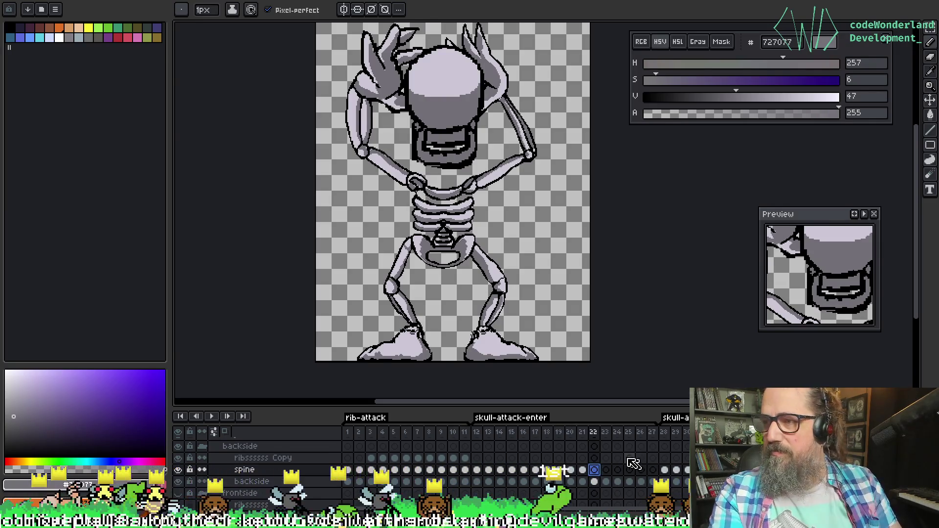
{"action": "key", "text": "ctrl+s"}
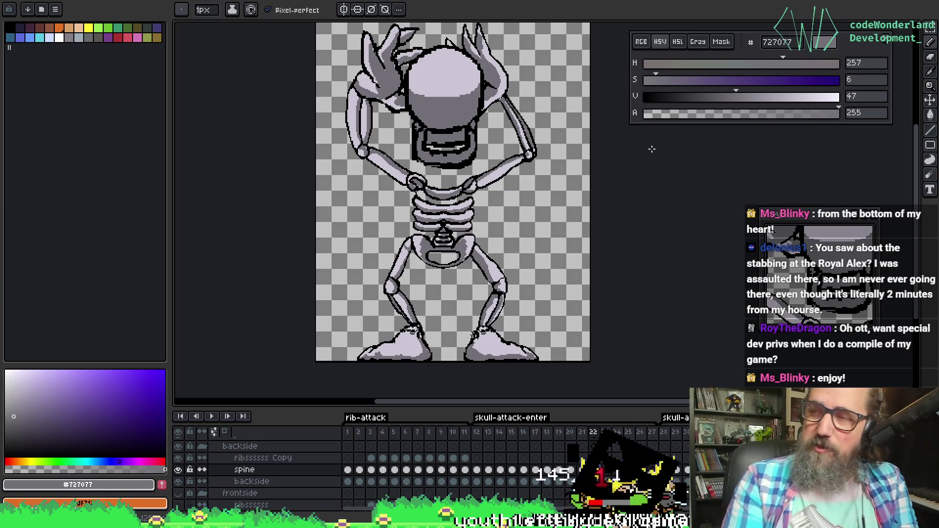
{"action": "key", "text": "v"}
{"action": "left_click_drag", "start_coordinate": [421, 222], "coordinate": [391, 229]}
{"action": "right_click", "coordinate": [433, 212]}
{"action": "key", "text": "Escape"}
{"action": "key", "text": "Left"}
{"action": "key", "text": "Right"}
{"action": "key", "text": "Left"}
{"action": "key", "text": "Right"}
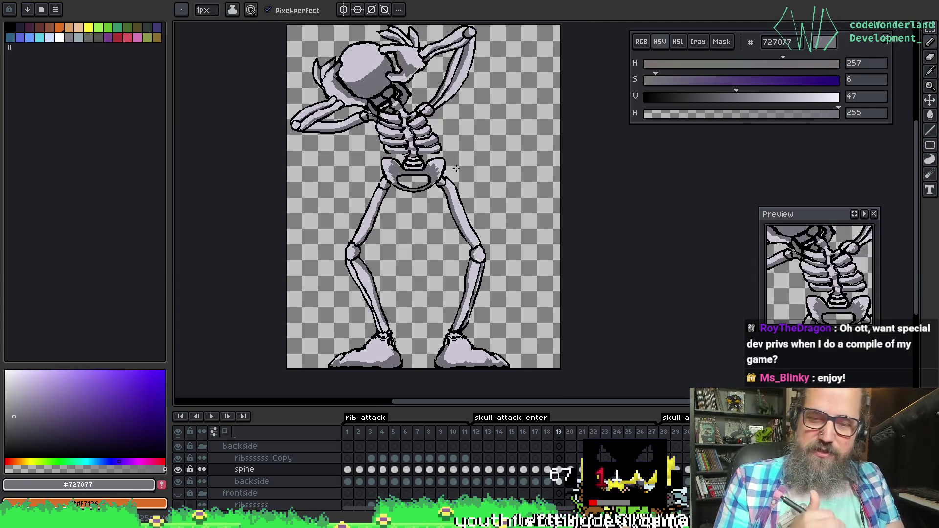
{"action": "key", "text": "Left"}
{"action": "key", "text": "Right"}
{"action": "key", "text": "Right"}
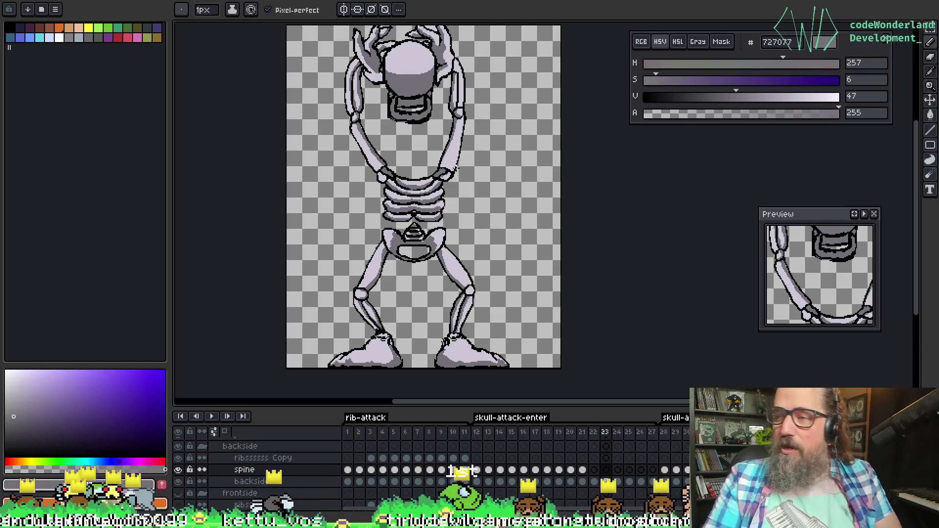
{"action": "key", "text": "v"}
{"action": "left_click_drag", "start_coordinate": [381, 158], "coordinate": [361, 181]}
{"action": "key", "text": "ctrl+s"}
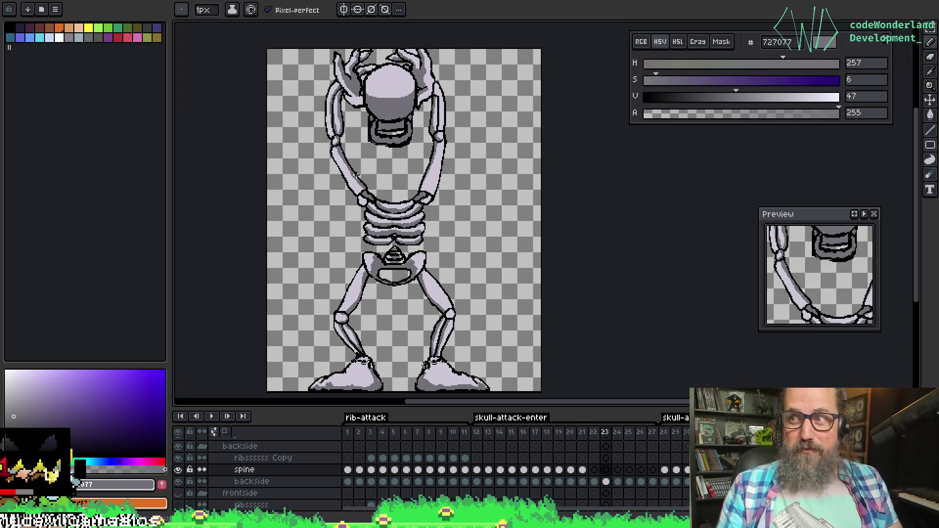
{"action": "key", "text": "Left"}
{"action": "key", "text": "Left"}
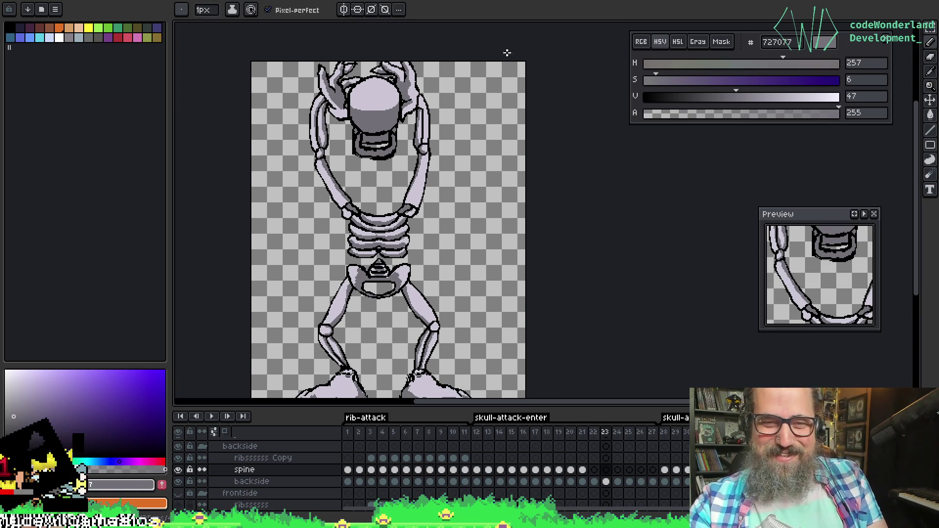
{"action": "key", "text": "Right"}
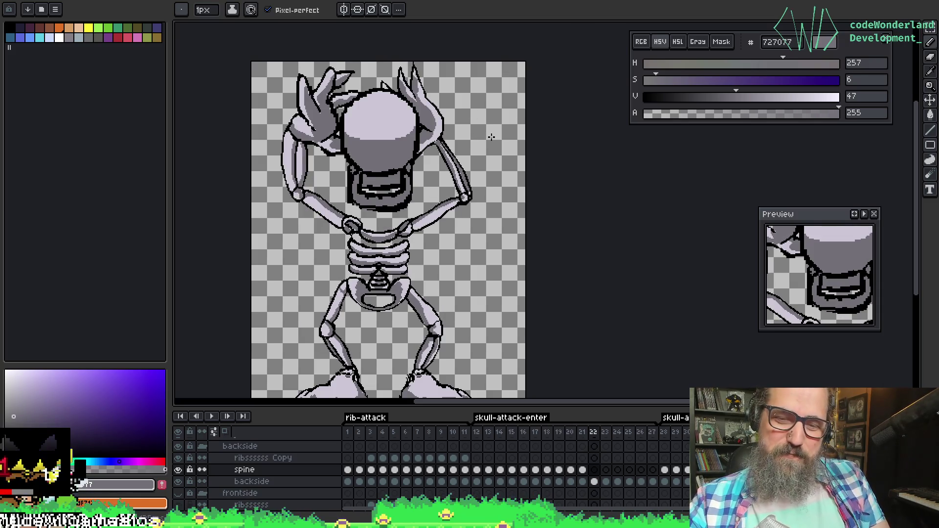
{"action": "key", "text": "Right"}
{"action": "key", "text": "Left"}
{"action": "key", "text": "Left"}
{"action": "key", "text": "Right"}
{"action": "key", "text": "Left"}
{"action": "key", "text": "Right"}
{"action": "key", "text": "Right"}
{"action": "key", "text": "Left"}
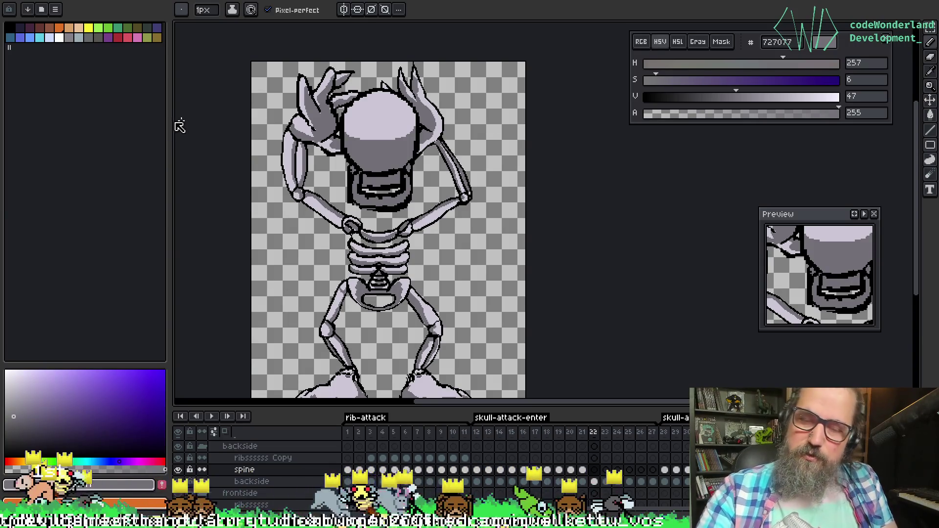
{"action": "scroll", "coordinate": [295, 110], "scroll_direction": "up", "scroll_amount": 2}
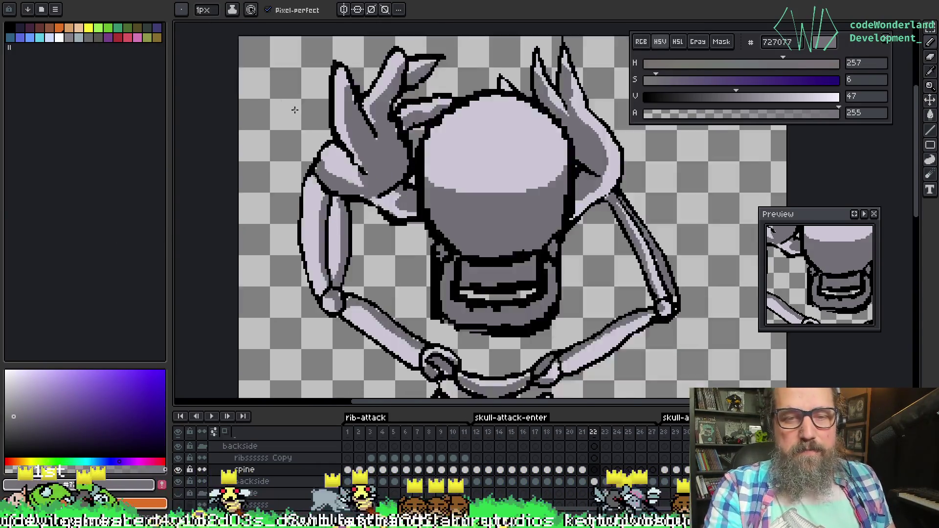
Switch back to the pencil (B) and go to frame 21 with the small skull held
{"action": "scroll", "coordinate": [295, 110], "scroll_direction": "up", "scroll_amount": 1}
{"action": "scroll", "coordinate": [415, 243], "scroll_direction": "down", "scroll_amount": 3}
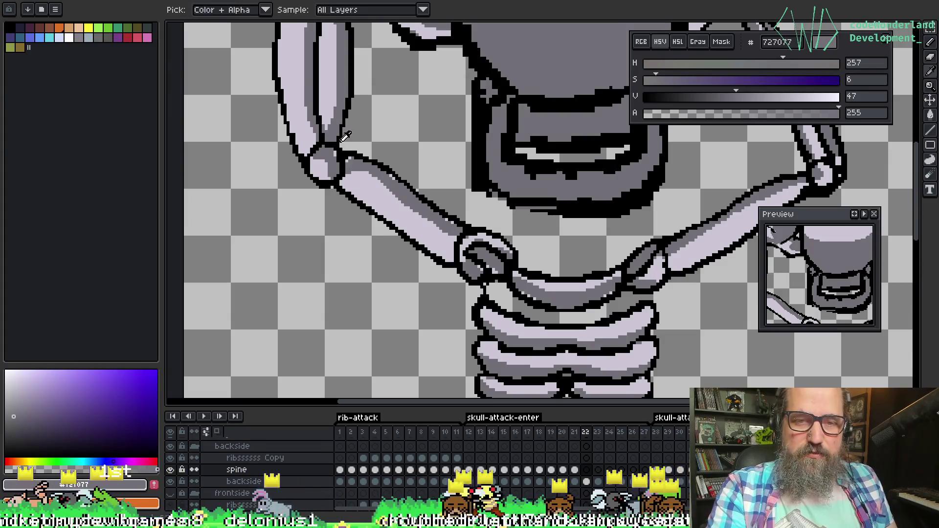
{"action": "key", "text": "b"}
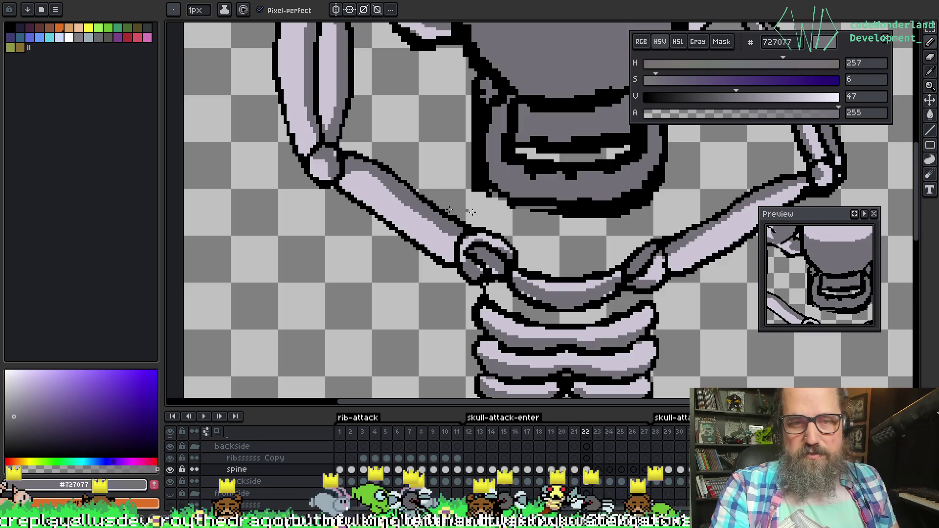
{"action": "scroll", "coordinate": [335, 155], "scroll_direction": "down", "scroll_amount": 3}
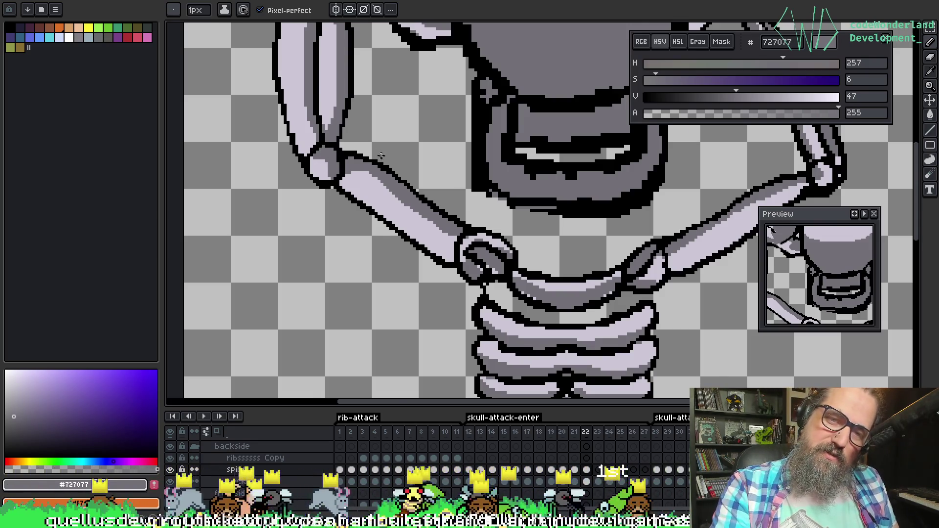
{"action": "scroll", "coordinate": [452, 184], "scroll_direction": "up", "scroll_amount": 1}
{"action": "key", "text": "Left"}
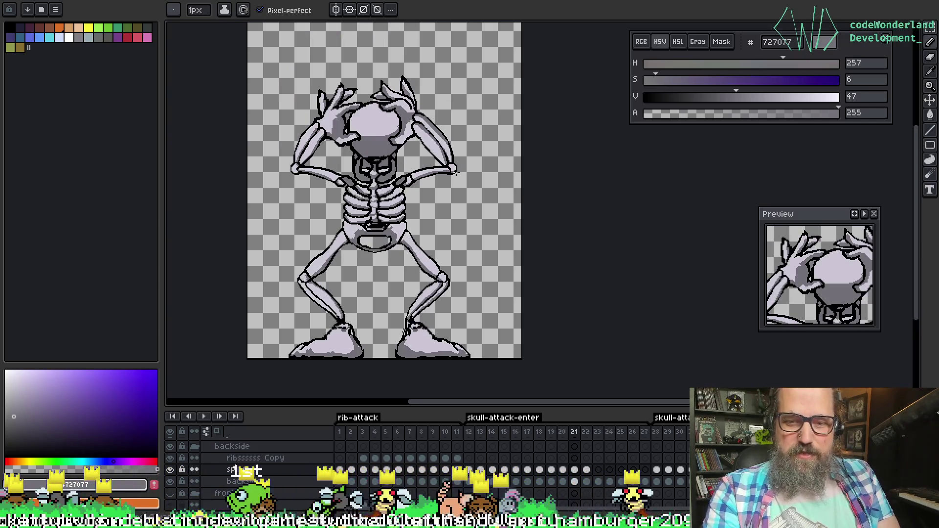
Advance through frames 22 to 25 and play the animation to preview the motion
{"action": "key", "text": "Right"}
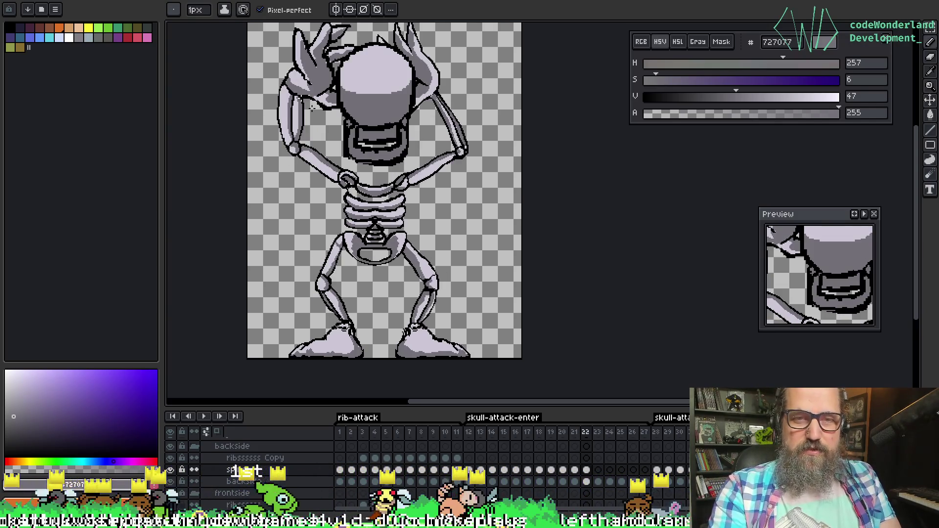
{"action": "key", "text": "Right"}
{"action": "key", "text": "Right"}
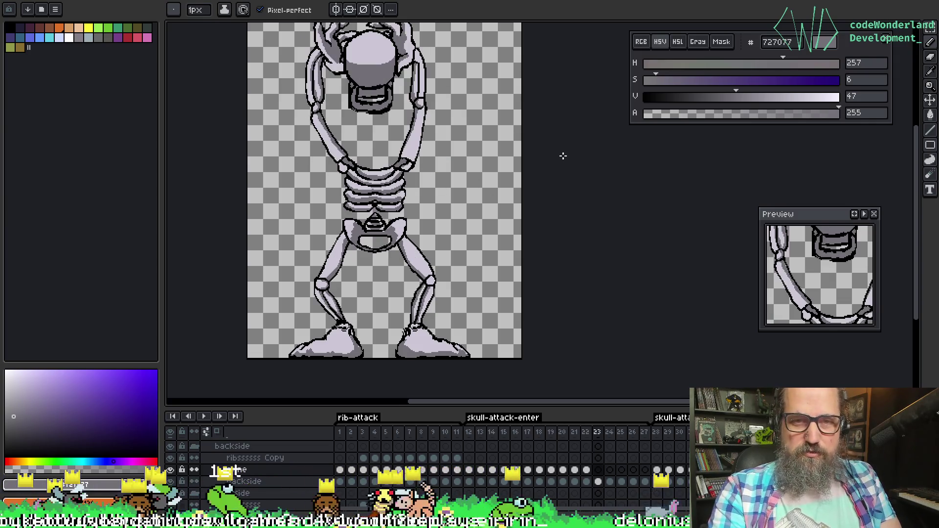
{"action": "key", "text": "Right"}
{"action": "key", "text": "Right"}
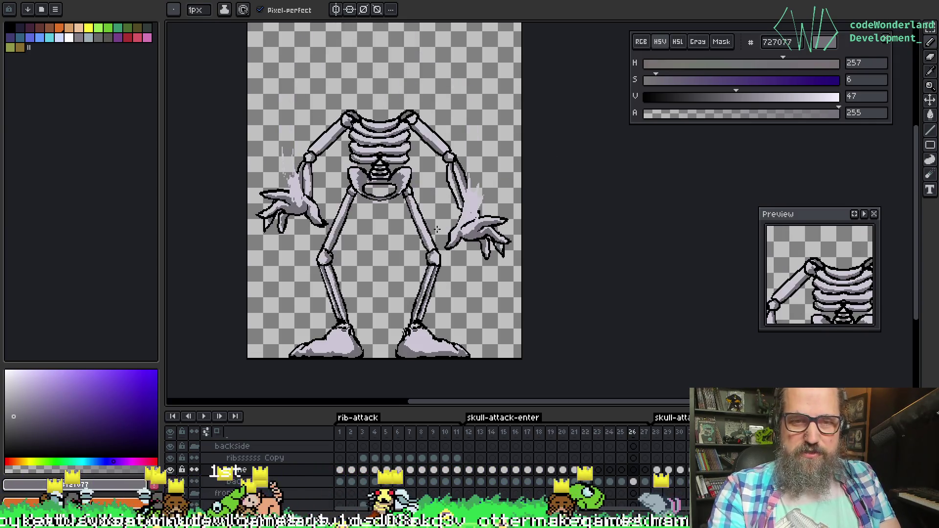
{"action": "key", "text": "Return"}
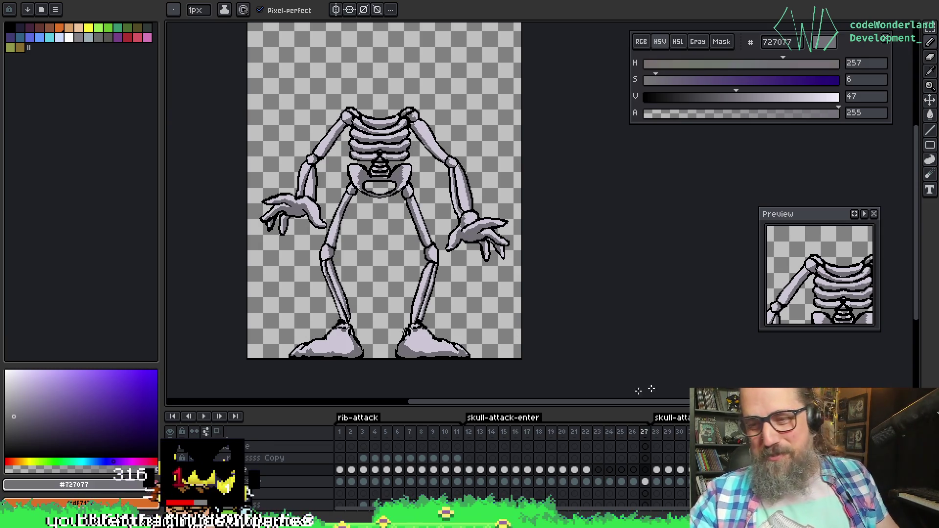
Select frame 23, save the sprite, and flip between frames 22 and 23 to compare
{"action": "left_click", "coordinate": [598, 482]}
{"action": "key", "text": "ctrl+s"}
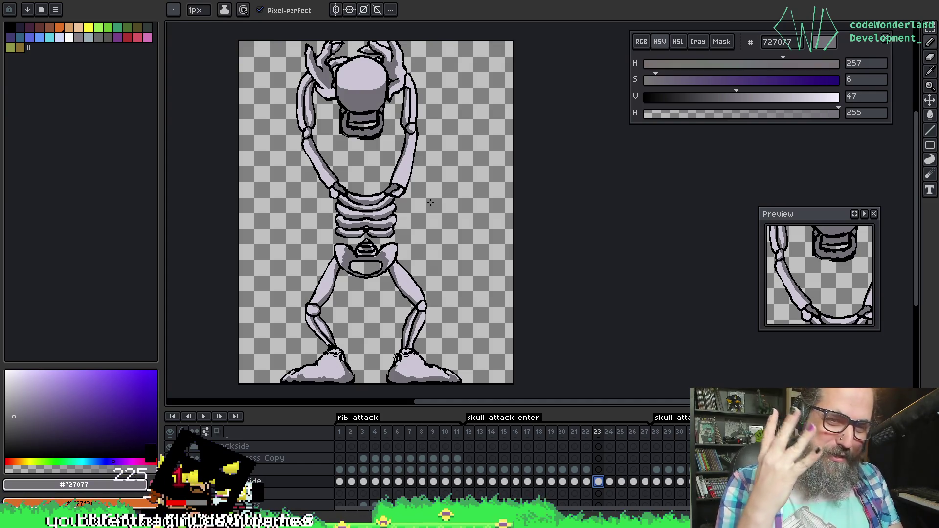
{"action": "key", "text": "Left"}
{"action": "key", "text": "Right"}
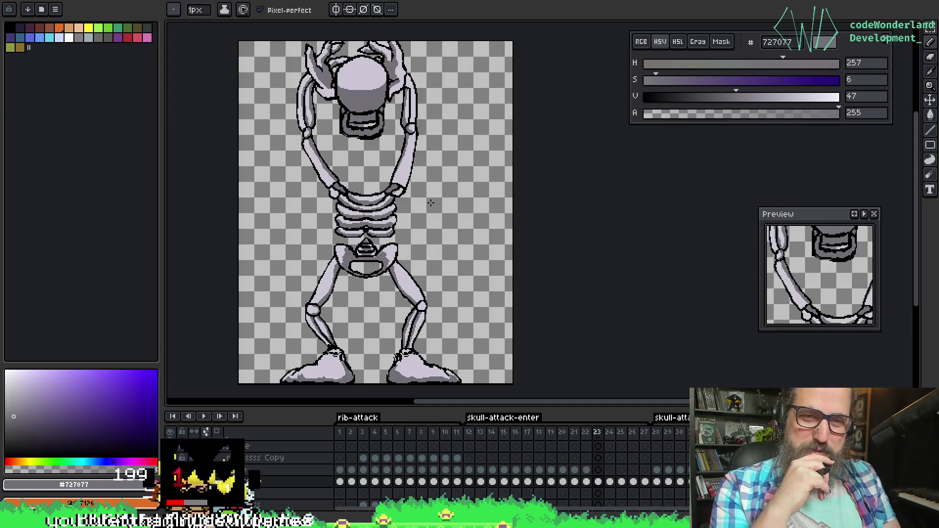
{"action": "key", "text": "Left"}
{"action": "key", "text": "Right"}
{"action": "key", "text": "Left"}
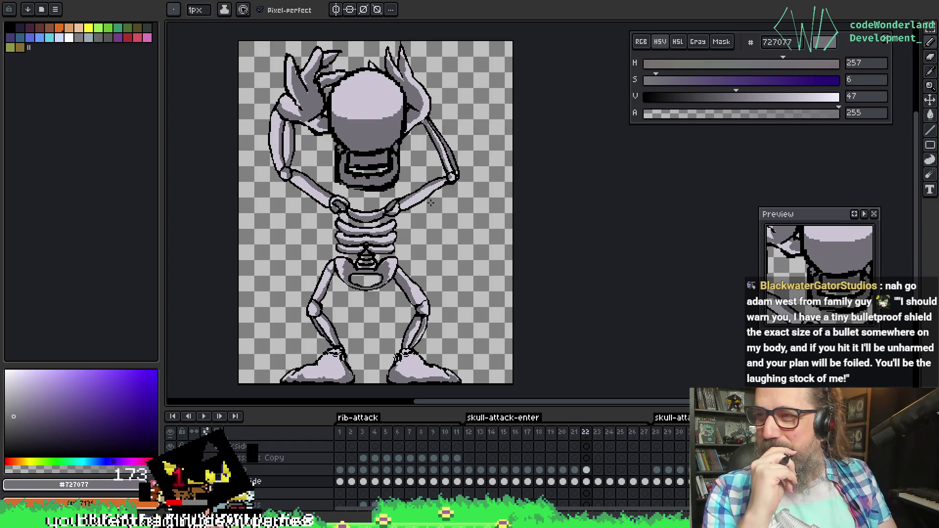
{"action": "key", "text": "Right"}
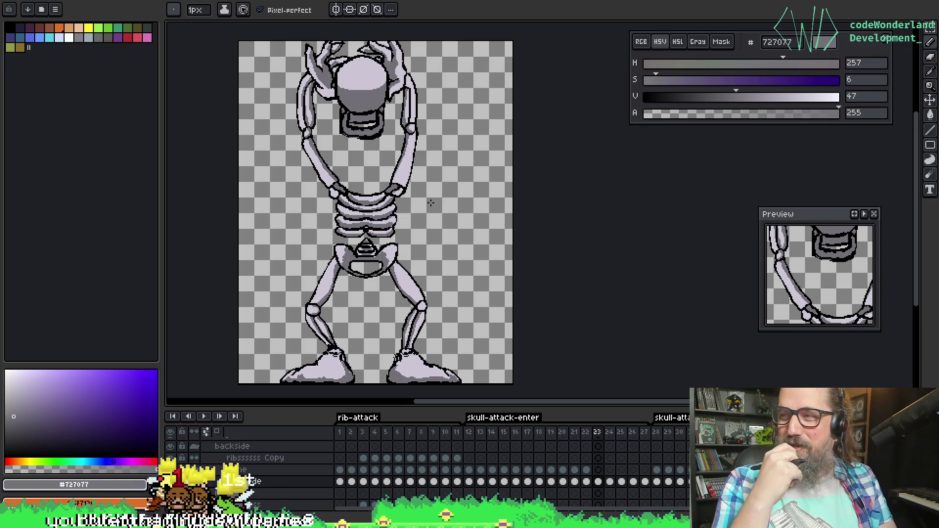
Reposition the view onto the skull, save, and flip through neighbouring frames around 22
{"action": "mouse_move", "coordinate": [521, 307]}
{"action": "left_mouse_down"}
{"action": "mouse_move", "coordinate": [593, 274]}
{"action": "mouse_move", "coordinate": [571, 254]}
{"action": "left_mouse_up"}
{"action": "key", "text": "ctrl+s"}
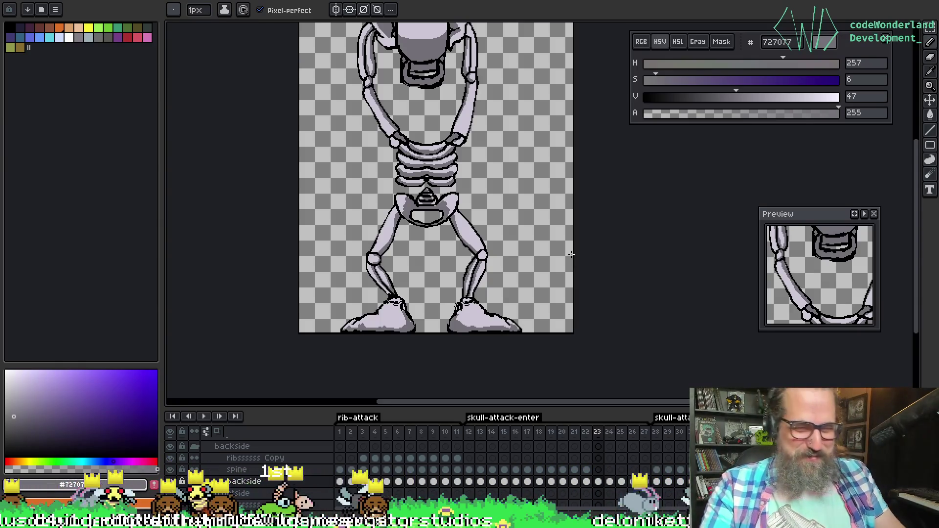
{"action": "left_click_drag", "start_coordinate": [338, 216], "coordinate": [329, 281]}
{"action": "key", "text": "comma"}
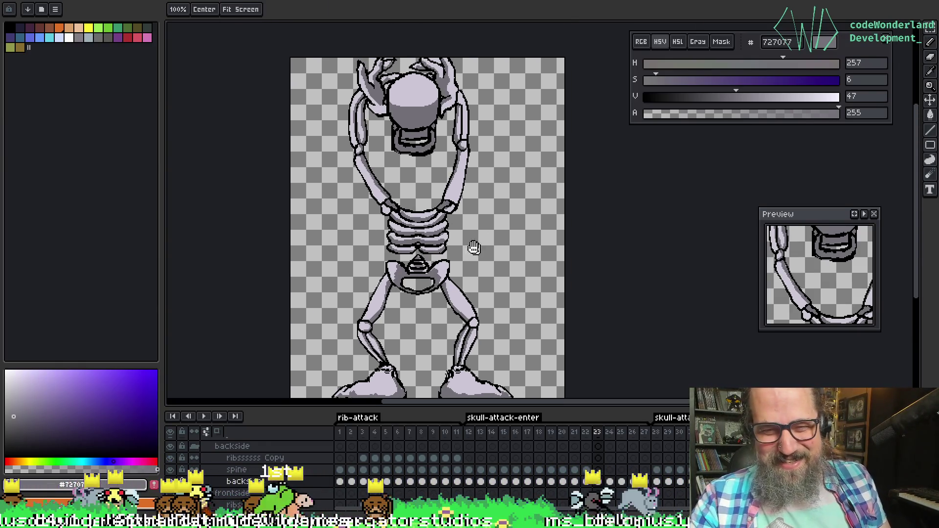
{"action": "key", "text": "period"}
{"action": "key", "text": "comma"}
{"action": "key", "text": "period"}
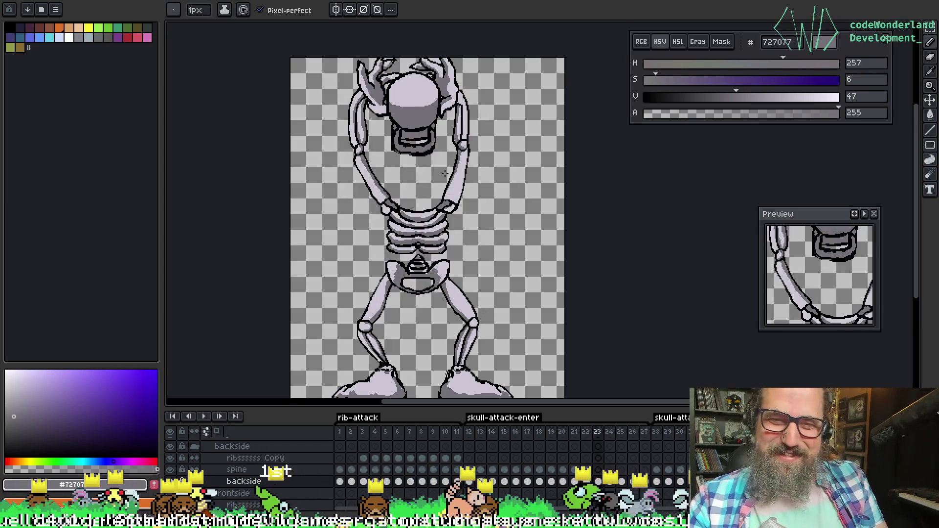
{"action": "key", "text": "comma"}
{"action": "key", "text": "comma"}
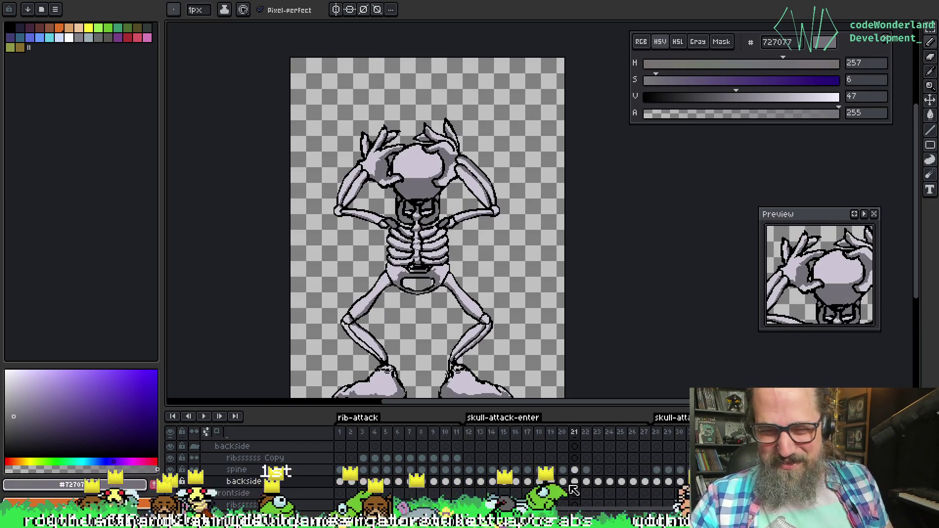
Settle on frame 22 and zoom in on the hands and skull, ready to sample colours
{"action": "left_click", "coordinate": [587, 470]}
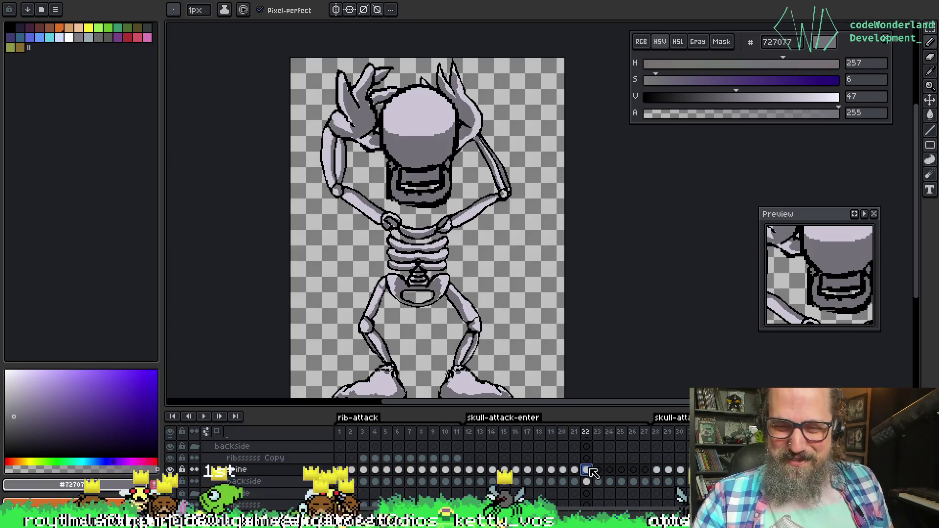
{"action": "left_click", "coordinate": [598, 481]}
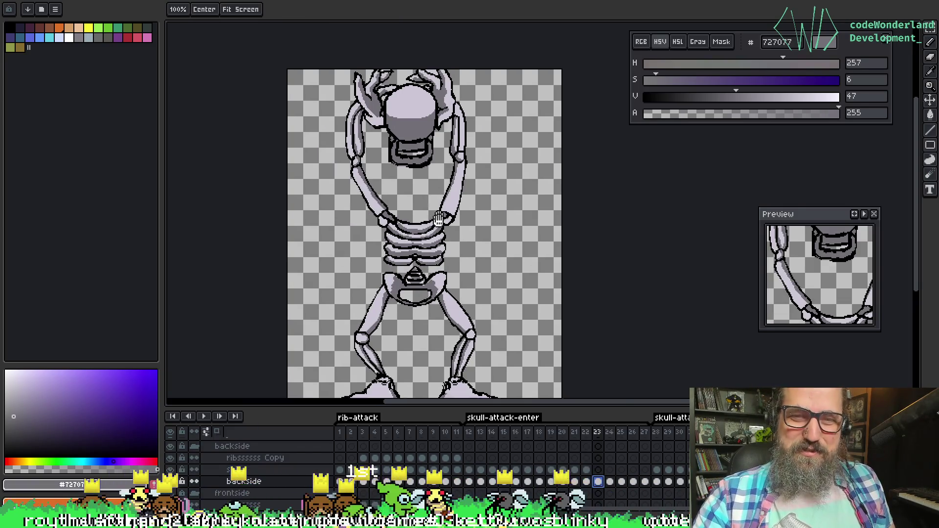
{"action": "key", "text": "Left"}
{"action": "key", "text": "Left"}
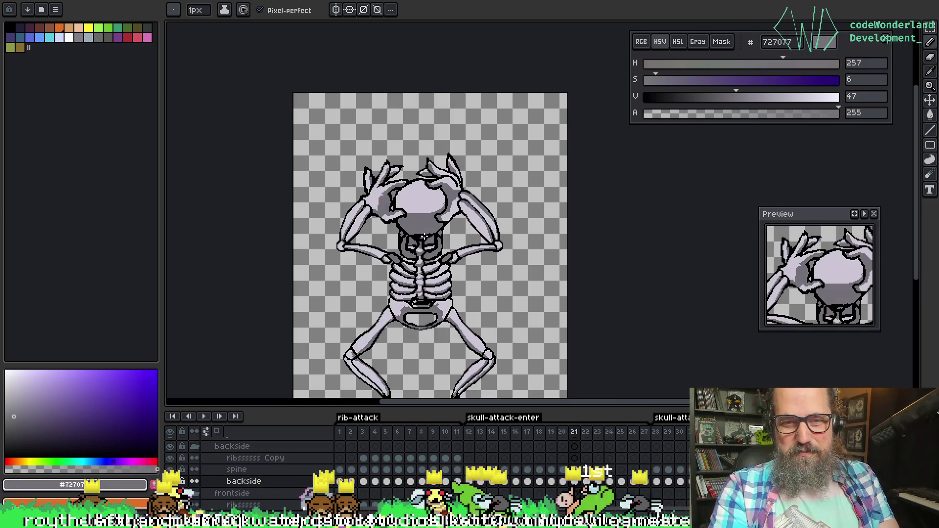
{"action": "key", "text": "Right"}
{"action": "scroll", "coordinate": [383, 153], "scroll_direction": "up", "scroll_amount": 2}
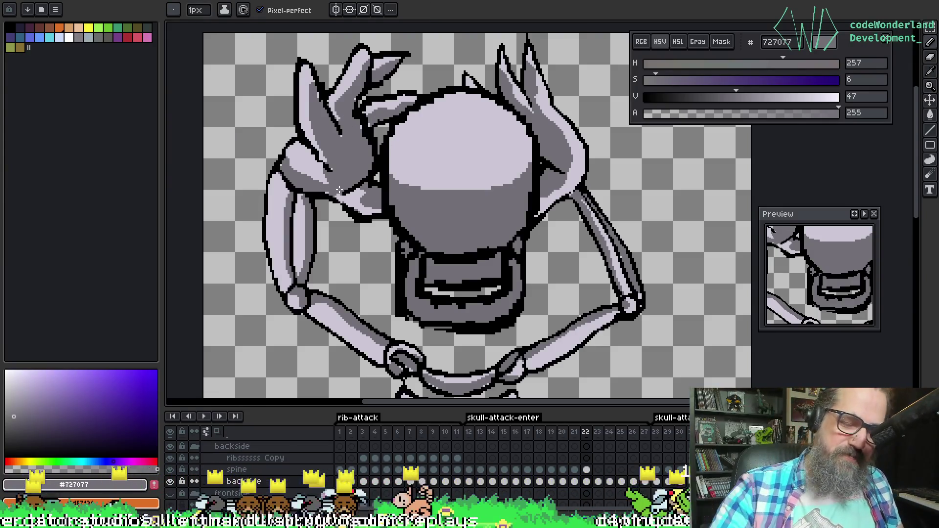
{"action": "key", "text": "alt"}
Pick black, set the pencil to 2px, and draw an outline across the left hand
{"action": "left_click", "coordinate": [326, 191], "text": "alt"}
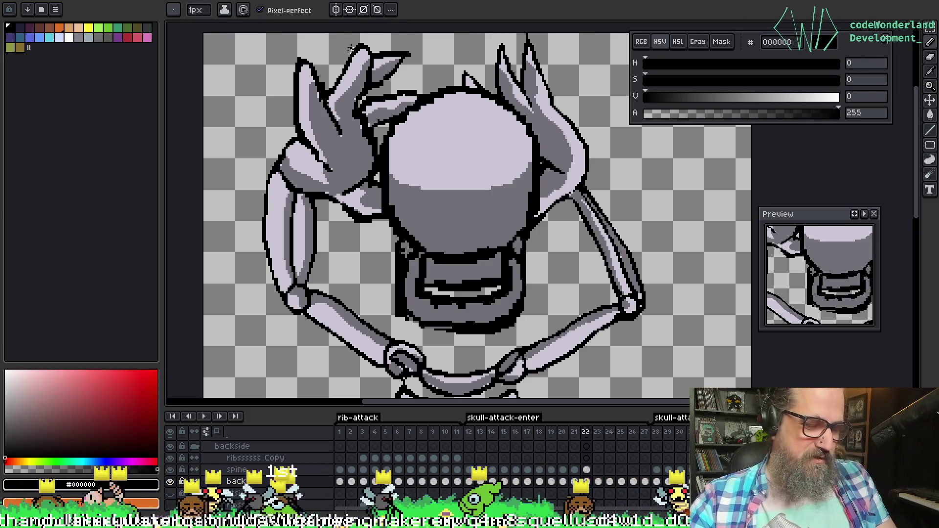
{"action": "key", "text": "plus"}
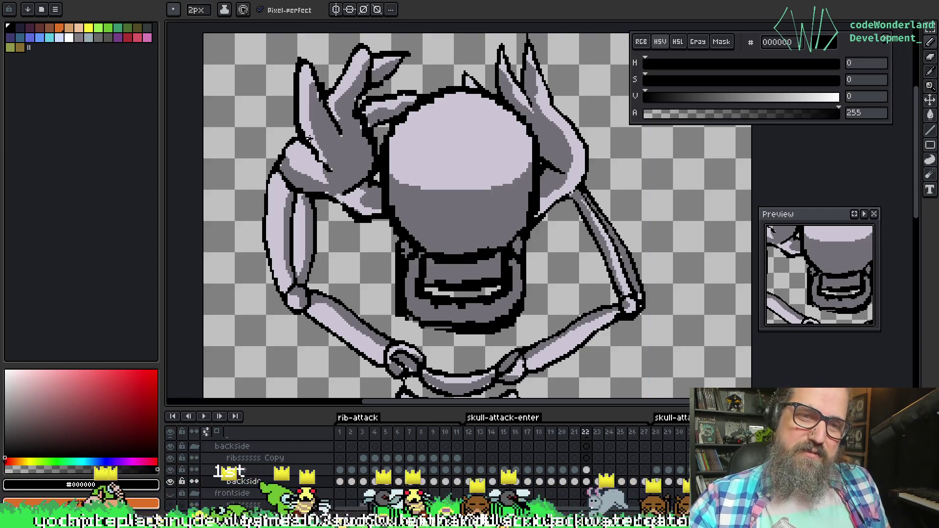
{"action": "left_click_drag", "start_coordinate": [312, 141], "coordinate": [345, 130]}
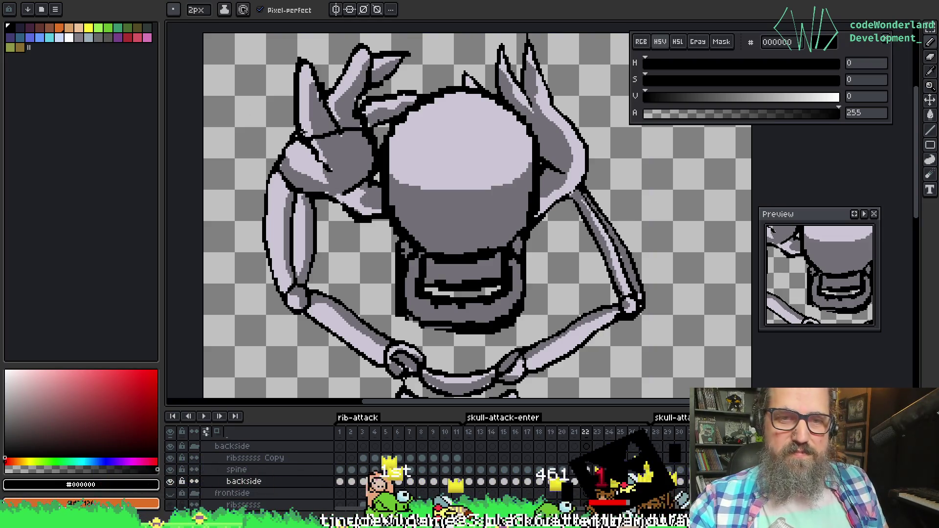
{"action": "key", "text": "ctrl"}
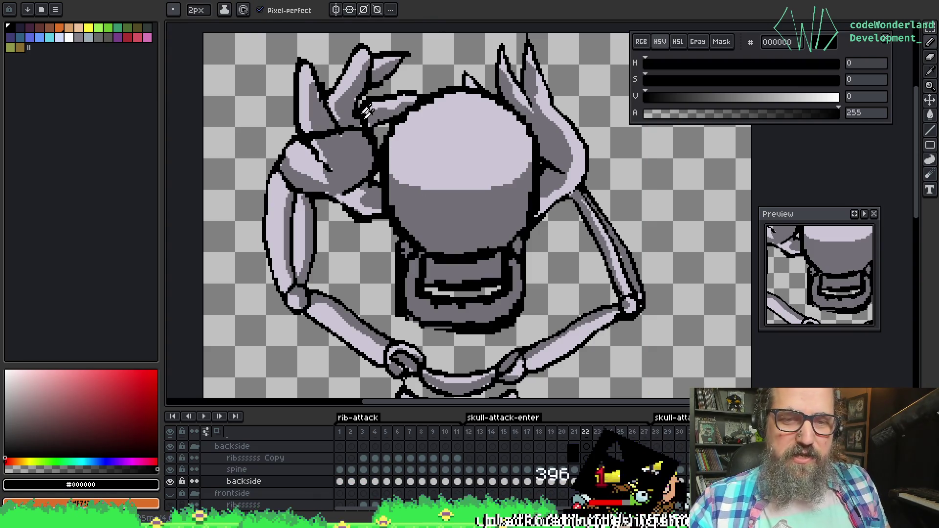
Reshade the left hand with the darker grey and the light bone colour
{"action": "left_click", "coordinate": [306, 150], "text": "alt"}
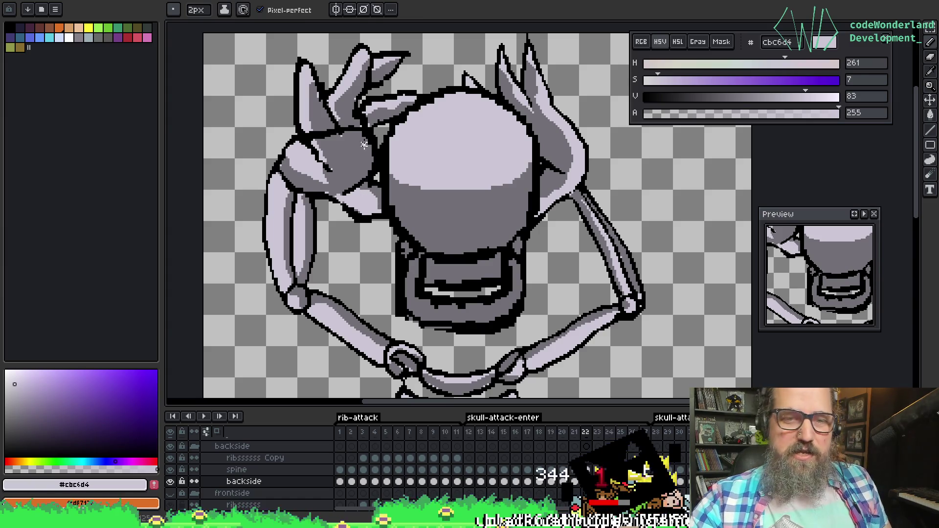
{"action": "left_click", "coordinate": [353, 177], "text": "alt"}
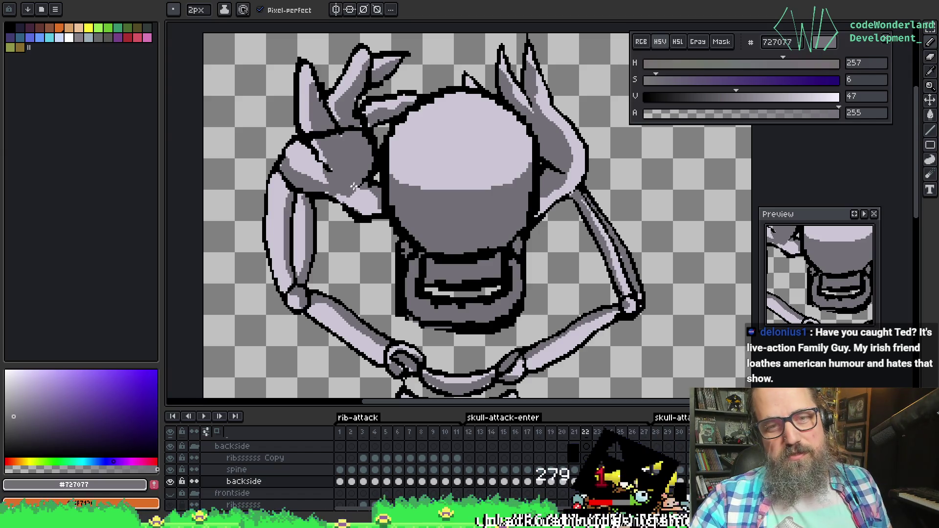
{"action": "mouse_move", "coordinate": [335, 164]}
{"action": "left_mouse_down"}
{"action": "mouse_move", "coordinate": [354, 147]}
{"action": "mouse_move", "coordinate": [329, 150]}
{"action": "left_mouse_up"}
{"action": "left_click", "coordinate": [306, 150], "text": "alt"}
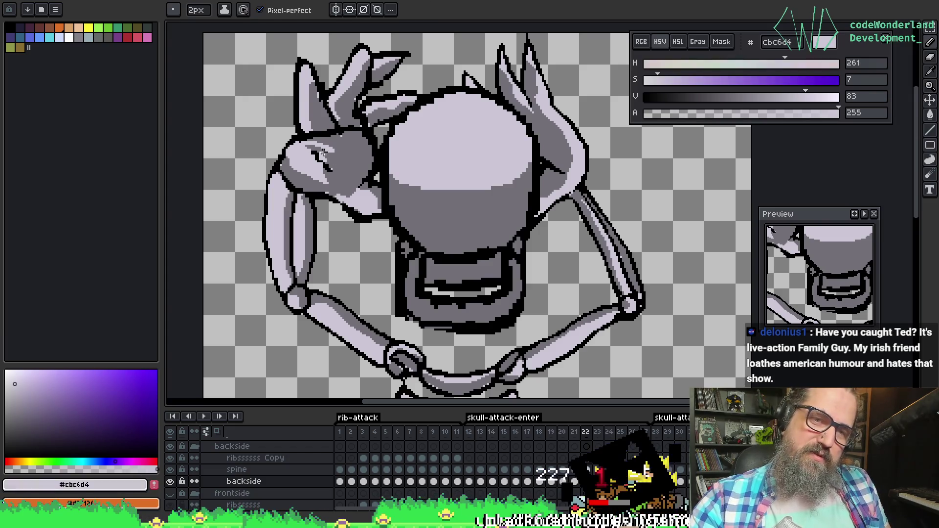
{"action": "mouse_move", "coordinate": [320, 157]}
{"action": "left_mouse_down"}
{"action": "mouse_move", "coordinate": [336, 161]}
{"action": "mouse_move", "coordinate": [318, 197]}
{"action": "left_mouse_up"}
Draw a black outline along the left hand's edge with the pencil
{"action": "left_click", "coordinate": [310, 192], "text": "alt"}
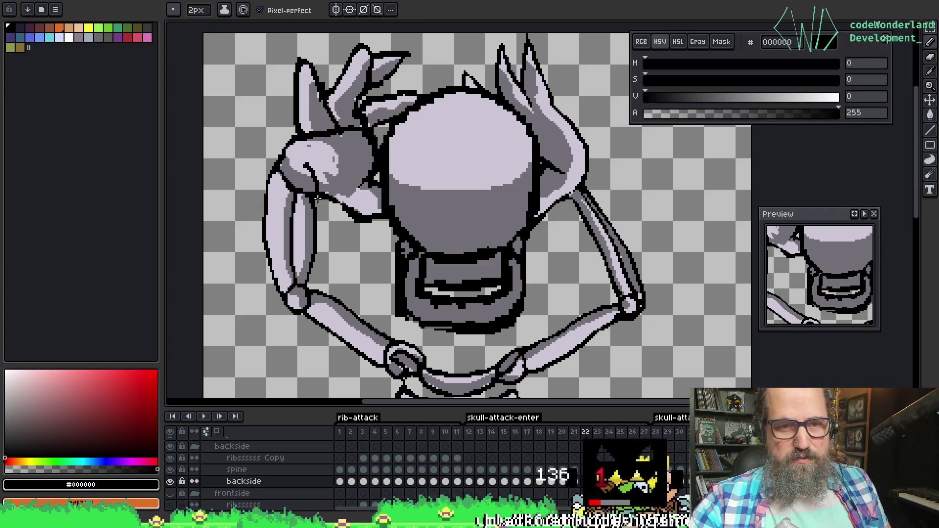
{"action": "left_click", "coordinate": [278, 163], "text": "alt"}
{"action": "left_click", "coordinate": [276, 163], "text": "alt"}
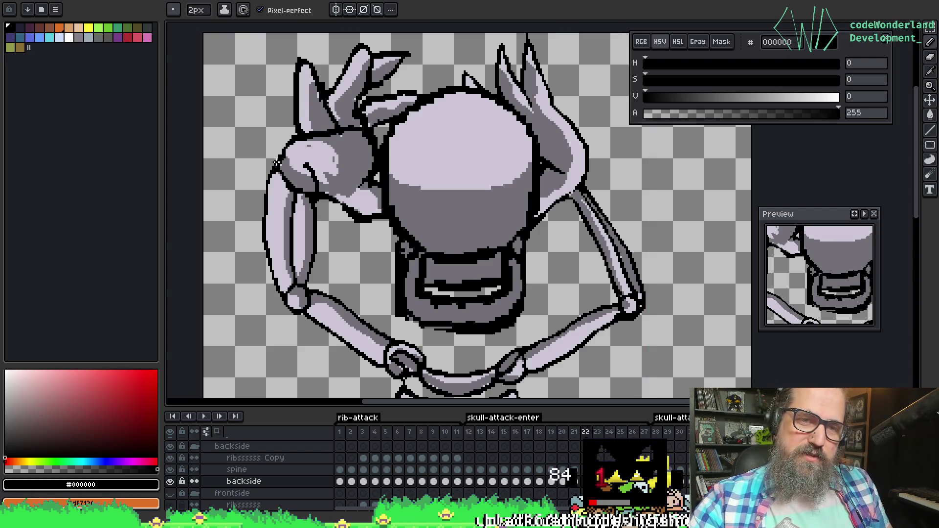
{"action": "left_click_drag", "start_coordinate": [302, 153], "coordinate": [314, 168]}
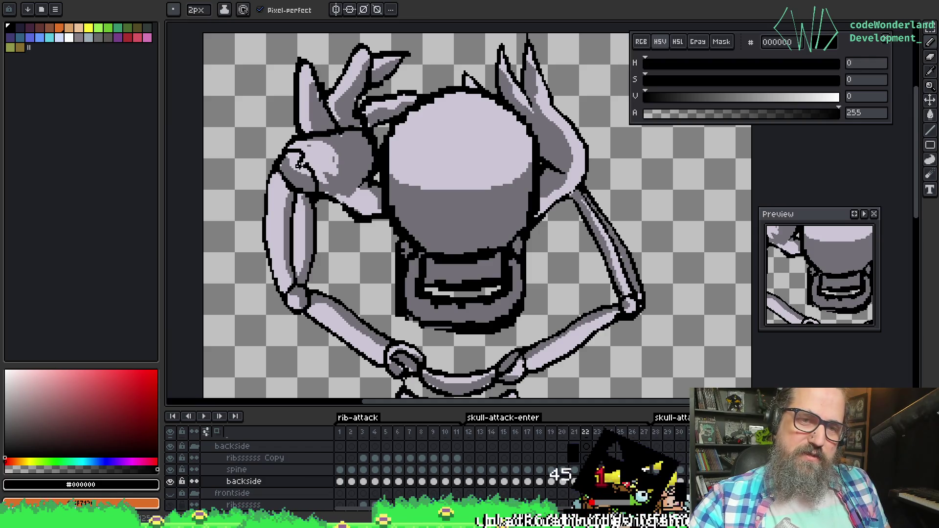
{"action": "key", "text": "v"}
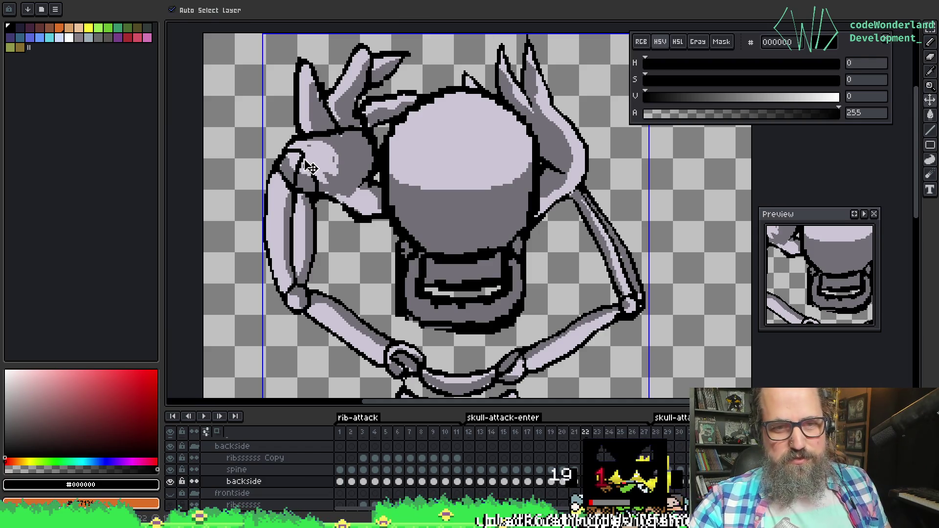
{"action": "key", "text": "b"}
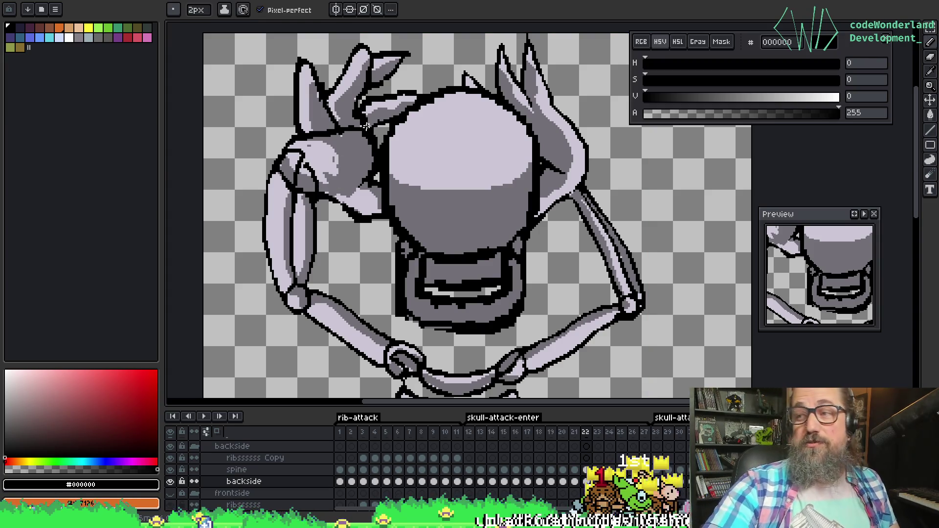
Touch up individual black and light-bone pixels on the left hand
{"action": "key", "text": "i"}
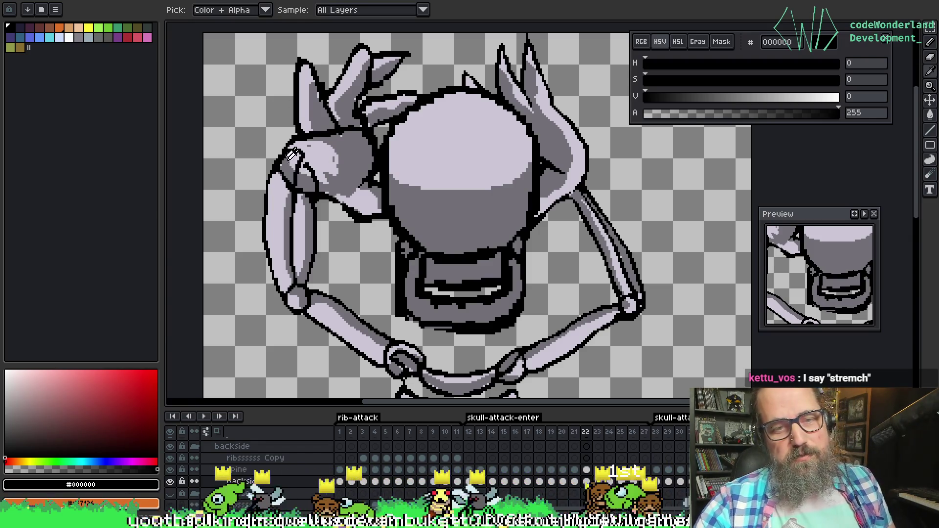
{"action": "left_click", "coordinate": [295, 166]}
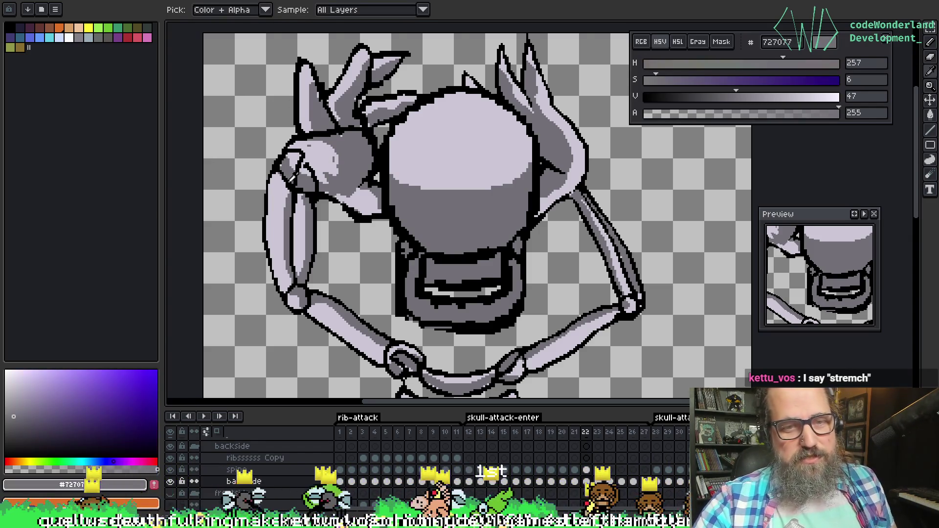
{"action": "left_click", "coordinate": [295, 178]}
{"action": "key", "text": "b"}
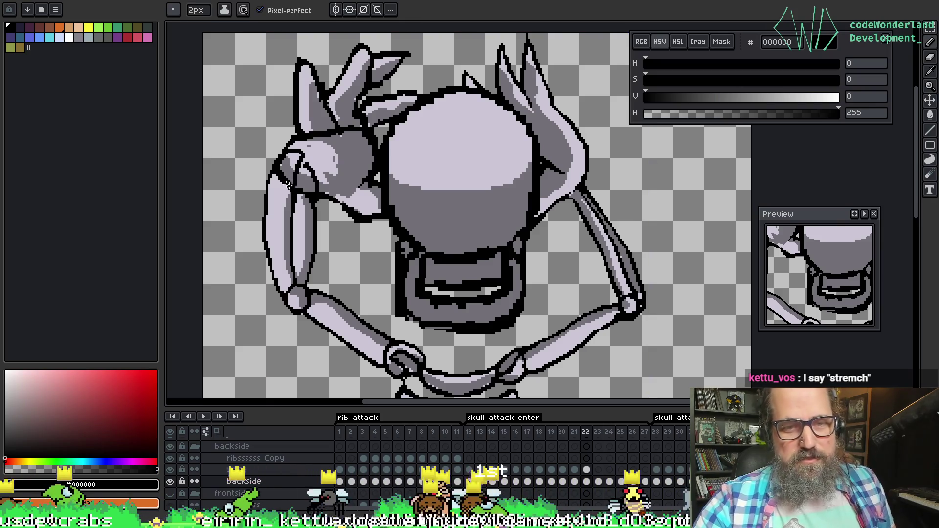
{"action": "left_click", "coordinate": [319, 186], "text": "alt"}
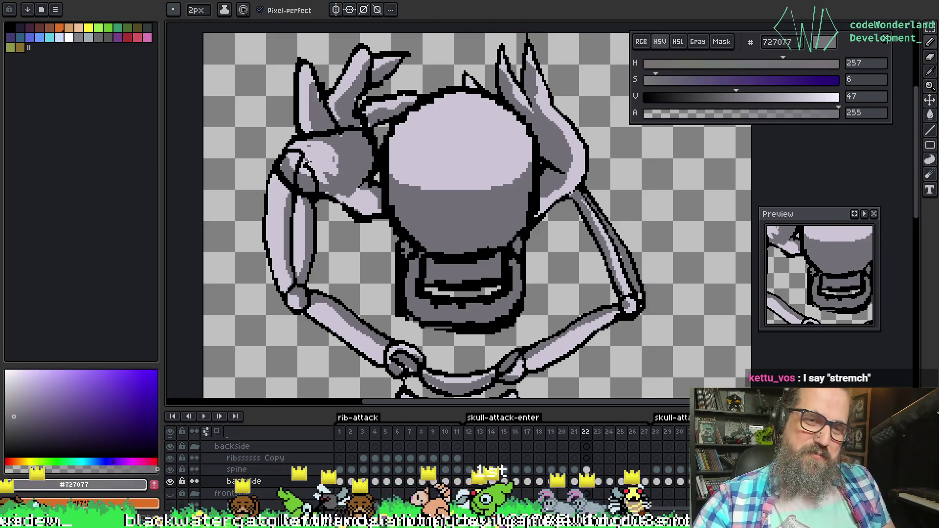
{"action": "left_click", "coordinate": [308, 157], "text": "alt"}
{"action": "left_click", "coordinate": [296, 175], "text": "alt"}
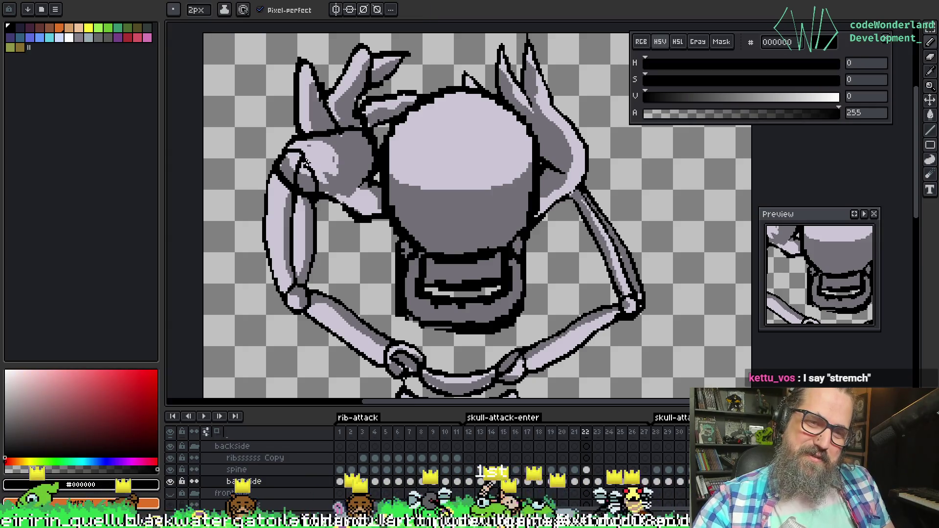
{"action": "left_click", "coordinate": [303, 166], "text": "alt"}
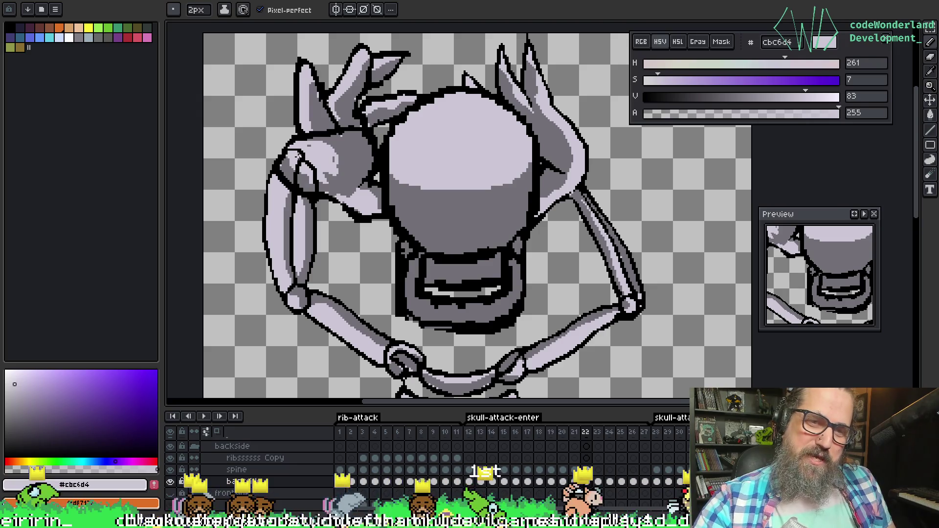
{"action": "left_click", "coordinate": [293, 156], "text": "alt"}
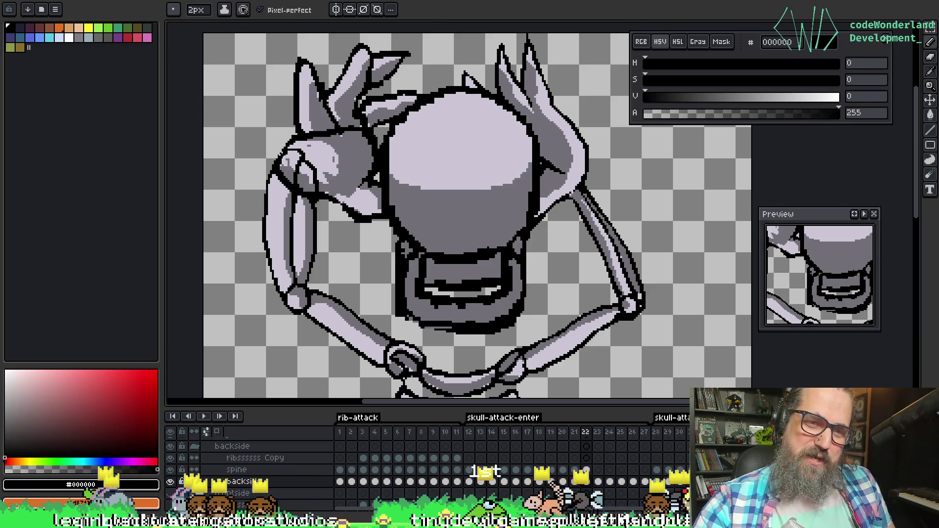
{"action": "left_click", "coordinate": [292, 155], "text": "alt"}
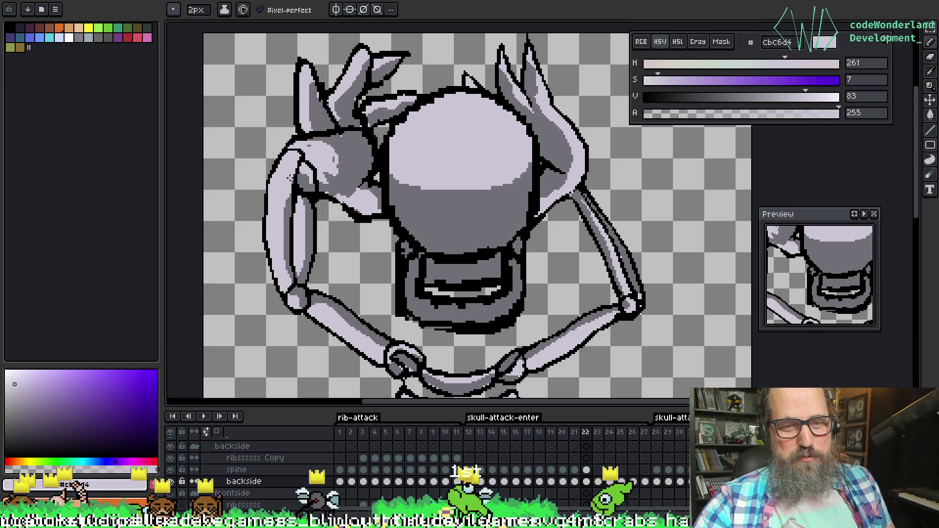
Pick the dark grey 727077, undo the accidental fill, and recentre on the skull and hands
{"action": "left_click", "coordinate": [293, 200], "text": "alt"}
{"action": "key", "text": "w"}
{"action": "left_click", "coordinate": [288, 173]}
{"action": "key", "text": "ctrl+z"}
{"action": "key", "text": "b"}
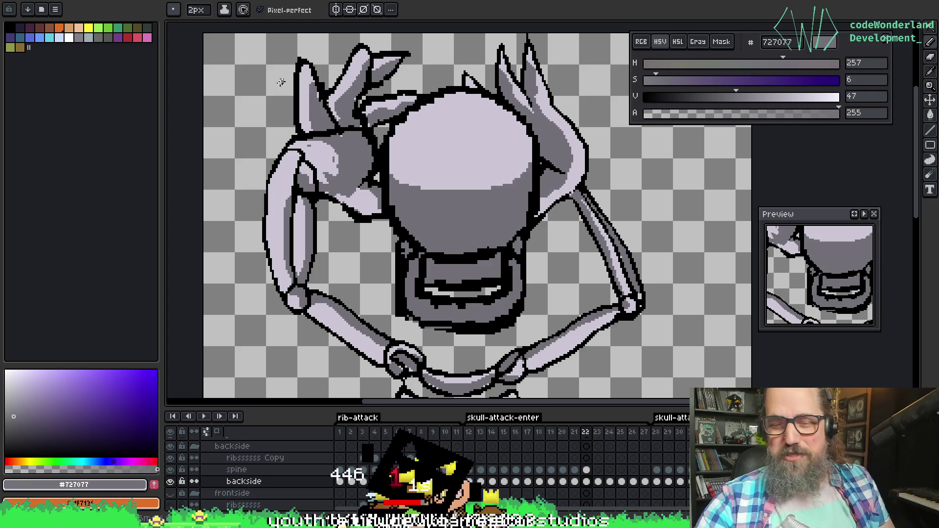
{"action": "left_click_drag", "start_coordinate": [321, 159], "coordinate": [332, 168]}
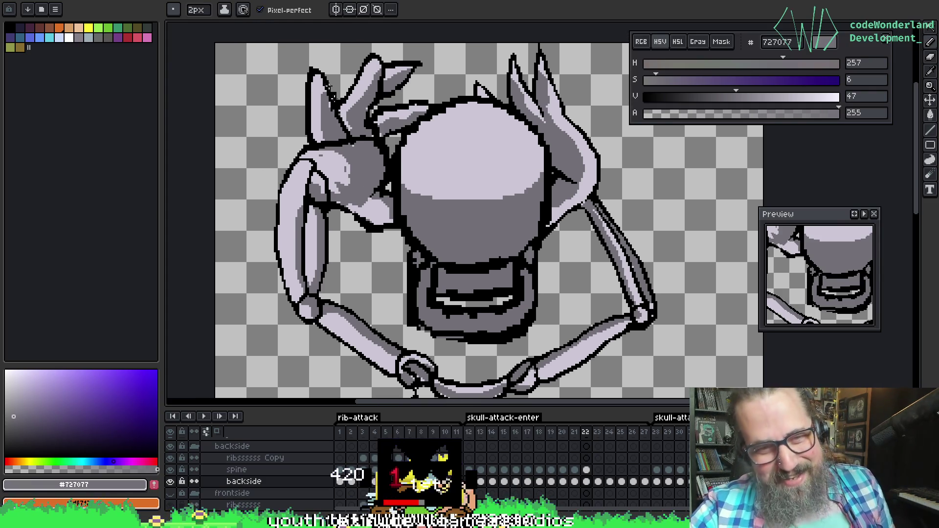
{"action": "left_click", "coordinate": [348, 163], "text": "alt"}
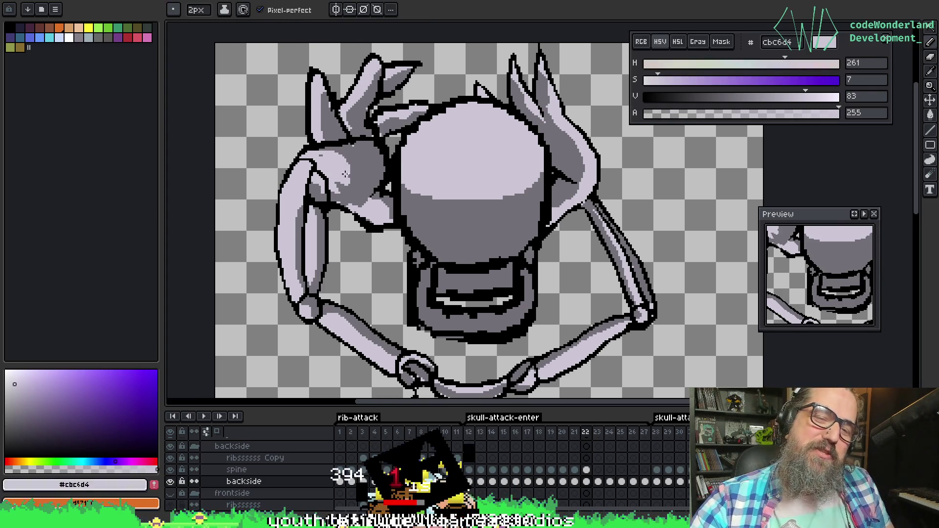
{"action": "key", "text": "i"}
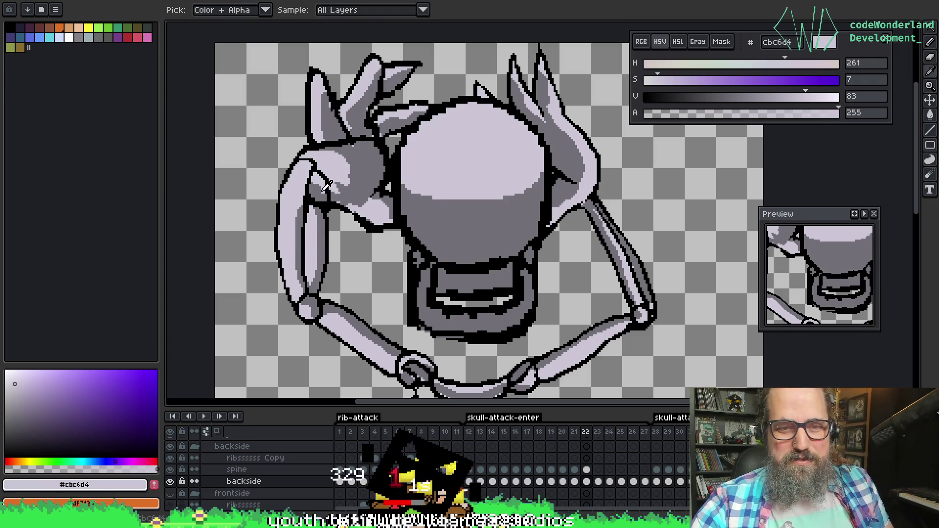
{"action": "left_click", "coordinate": [319, 206], "text": "alt"}
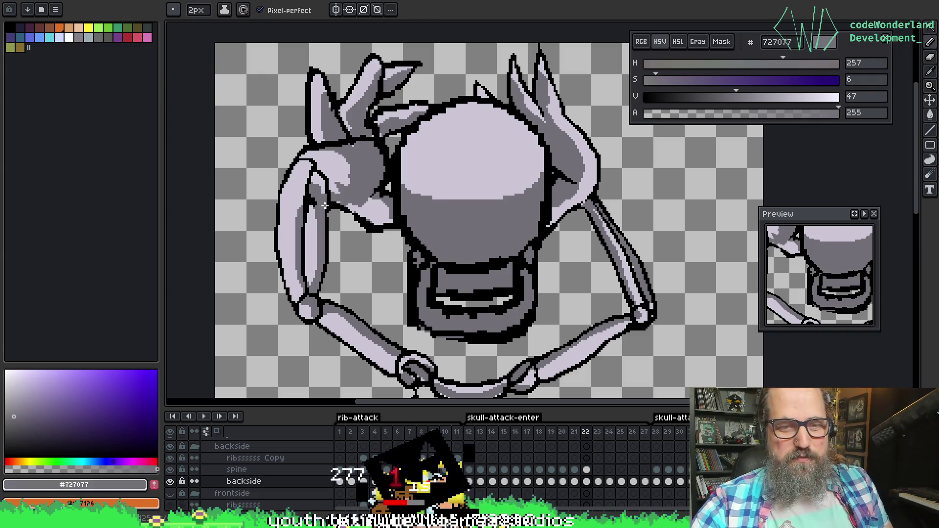
{"action": "left_click", "coordinate": [313, 215], "text": "alt"}
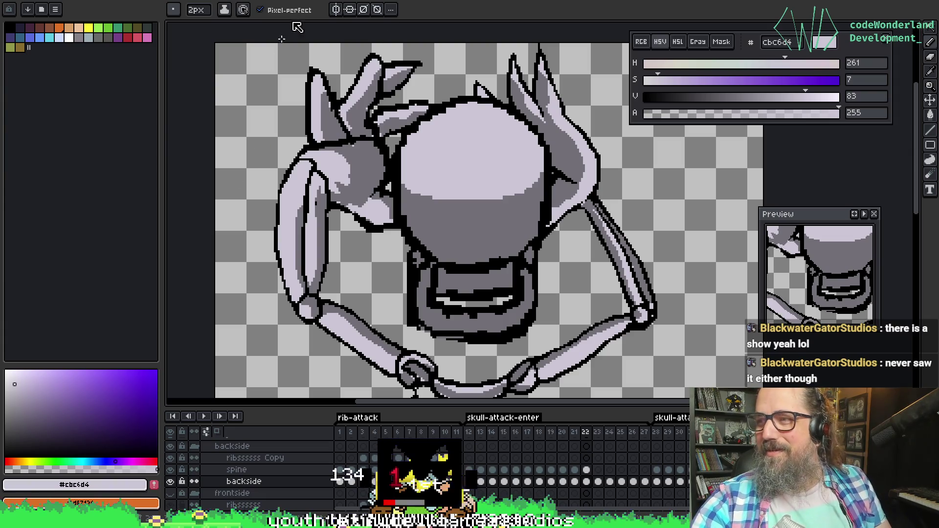
{"action": "key", "text": "alt"}
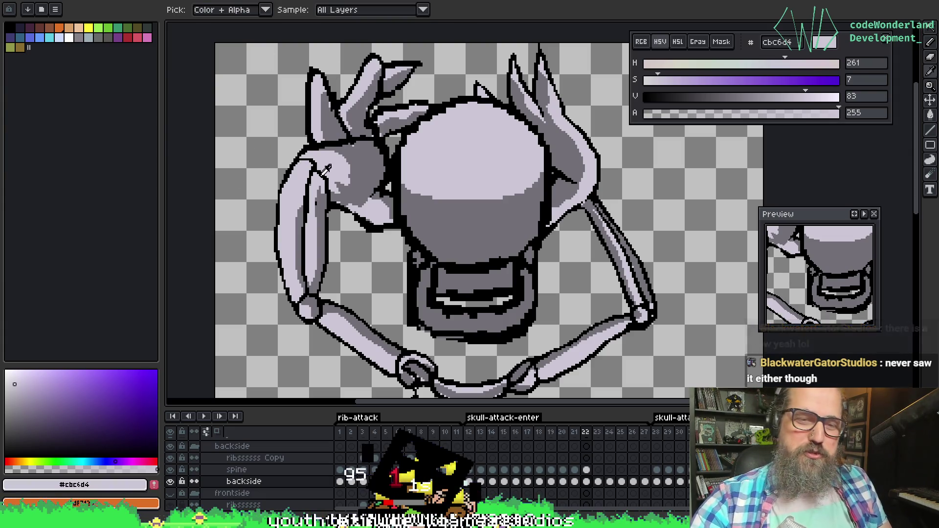
{"action": "left_click", "coordinate": [323, 194], "text": "alt"}
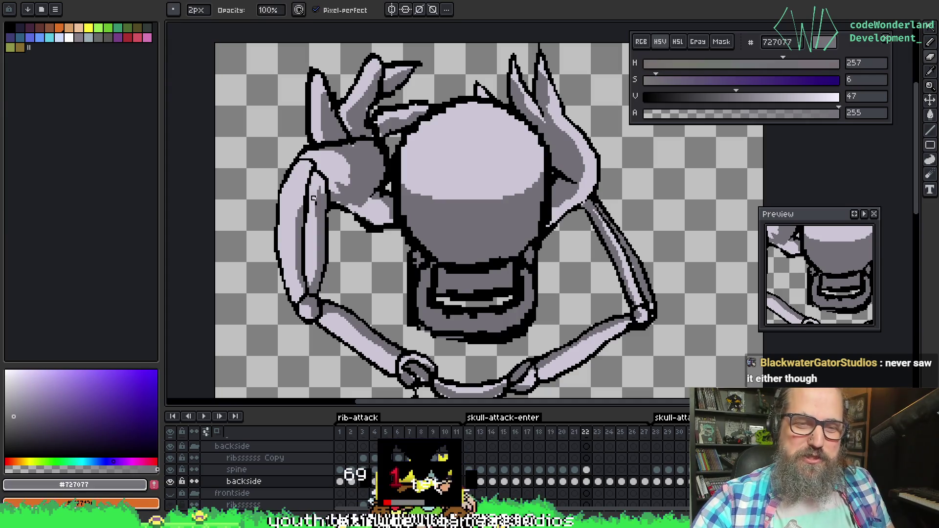
{"action": "key", "text": "e"}
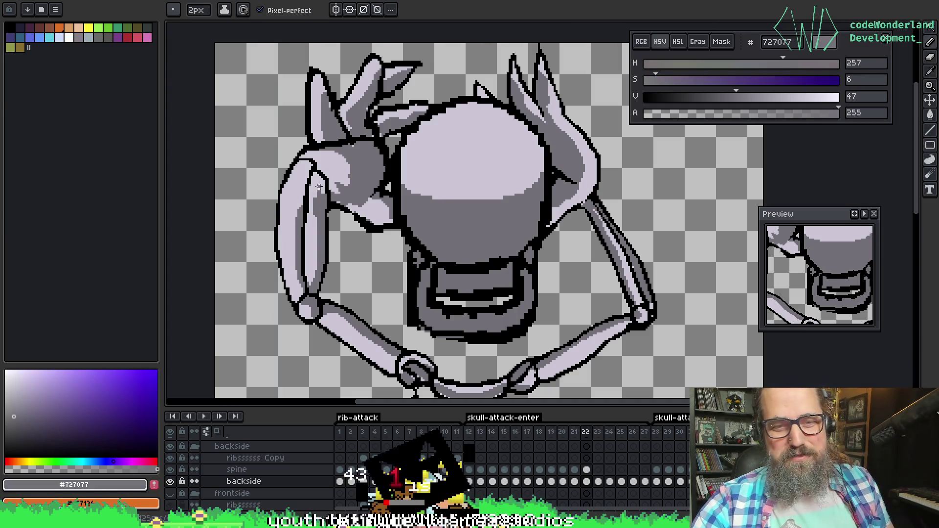
{"action": "key", "text": "w"}
{"action": "left_click", "coordinate": [314, 195], "text": "alt"}
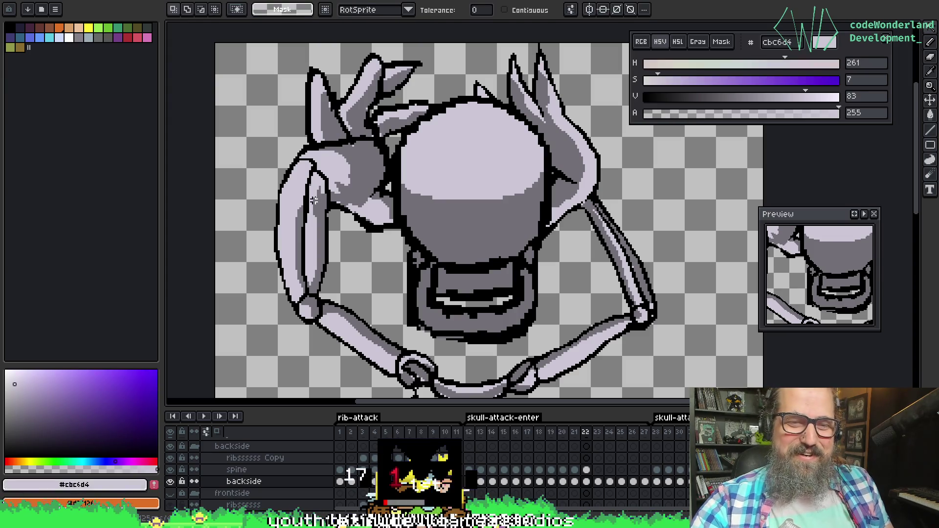
{"action": "left_click", "coordinate": [316, 202]}
{"action": "key", "text": "b"}
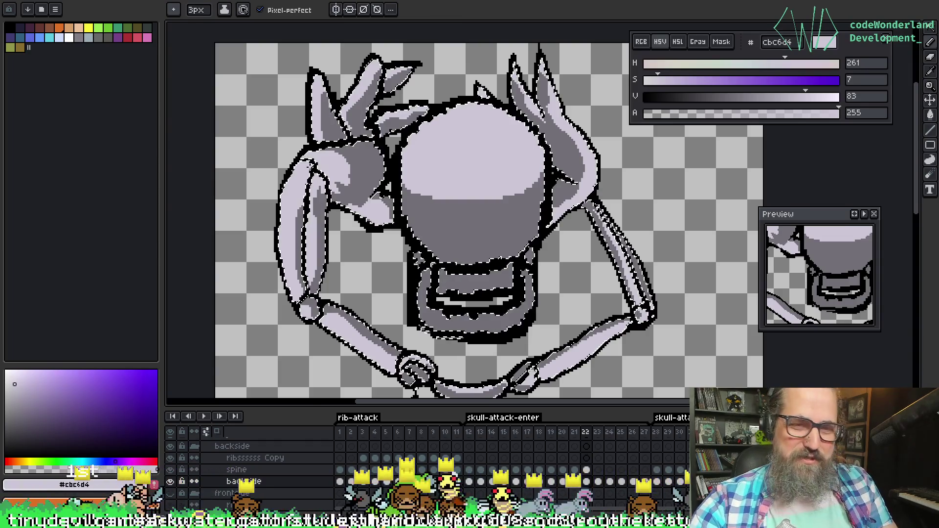
{"action": "left_click", "coordinate": [310, 172], "text": "alt"}
{"action": "key", "text": "plus"}
{"action": "key", "text": "plus"}
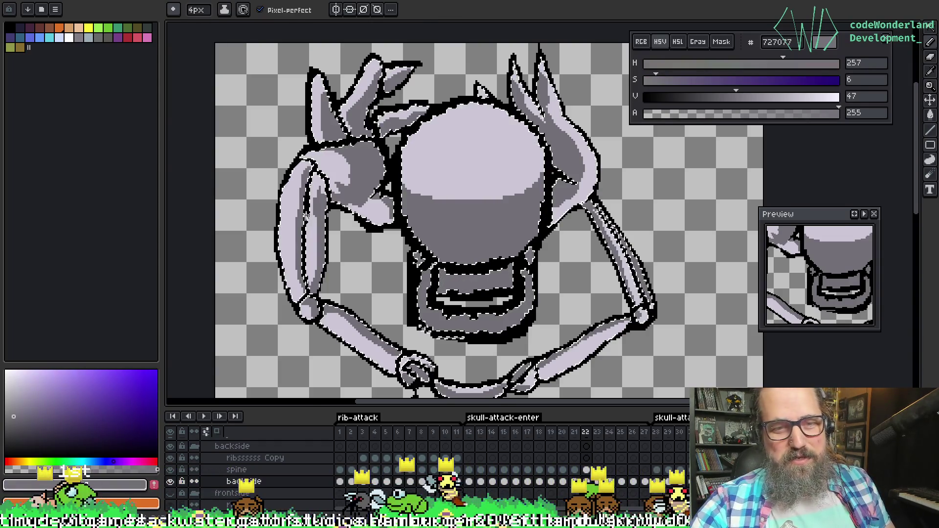
{"action": "left_click", "coordinate": [323, 176], "text": "alt"}
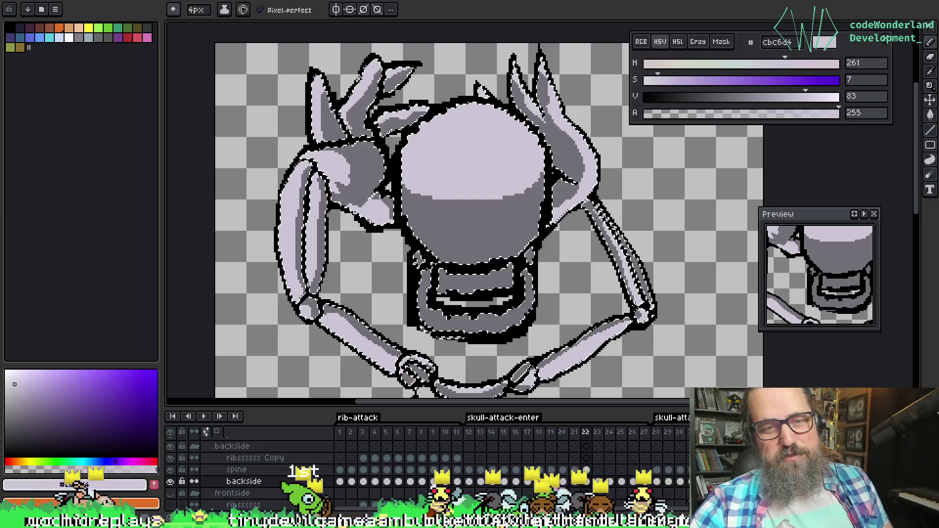
{"action": "key", "text": "ctrl+d"}
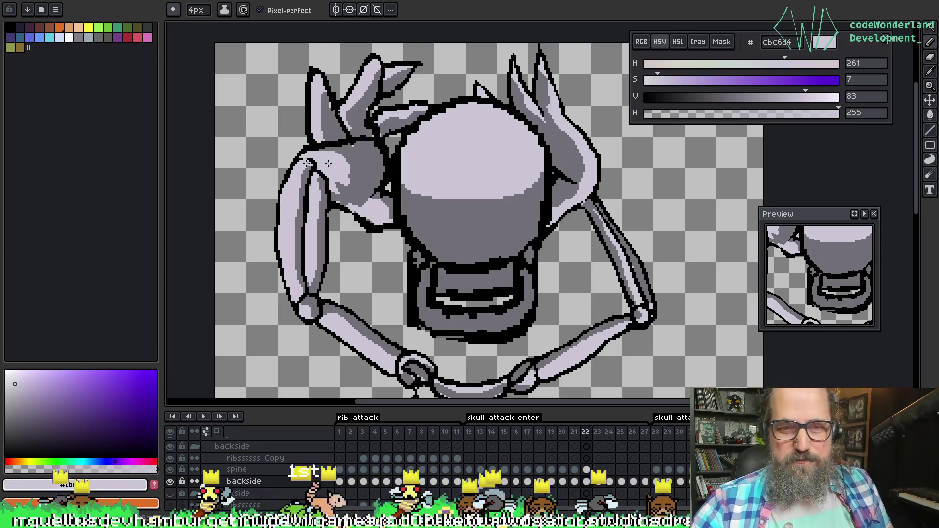
Shade the left claw edge with mid grey and add light lavender highlights along it
{"action": "left_click", "coordinate": [328, 138], "text": "alt"}
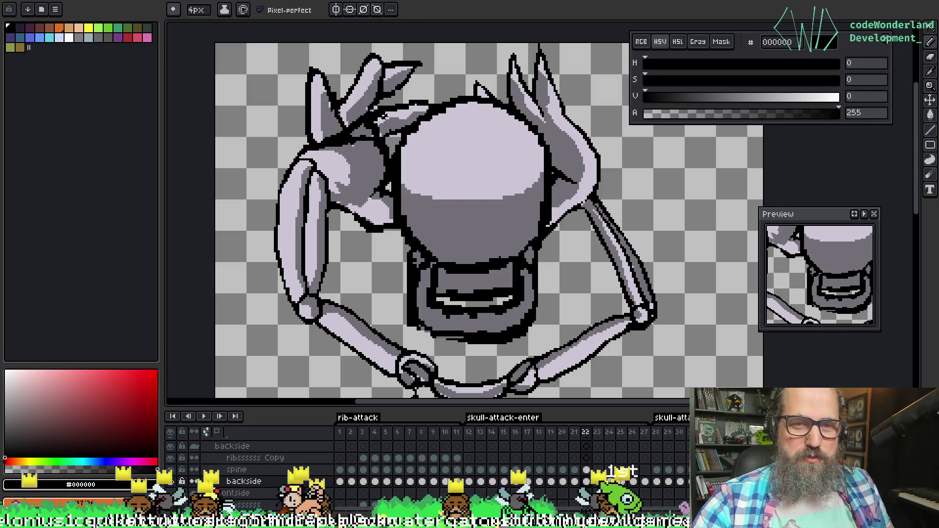
{"action": "key", "text": "alt"}
{"action": "left_click", "coordinate": [356, 142], "text": "alt"}
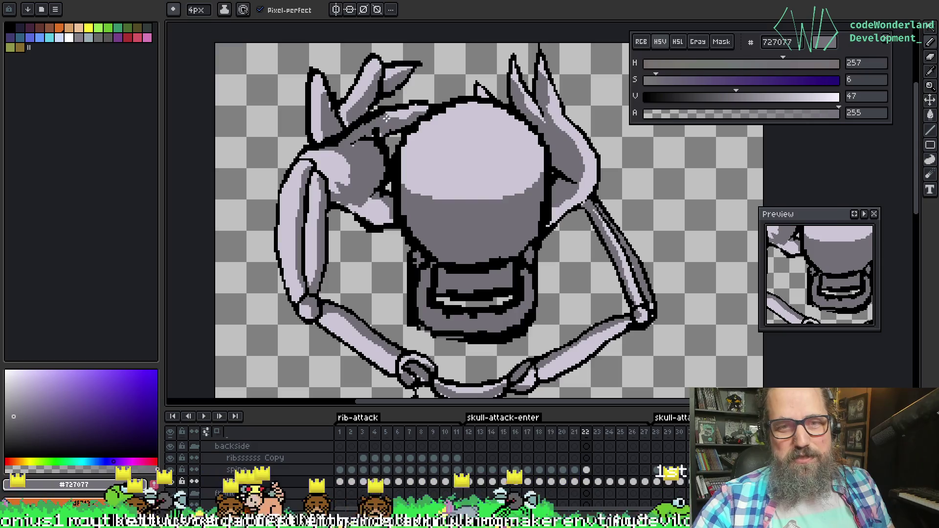
{"action": "left_click_drag", "start_coordinate": [392, 120], "coordinate": [352, 145]}
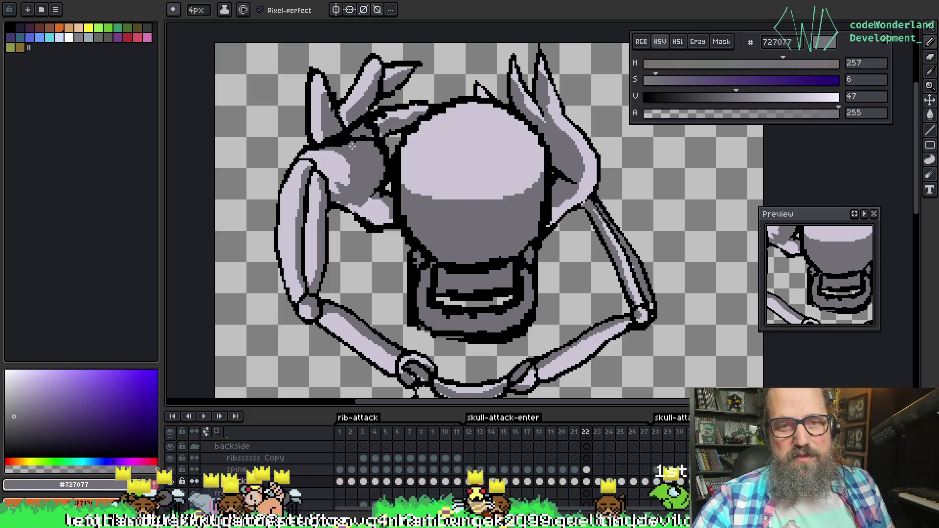
{"action": "left_click", "coordinate": [377, 133], "text": "alt"}
{"action": "key", "text": "ctrl"}
{"action": "mouse_move", "coordinate": [379, 131]}
{"action": "left_mouse_down"}
{"action": "mouse_move", "coordinate": [364, 128]}
{"action": "mouse_move", "coordinate": [401, 117]}
{"action": "left_mouse_up"}
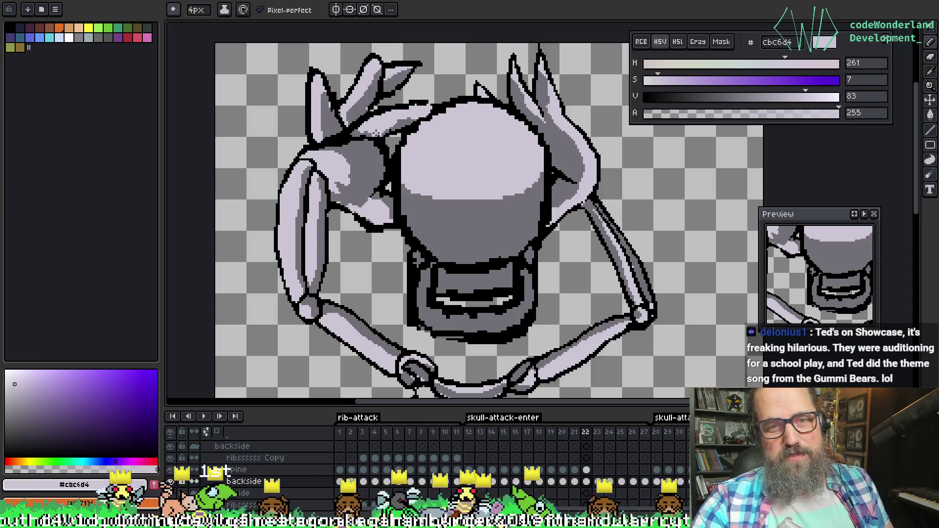
Draw a black outline stroke on the left hand, then touch part of it with mid grey
{"action": "key", "text": "alt"}
{"action": "left_click", "coordinate": [393, 198]}
{"action": "mouse_move", "coordinate": [402, 196]}
{"action": "left_mouse_down"}
{"action": "mouse_move", "coordinate": [408, 227]}
{"action": "mouse_move", "coordinate": [407, 212]}
{"action": "left_mouse_up"}
{"action": "left_click", "coordinate": [396, 184], "text": "alt"}
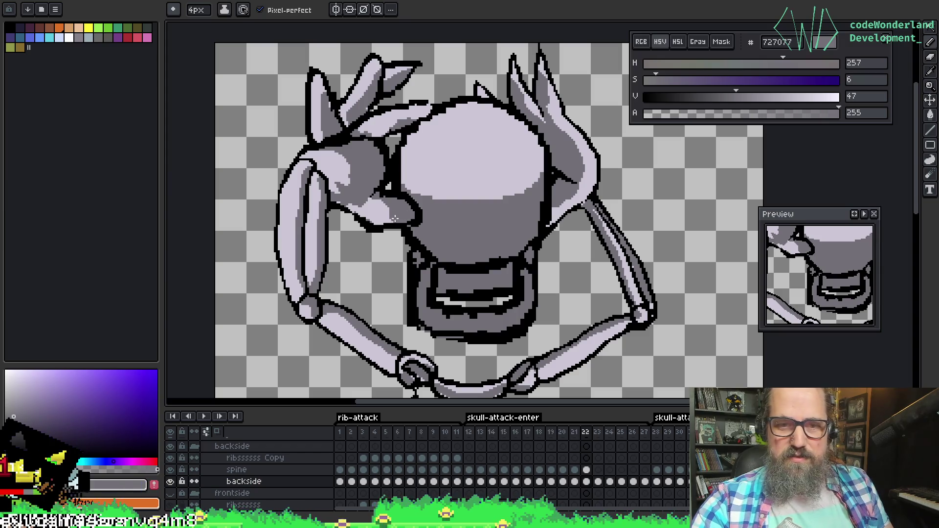
Save the sprite, shift the view up and left, and save again
{"action": "key", "text": "ctrl+s"}
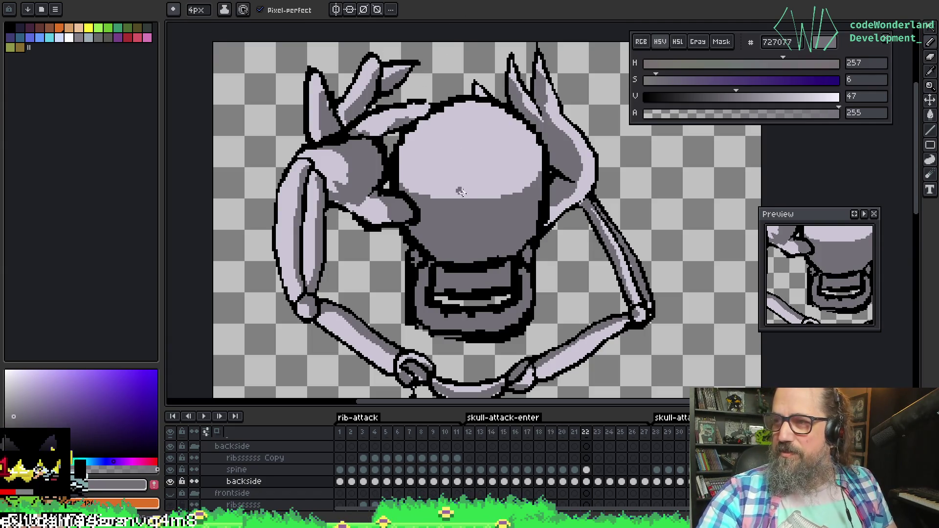
{"action": "key", "text": "space"}
{"action": "mouse_move", "coordinate": [480, 157]}
{"action": "left_mouse_down"}
{"action": "mouse_move", "coordinate": [477, 142]}
{"action": "mouse_move", "coordinate": [467, 142]}
{"action": "left_mouse_up"}
{"action": "key", "text": "ctrl+s"}
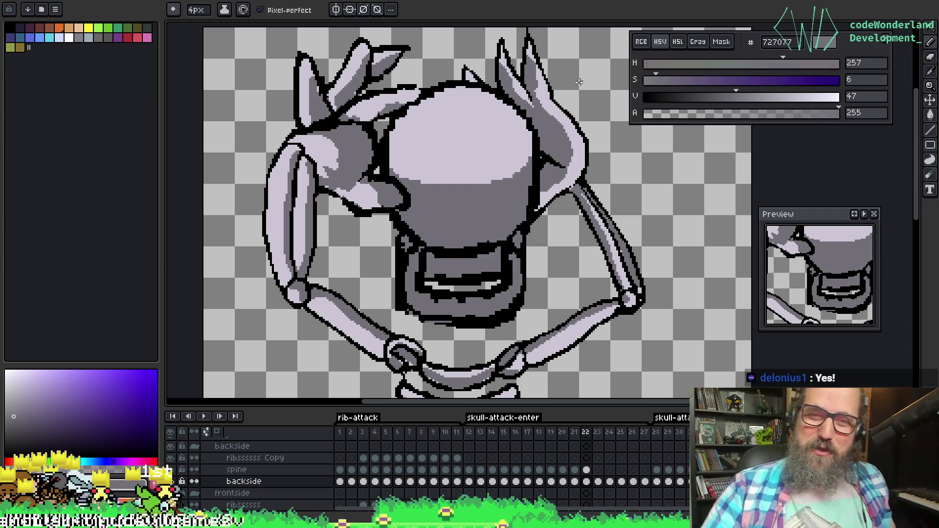
Pick the light lavender tone from the hand for the right hand's highlights
{"action": "left_click", "coordinate": [348, 121], "text": "alt"}
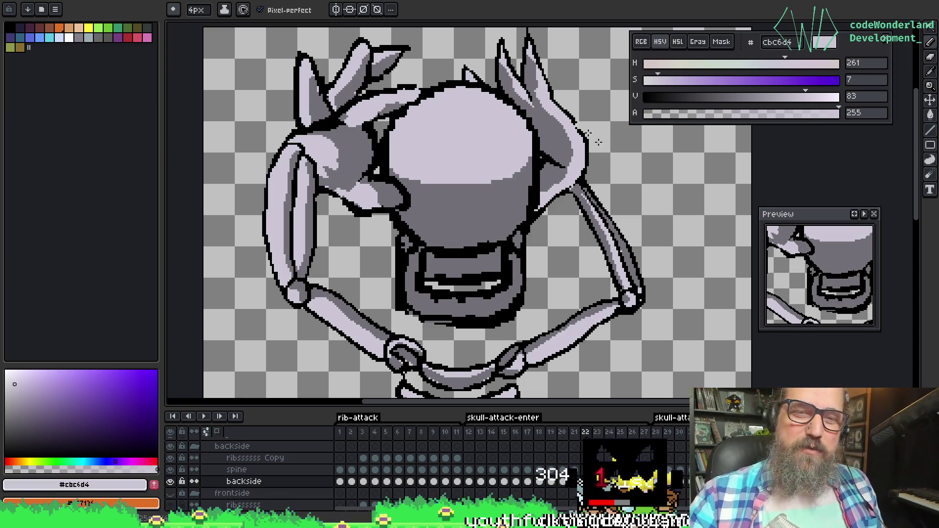
Draw a thin black curve along the hand's edge on the skull's right side, undoing thicker attempts
{"action": "key", "text": "i"}
{"action": "left_click", "coordinate": [542, 156]}
{"action": "key", "text": "b"}
{"action": "mouse_move", "coordinate": [540, 162]}
{"action": "left_mouse_down"}
{"action": "mouse_move", "coordinate": [513, 189]}
{"action": "mouse_move", "coordinate": [525, 215]}
{"action": "left_mouse_up"}
{"action": "key", "text": "ctrl+z"}
{"action": "key", "text": "ctrl+z"}
{"action": "key", "text": "ctrl+z"}
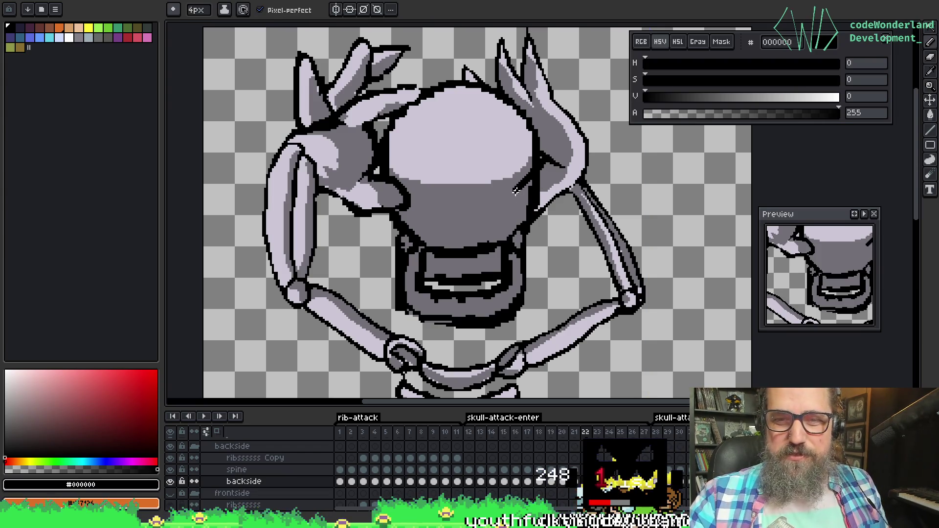
{"action": "mouse_move", "coordinate": [534, 168]}
{"action": "left_mouse_down"}
{"action": "mouse_move", "coordinate": [512, 189]}
{"action": "mouse_move", "coordinate": [529, 212]}
{"action": "left_mouse_up"}
{"action": "key", "text": "ctrl+z"}
{"action": "key", "text": "ctrl+z"}
{"action": "left_click_drag", "start_coordinate": [536, 166], "coordinate": [519, 208]}
{"action": "key", "text": "ctrl+z"}
{"action": "mouse_move", "coordinate": [541, 165]}
{"action": "left_mouse_down"}
{"action": "mouse_move", "coordinate": [518, 203]}
{"action": "mouse_move", "coordinate": [536, 213]}
{"action": "mouse_move", "coordinate": [550, 189]}
{"action": "mouse_move", "coordinate": [542, 198]}
{"action": "left_mouse_up"}
Touch up beside the new outline with light lavender and mid grey, then pan toward the right hand
{"action": "left_click", "coordinate": [548, 188], "text": "alt"}
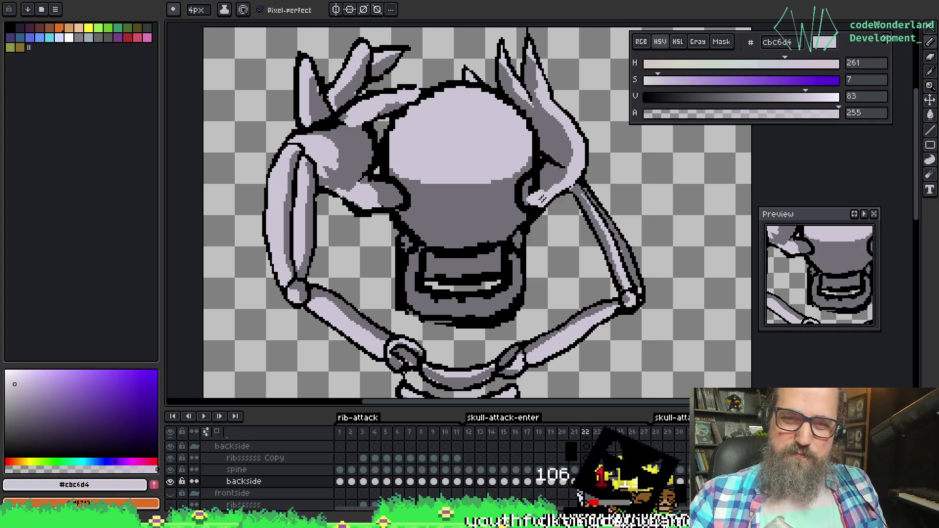
{"action": "left_click", "coordinate": [548, 173], "text": "alt"}
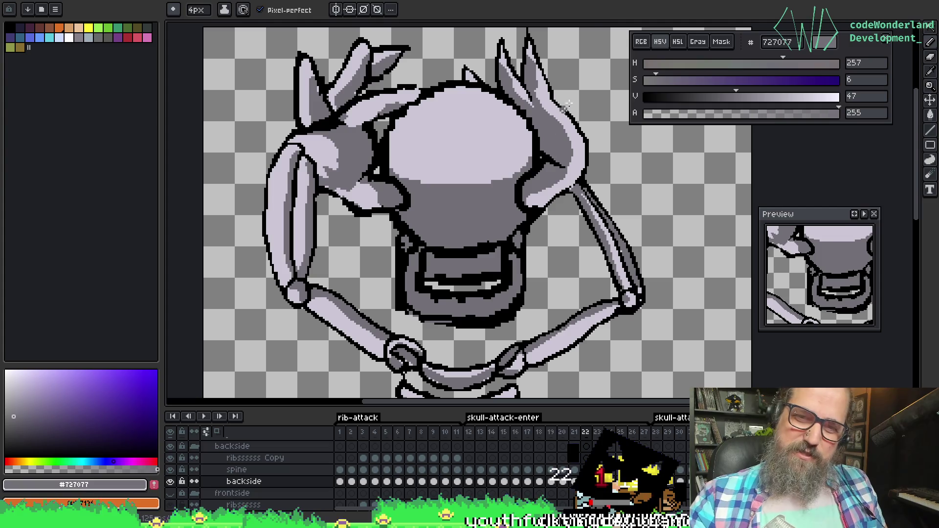
{"action": "key", "text": "alt"}
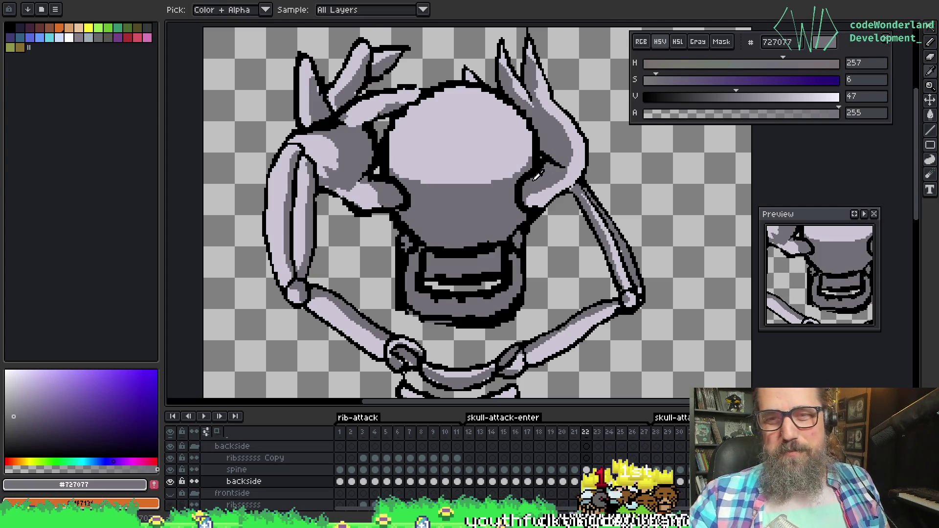
{"action": "key", "text": "alt"}
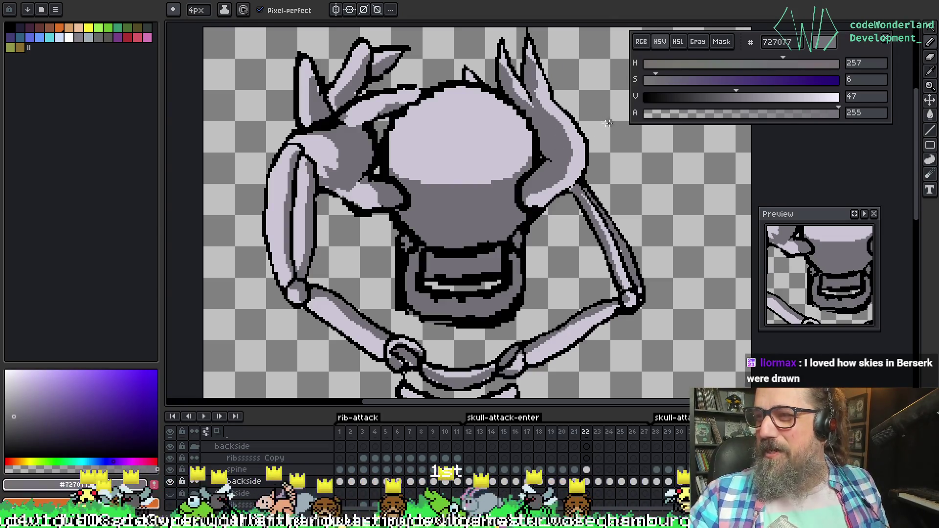
{"action": "key", "text": "e"}
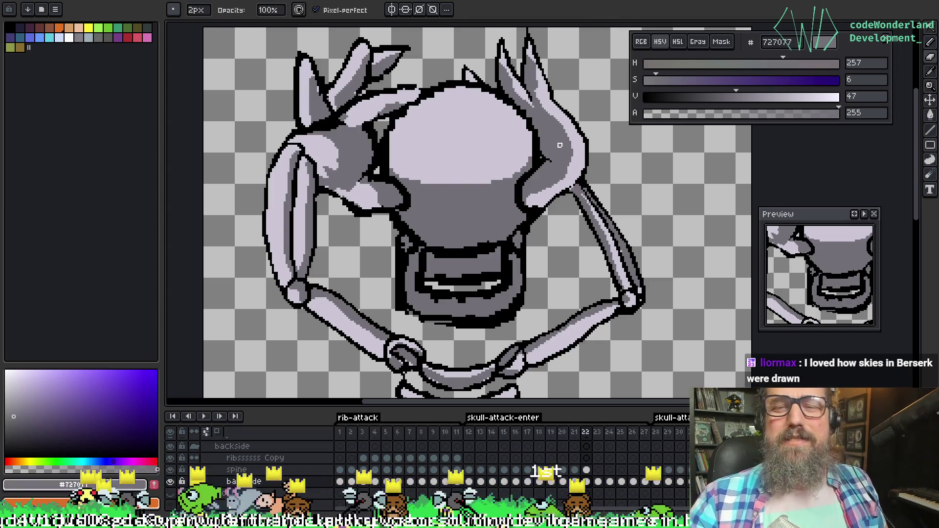
{"action": "key", "text": "space"}
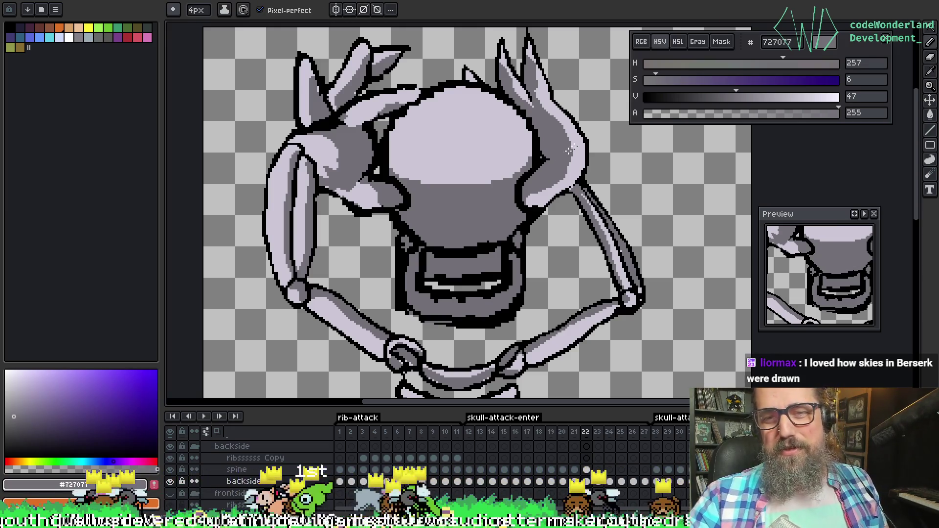
{"action": "left_click_drag", "start_coordinate": [537, 138], "coordinate": [500, 135]}
Pick black from the right hand's outline to touch up its fingers
{"action": "key", "text": "i"}
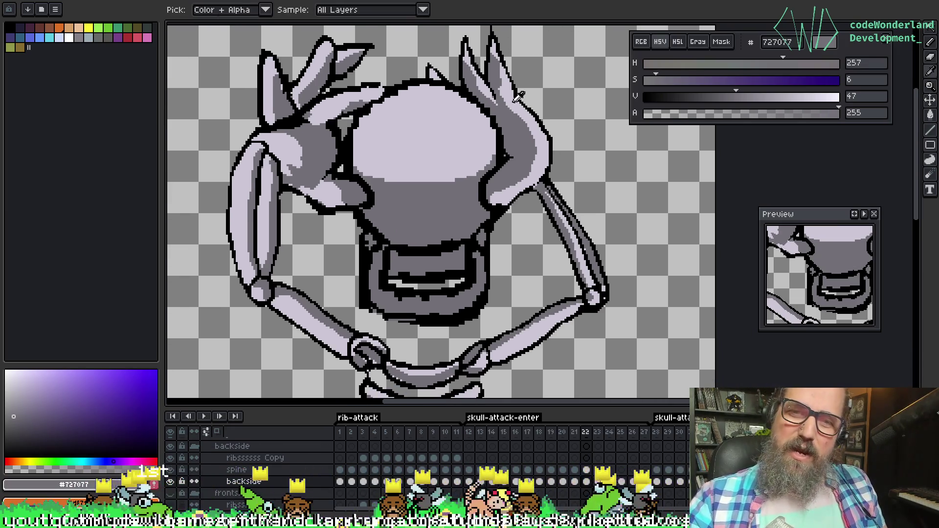
{"action": "key", "text": "b"}
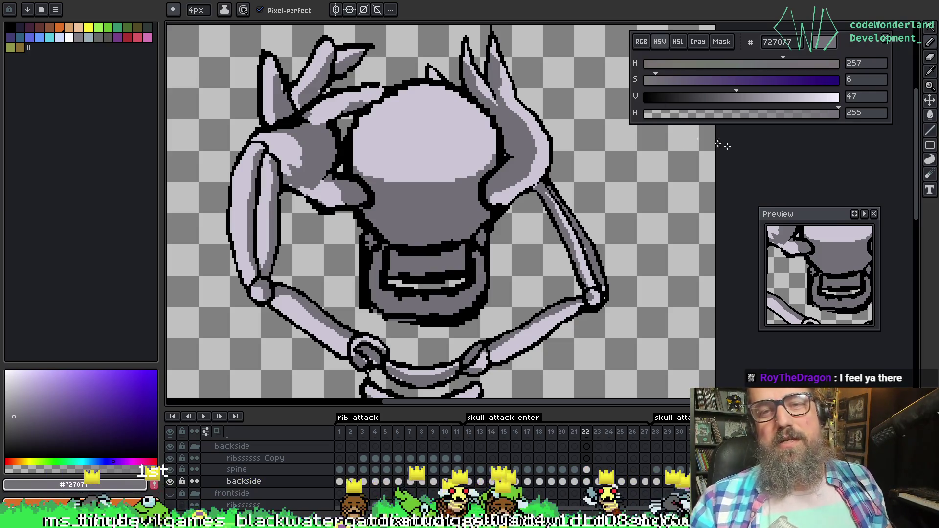
{"action": "key", "text": "i"}
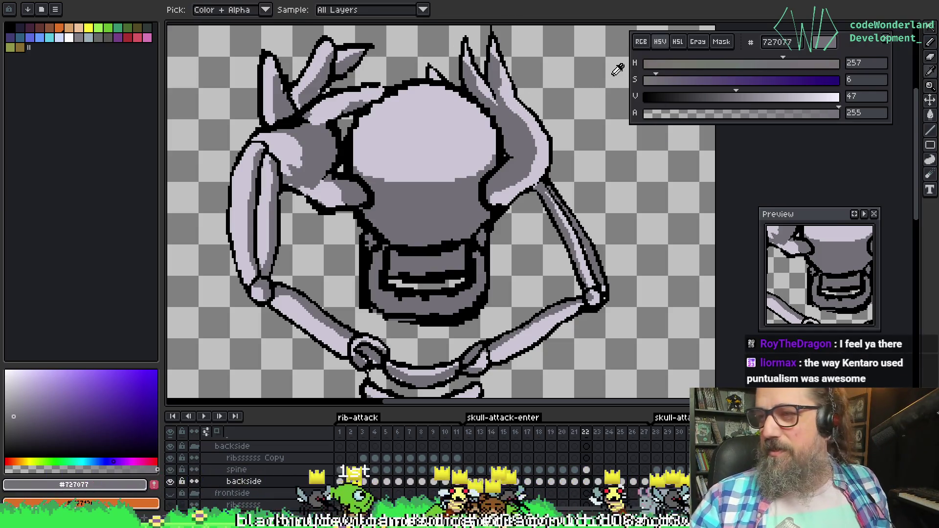
{"action": "key", "text": "b"}
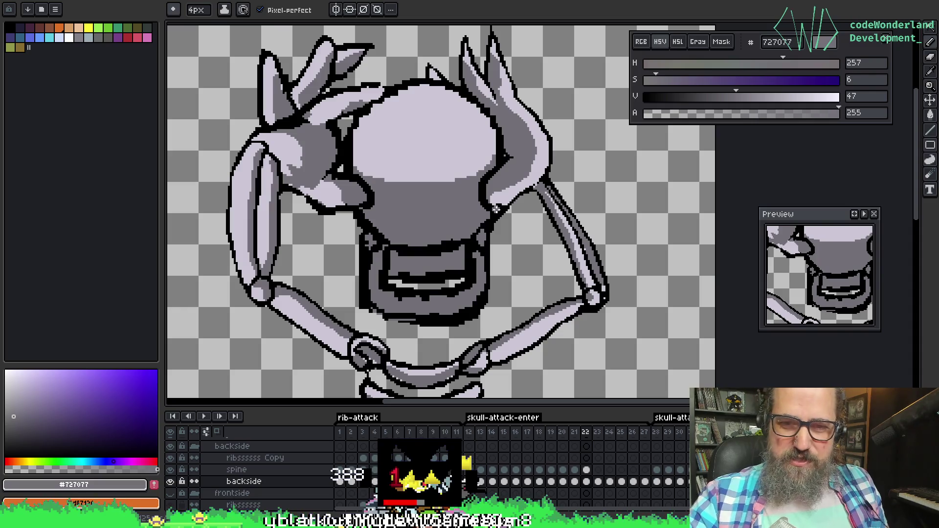
{"action": "left_click_drag", "start_coordinate": [458, 223], "coordinate": [475, 229]}
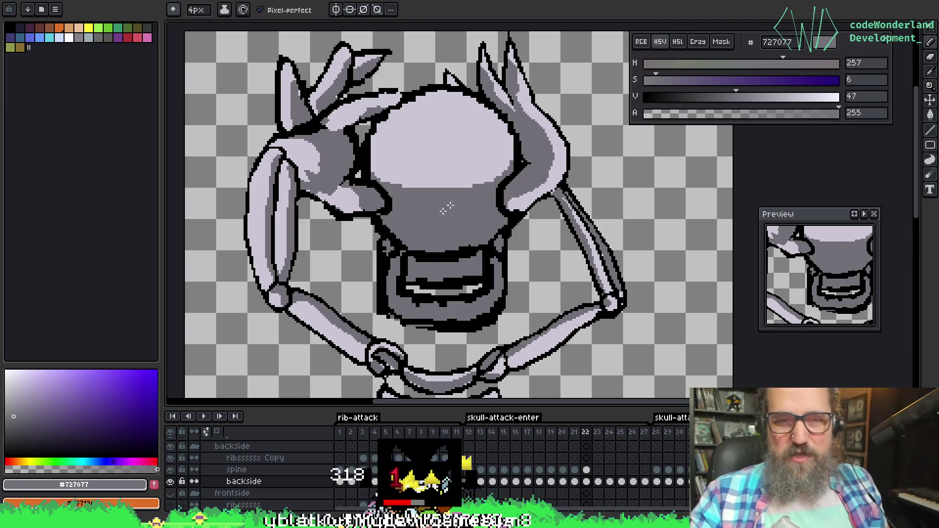
{"action": "key", "text": "i"}
{"action": "left_click", "coordinate": [521, 210]}
{"action": "key", "text": "b"}
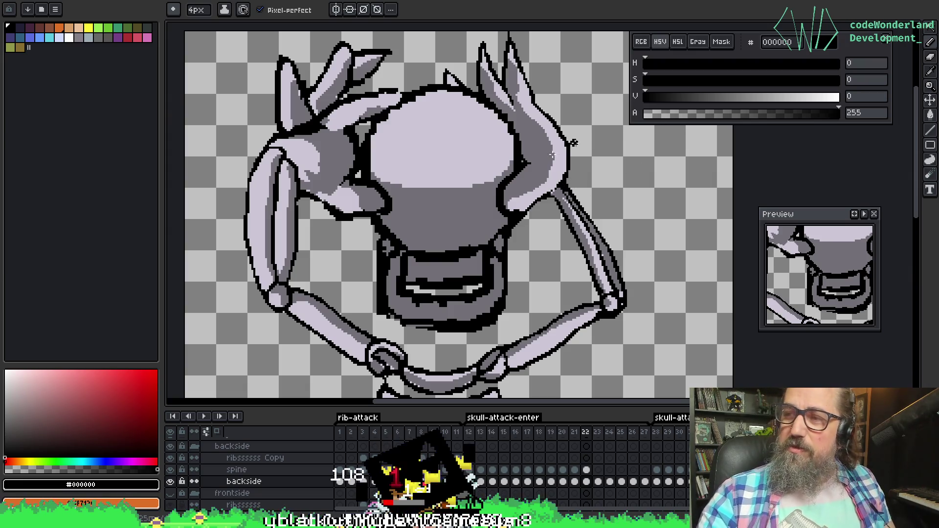
Alternate mid grey, light lavender and black, ending with mid grey #727077 from the horn
{"action": "key", "text": "i"}
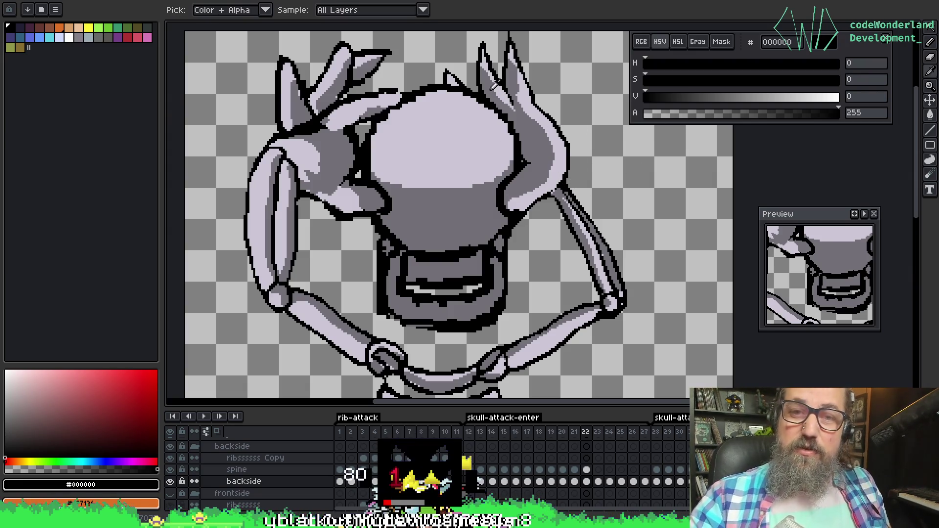
{"action": "key", "text": "b"}
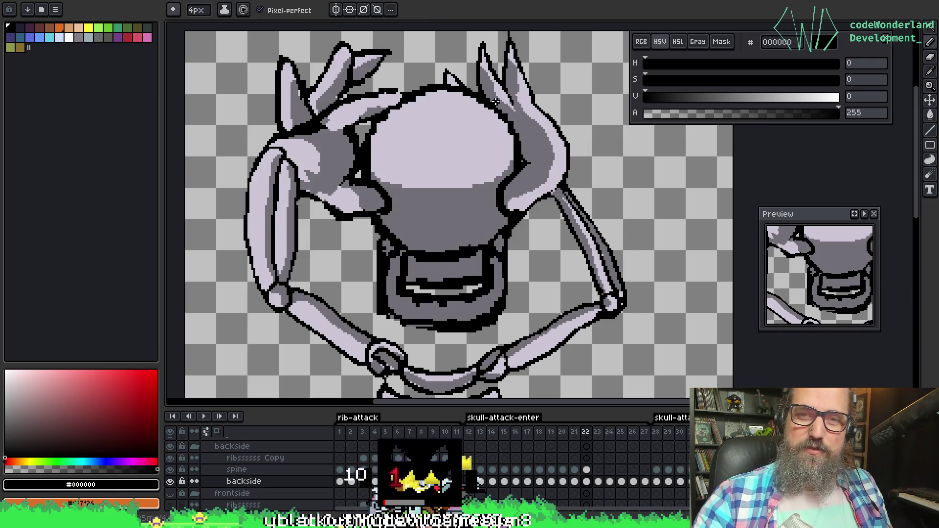
{"action": "left_click", "coordinate": [512, 113], "text": "alt"}
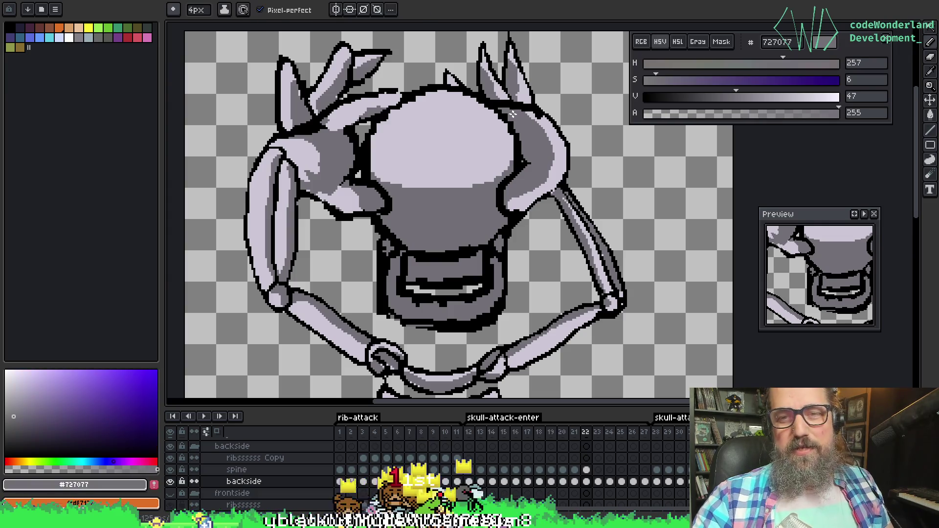
{"action": "left_click", "coordinate": [547, 131], "text": "alt"}
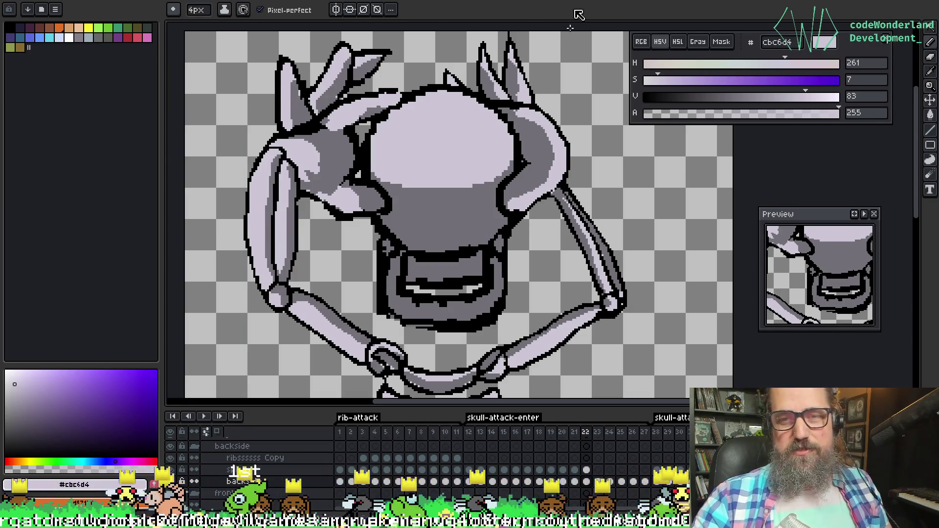
{"action": "key", "text": "i"}
{"action": "left_click", "coordinate": [499, 73]}
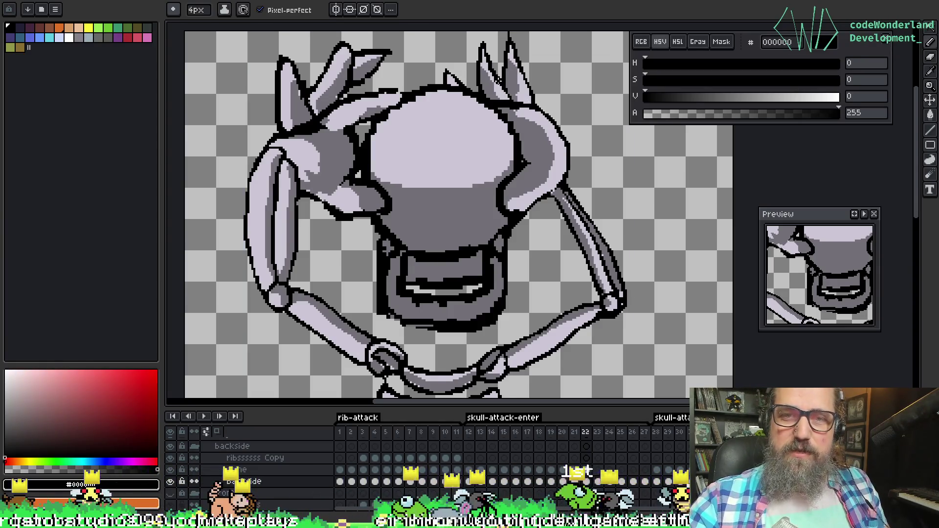
{"action": "key", "text": "i"}
{"action": "left_click", "coordinate": [501, 97]}
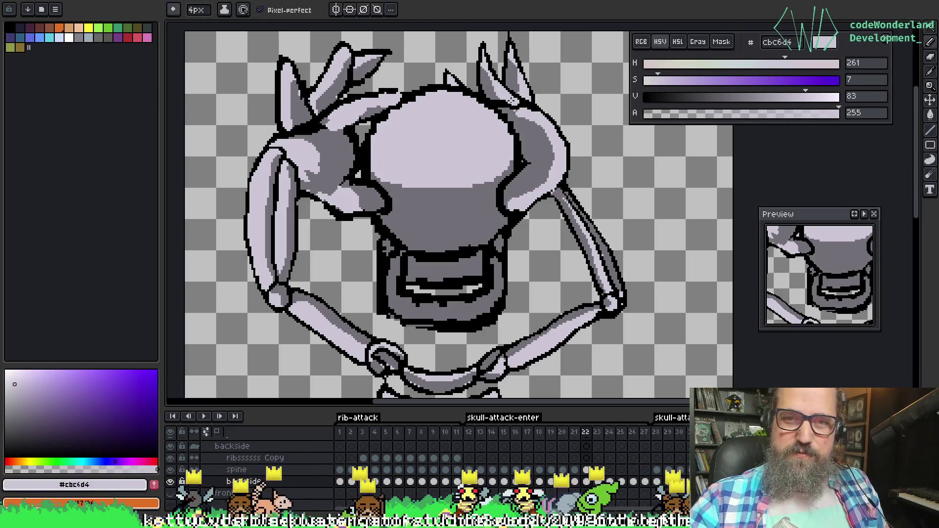
{"action": "key", "text": "alt"}
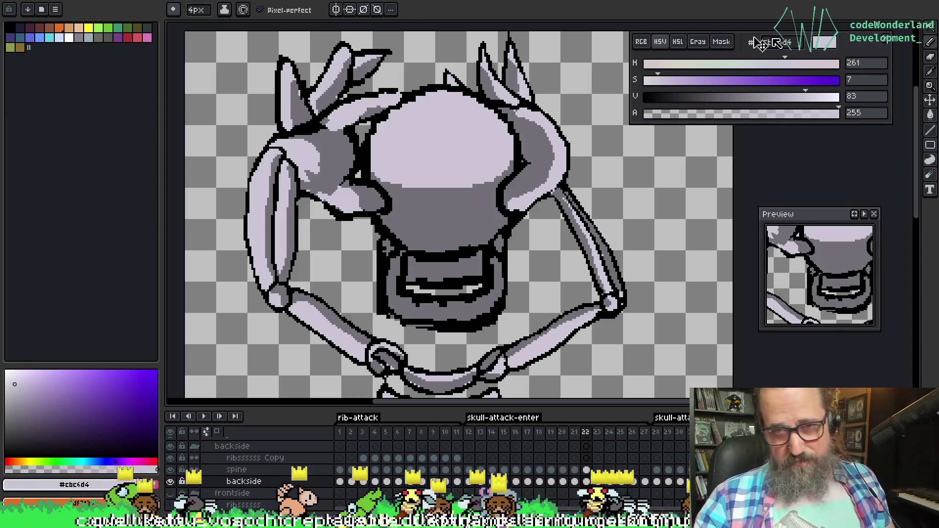
{"action": "left_click", "coordinate": [499, 89], "text": "alt"}
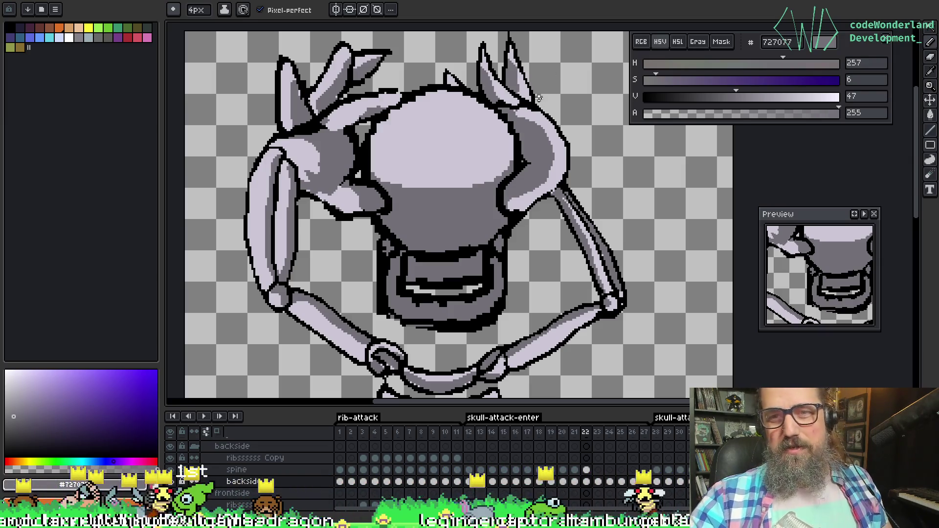
Paint light lavender over the stray outline along the skull's top edge
{"action": "scroll", "coordinate": [407, 184], "scroll_direction": "down", "scroll_amount": 2}
{"action": "scroll", "coordinate": [424, 228], "scroll_direction": "up", "scroll_amount": 3}
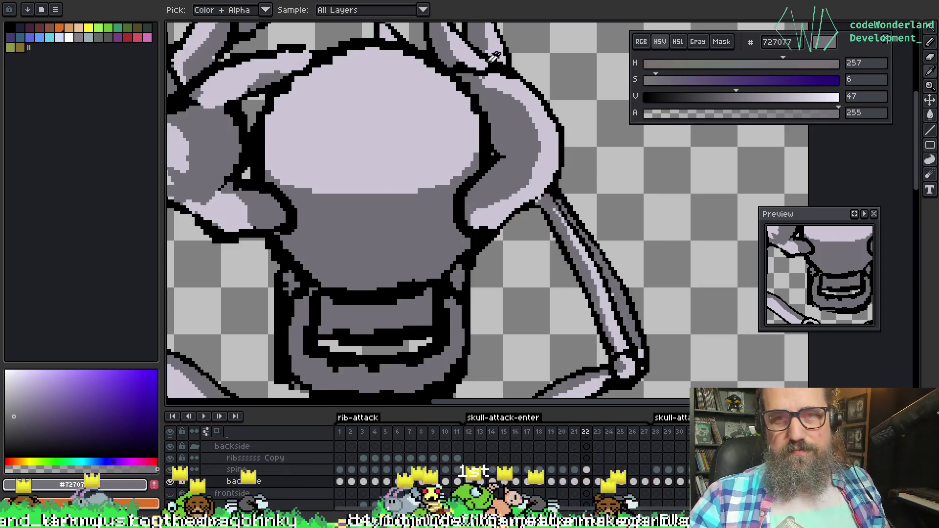
{"action": "left_click", "coordinate": [504, 71], "text": "alt"}
{"action": "left_click", "coordinate": [500, 70], "text": "alt"}
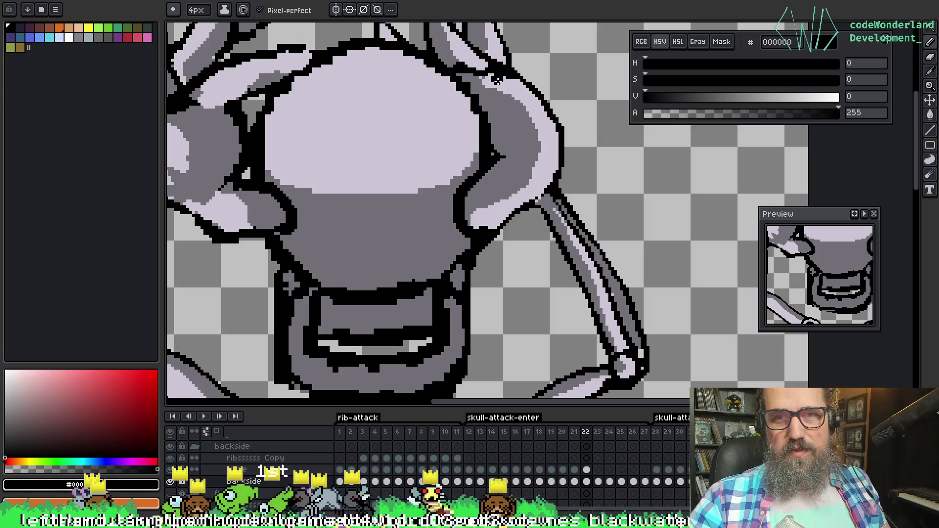
{"action": "left_click", "coordinate": [493, 72], "text": "alt"}
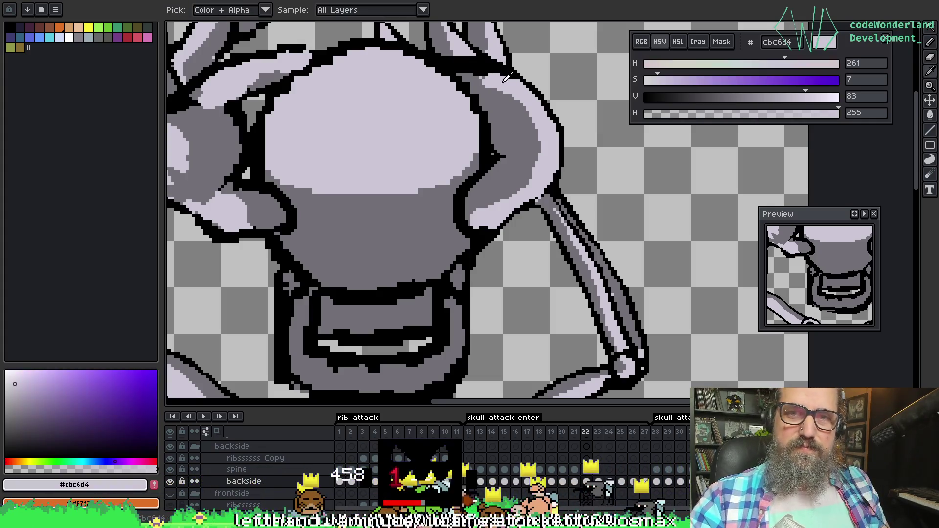
{"action": "left_click_drag", "start_coordinate": [492, 73], "coordinate": [455, 68]}
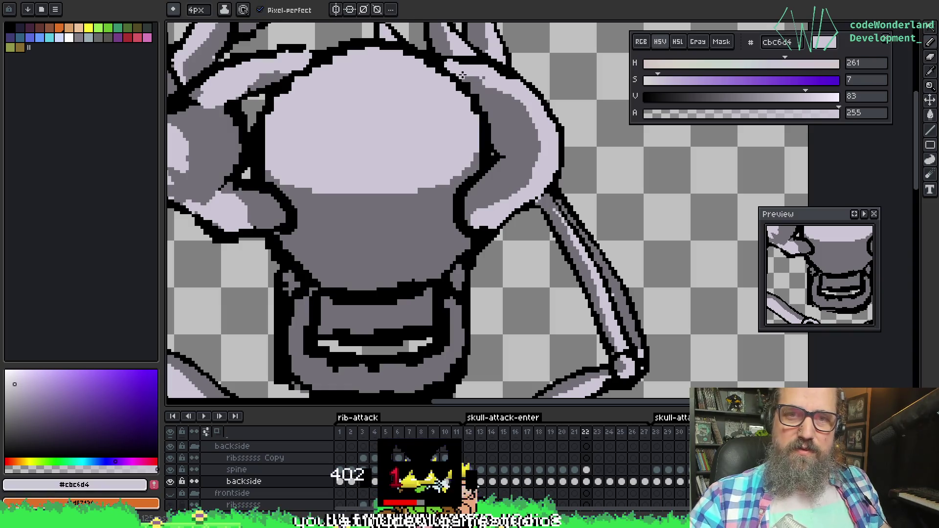
Redraw the skull's top outline in black under the right hand's fingers
{"action": "key", "text": "alt"}
{"action": "left_click", "coordinate": [459, 56], "text": "alt"}
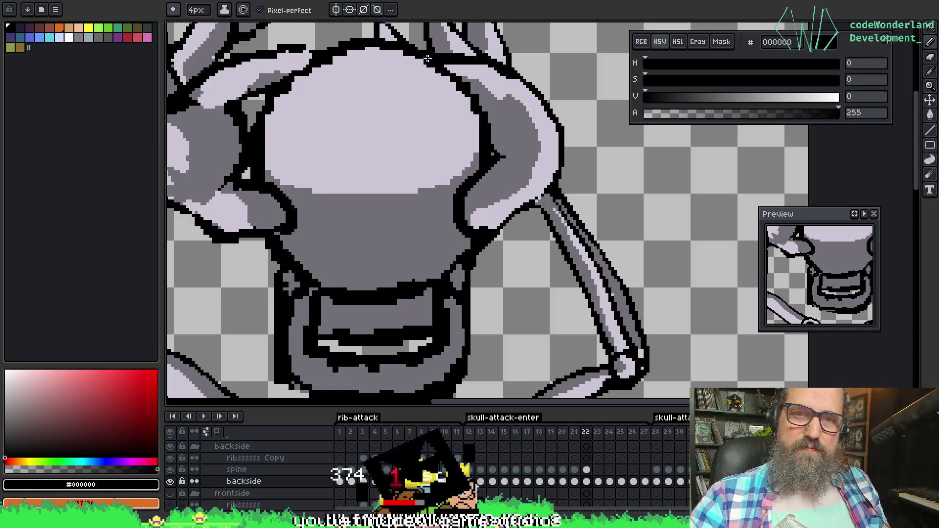
{"action": "left_click", "coordinate": [440, 68], "text": "alt"}
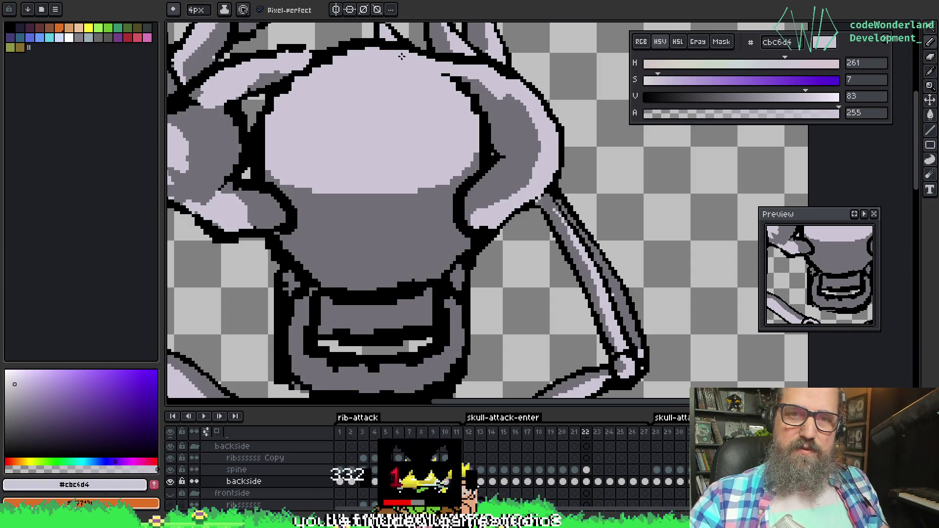
{"action": "left_click", "coordinate": [484, 85], "text": "alt"}
{"action": "mouse_move", "coordinate": [386, 50]}
{"action": "left_mouse_down"}
{"action": "mouse_move", "coordinate": [425, 74]}
{"action": "mouse_move", "coordinate": [462, 78]}
{"action": "left_mouse_up"}
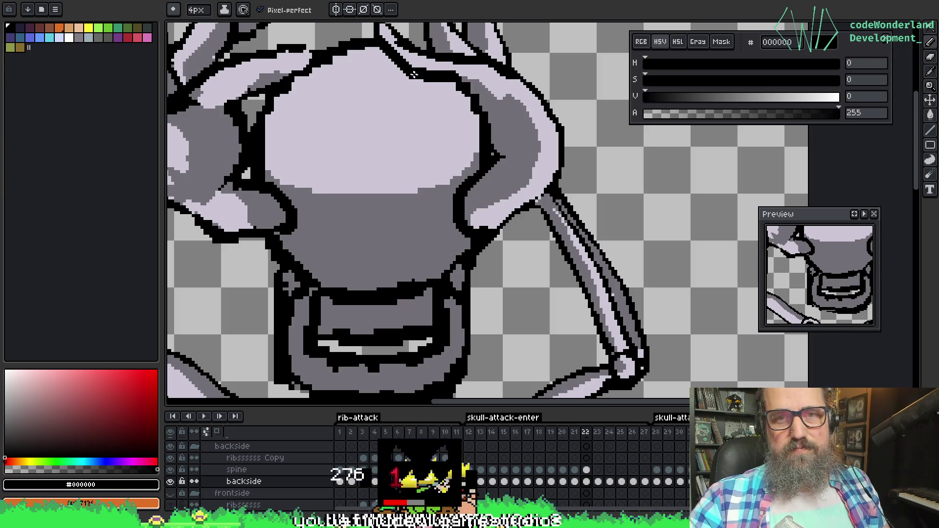
{"action": "left_click", "coordinate": [490, 91], "text": "alt"}
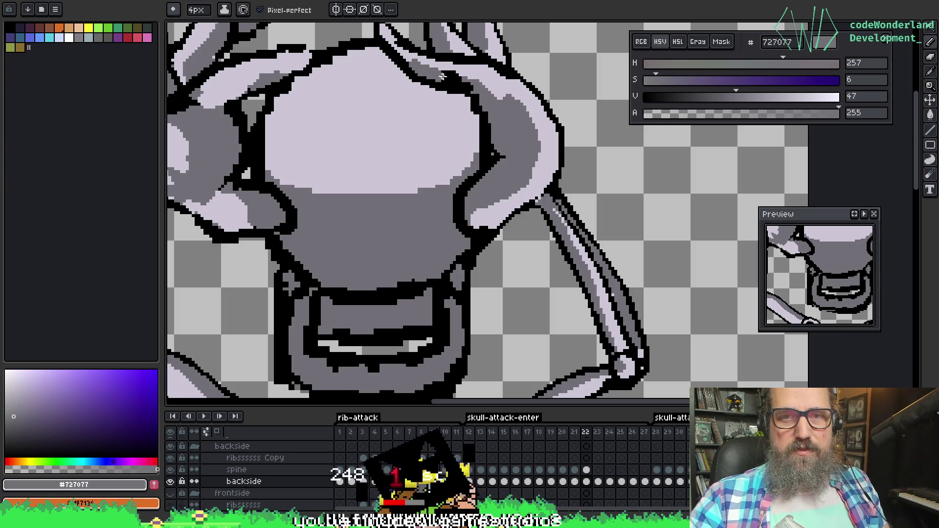
{"action": "left_click", "coordinate": [423, 50], "text": "alt"}
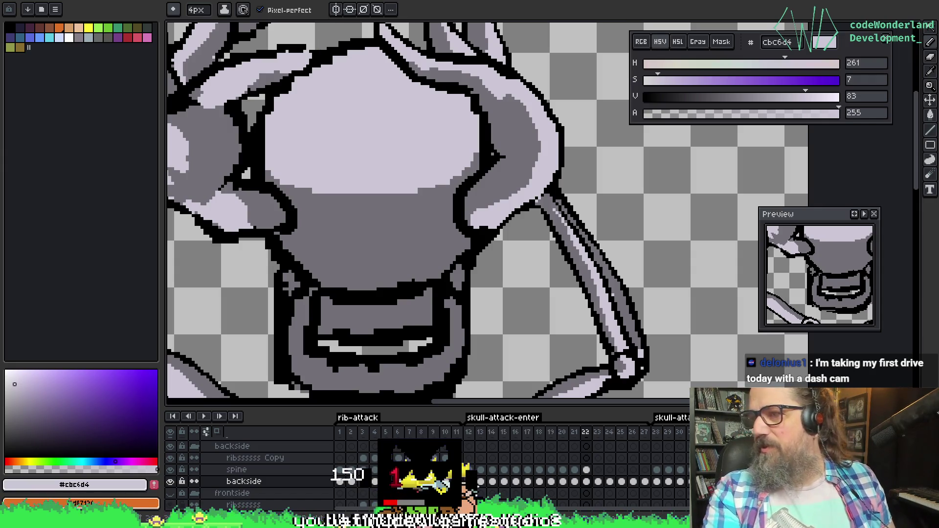
Save the sprite and pick the mid-grey shading colour near the hand
{"action": "scroll", "coordinate": [336, 64], "scroll_direction": "down", "scroll_amount": 3}
{"action": "key", "text": "ctrl+s"}
{"action": "scroll", "coordinate": [460, 100], "scroll_direction": "up", "scroll_amount": 5}
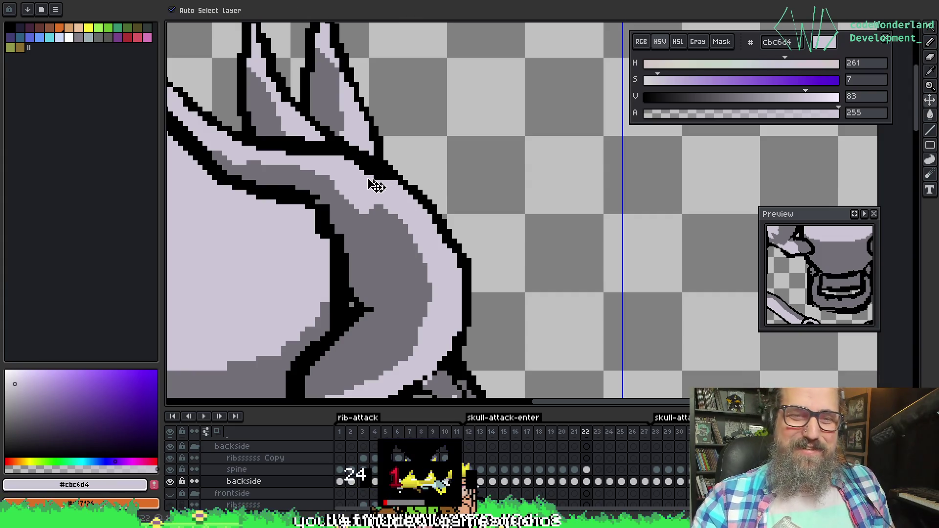
{"action": "scroll", "coordinate": [468, 274], "scroll_direction": "down", "scroll_amount": 5}
{"action": "scroll", "coordinate": [468, 274], "scroll_direction": "left", "scroll_amount": 4}
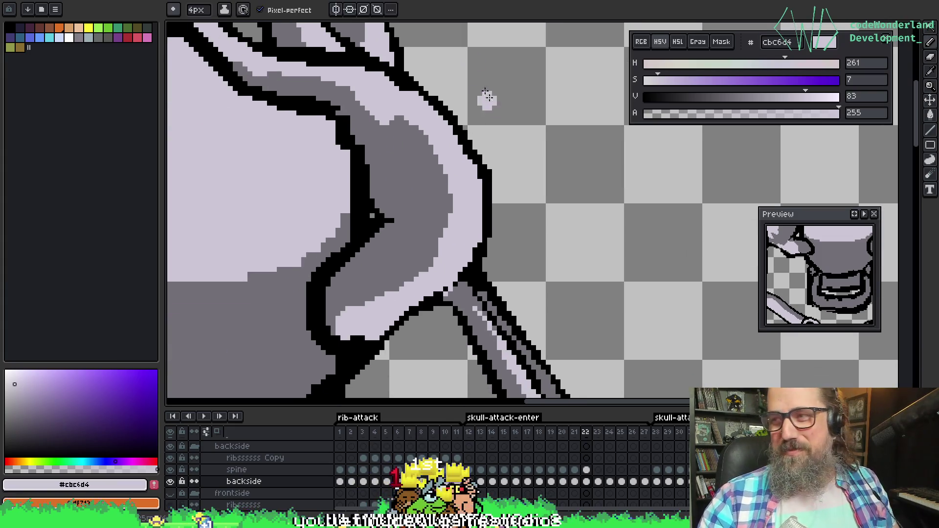
{"action": "left_click", "coordinate": [459, 206], "text": "alt"}
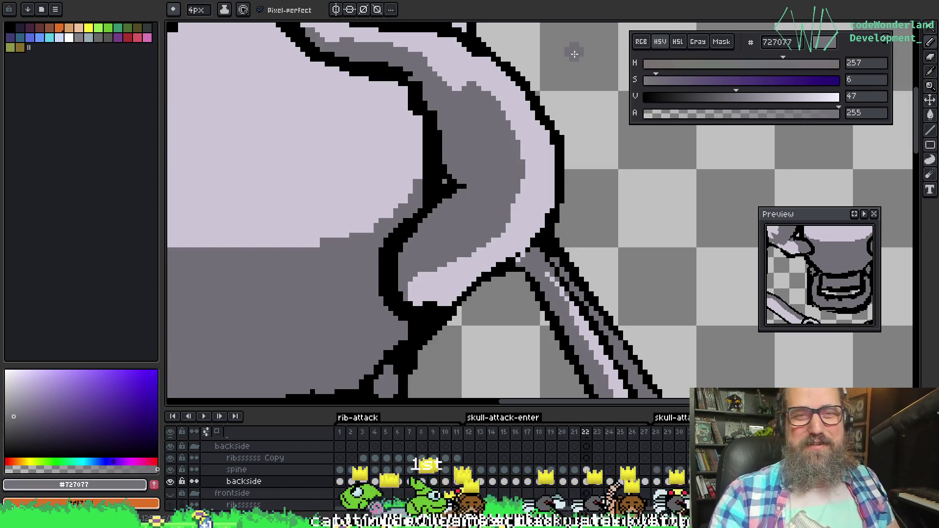
{"action": "scroll", "coordinate": [503, 210], "scroll_direction": "up", "scroll_amount": 2}
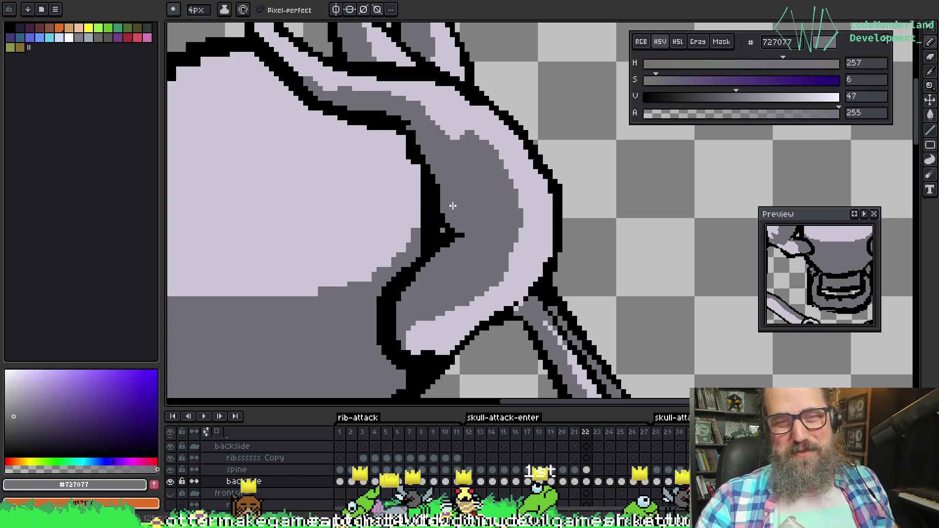
Try a thicker black outline on the hand, undo it, and save again
{"action": "key", "text": "alt"}
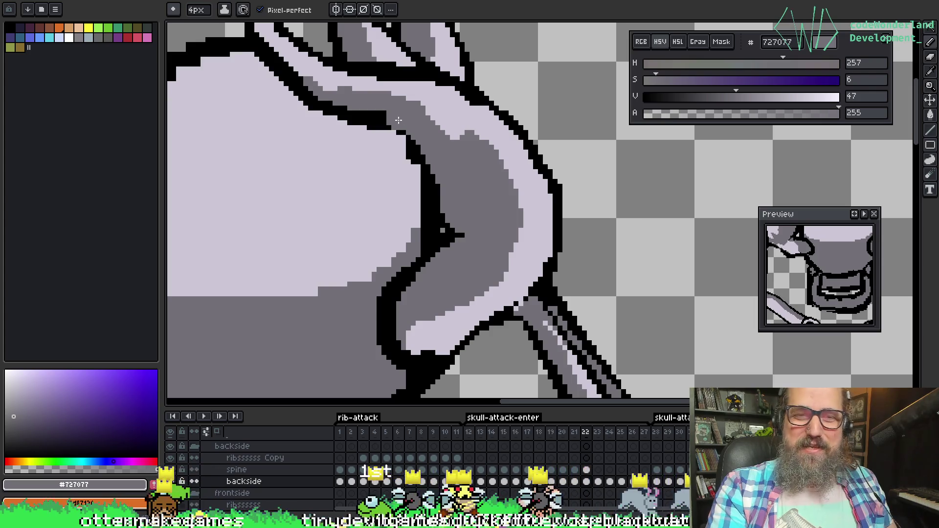
{"action": "key", "text": "alt"}
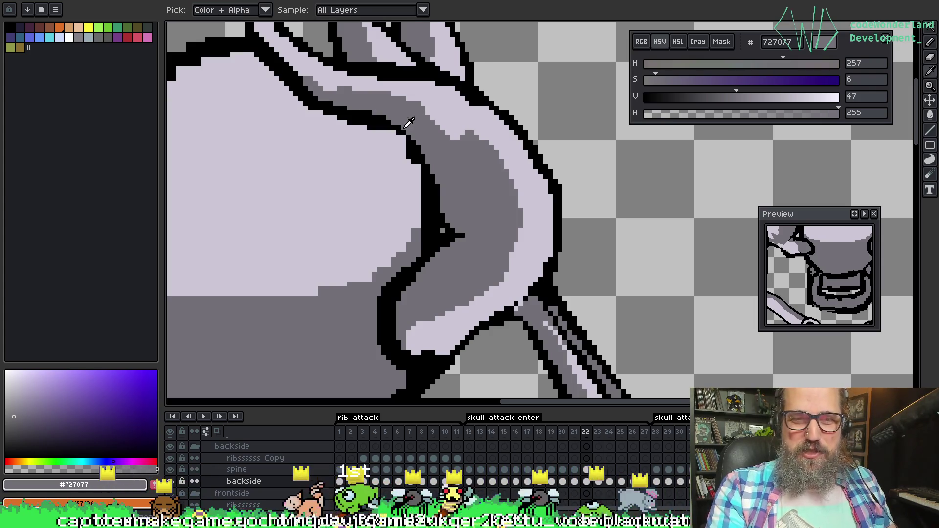
{"action": "left_click", "coordinate": [418, 147], "text": "alt"}
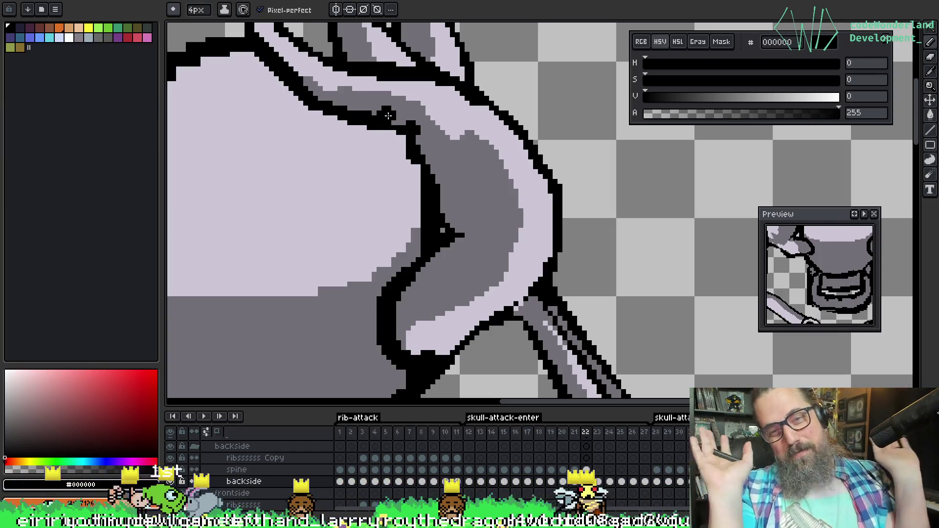
{"action": "left_click_drag", "start_coordinate": [433, 141], "coordinate": [430, 153]}
{"action": "key", "text": "ctrl+z"}
{"action": "left_click", "coordinate": [435, 141], "text": "alt"}
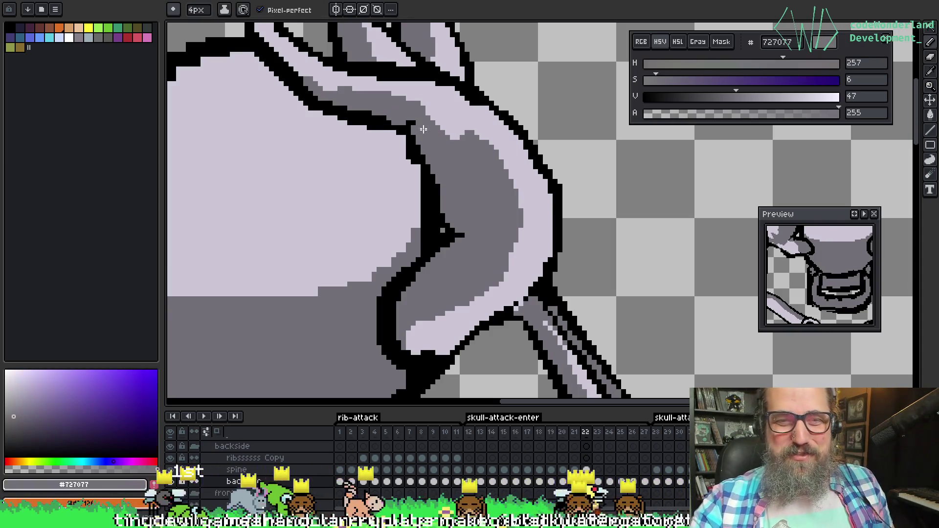
{"action": "left_click_drag", "start_coordinate": [473, 199], "coordinate": [495, 201]}
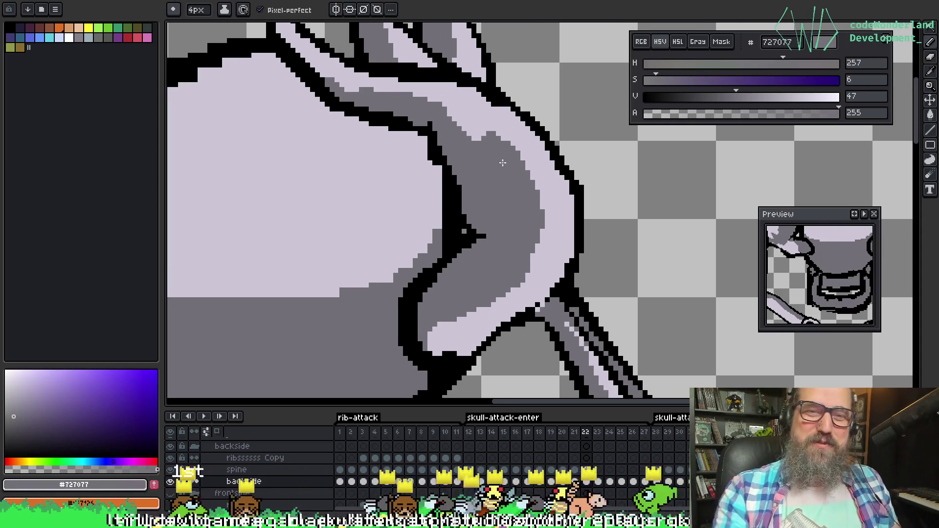
{"action": "key", "text": "ctrl+s"}
Draw a diagonal black line down the upper-left finger on the skull
{"action": "scroll", "coordinate": [495, 169], "scroll_direction": "down", "scroll_amount": 3}
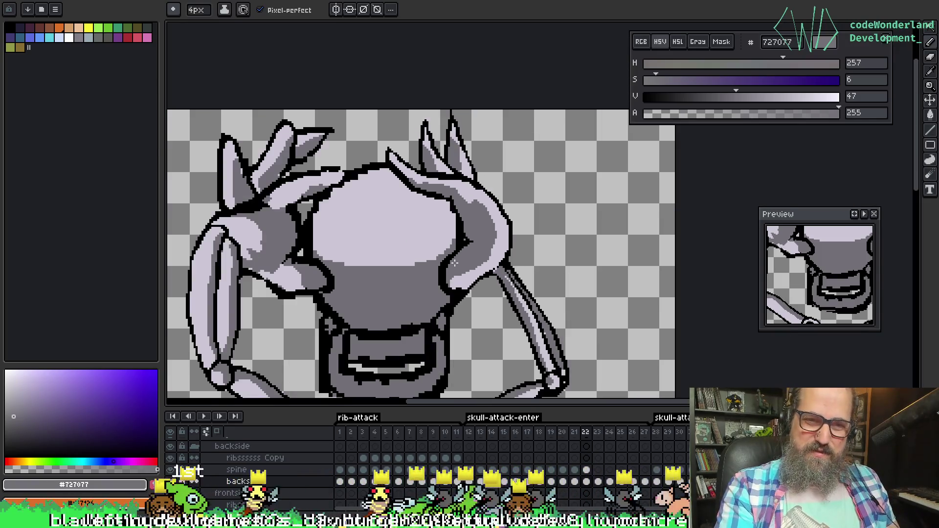
{"action": "scroll", "coordinate": [438, 303], "scroll_direction": "down", "scroll_amount": 1}
{"action": "scroll", "coordinate": [319, 277], "scroll_direction": "up", "scroll_amount": 2}
{"action": "scroll", "coordinate": [329, 272], "scroll_direction": "down", "scroll_amount": 1}
{"action": "left_click_drag", "start_coordinate": [329, 272], "coordinate": [472, 248]}
{"action": "scroll", "coordinate": [393, 181], "scroll_direction": "up", "scroll_amount": 1}
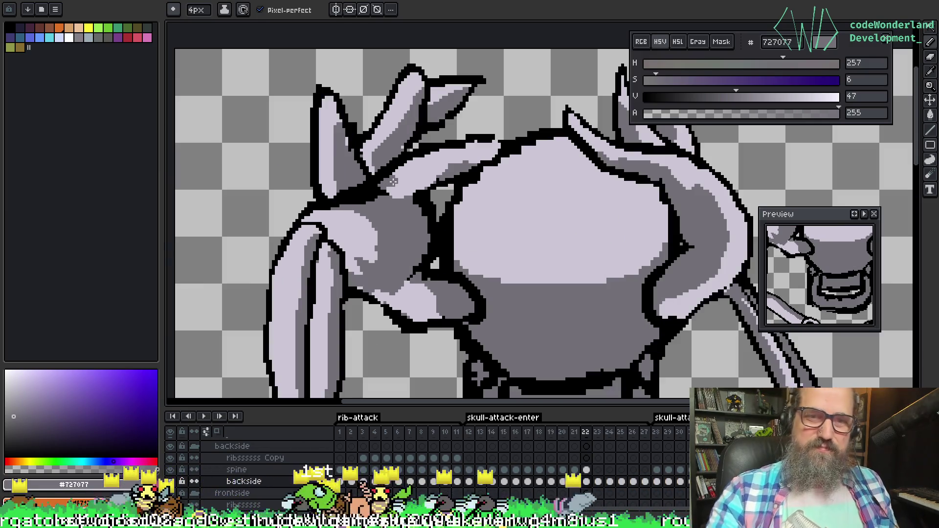
{"action": "left_click", "coordinate": [399, 146], "text": "alt"}
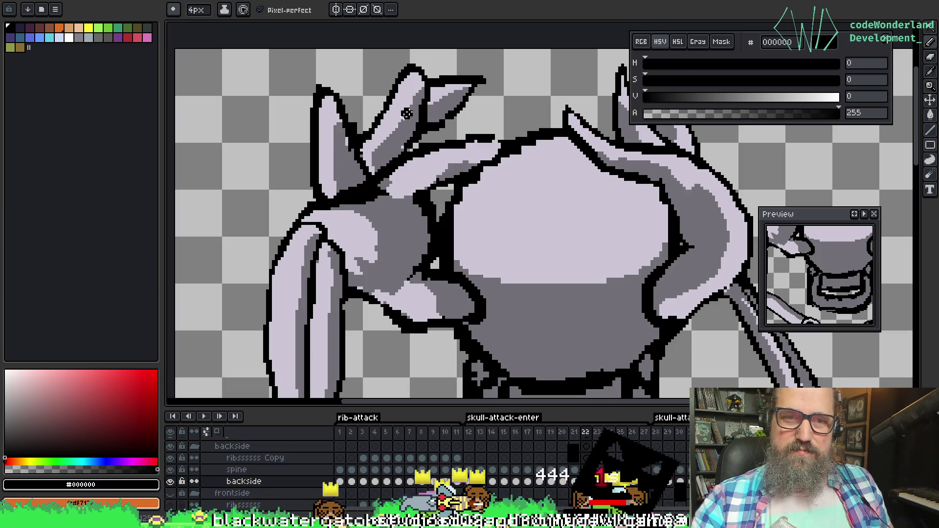
{"action": "mouse_move", "coordinate": [386, 131]}
{"action": "left_mouse_down"}
{"action": "mouse_move", "coordinate": [350, 178]}
{"action": "mouse_move", "coordinate": [367, 180]}
{"action": "mouse_move", "coordinate": [333, 198]}
{"action": "left_mouse_up"}
{"action": "mouse_move", "coordinate": [433, 88]}
{"action": "left_mouse_down"}
{"action": "mouse_move", "coordinate": [392, 128]}
{"action": "mouse_move", "coordinate": [372, 171]}
{"action": "left_mouse_up"}
Paint light lavender #cbc6d4 over part of the new diagonal line
{"action": "key", "text": "alt"}
{"action": "left_click", "coordinate": [448, 86], "text": "alt"}
{"action": "left_click_drag", "start_coordinate": [433, 98], "coordinate": [360, 175]}
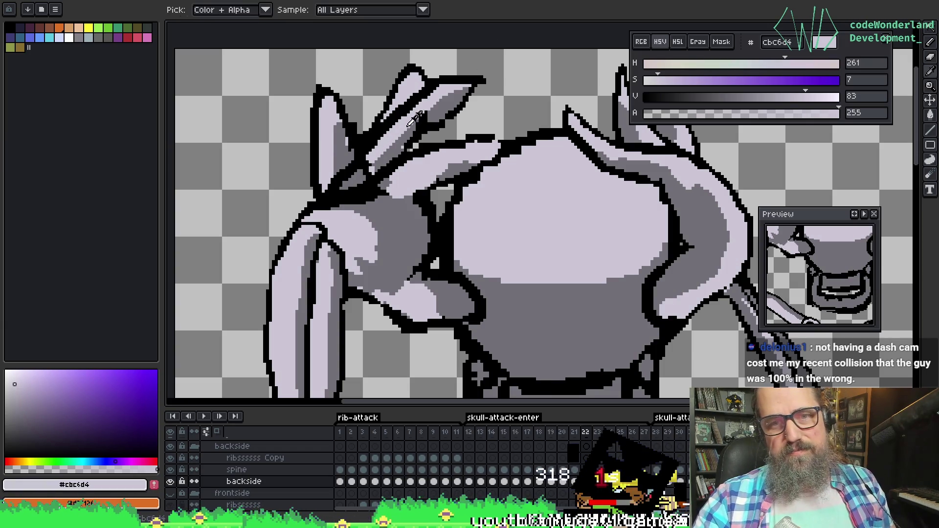
{"action": "left_click", "coordinate": [358, 172], "text": "alt"}
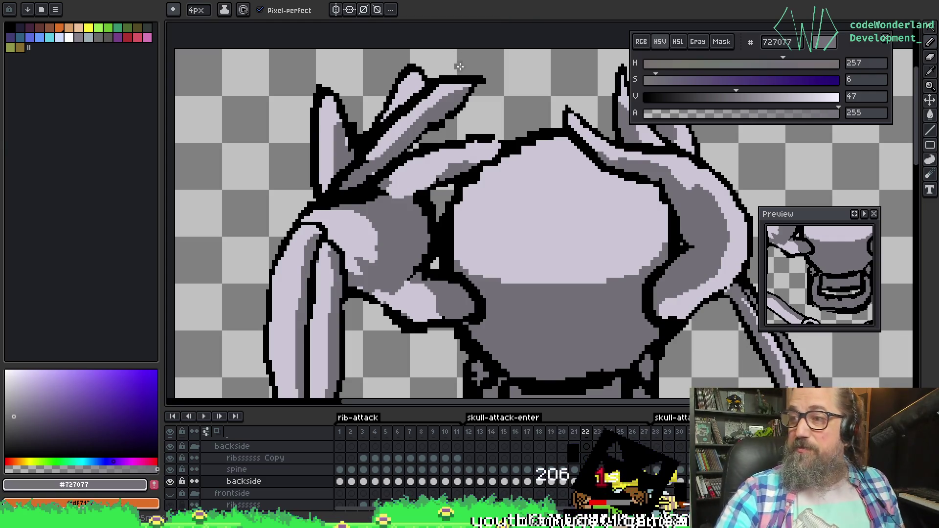
Sample black, lavender and mid grey, then switch to the eraser with transparent colour
{"action": "key", "text": "i"}
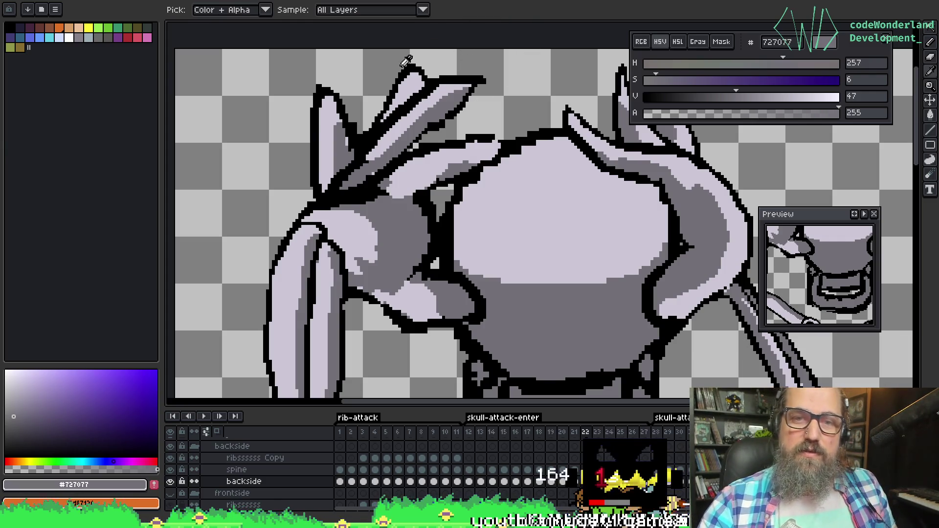
{"action": "left_click", "coordinate": [384, 143], "text": "alt"}
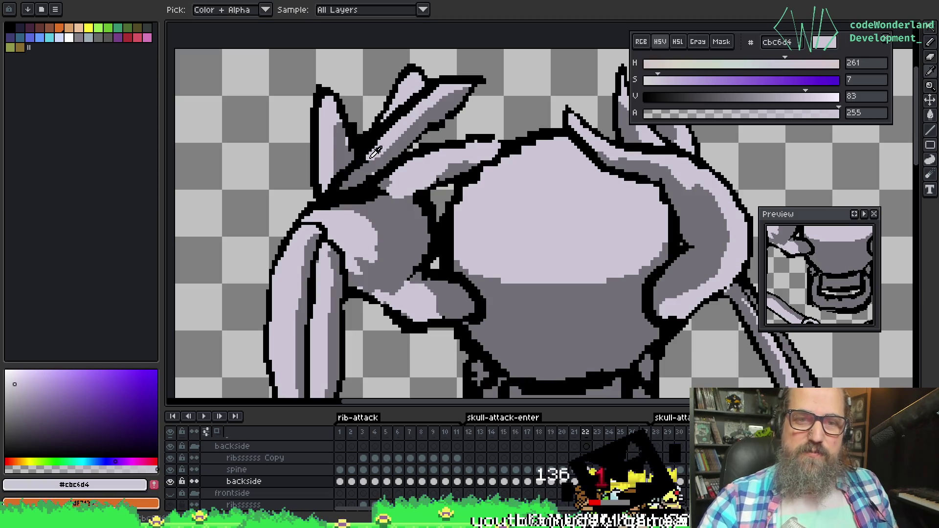
{"action": "left_click", "coordinate": [351, 164], "text": "alt"}
{"action": "left_click", "coordinate": [410, 135], "text": "alt"}
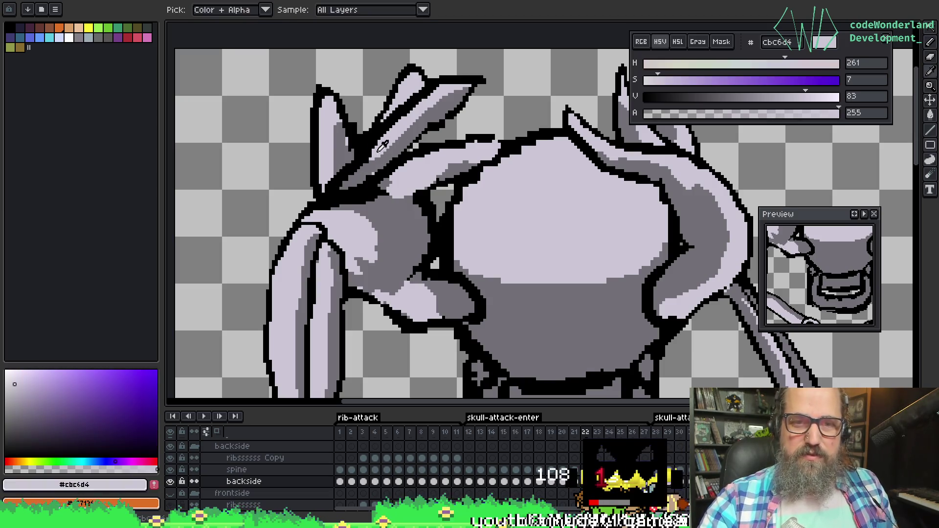
{"action": "key", "text": "v"}
{"action": "key", "text": "b"}
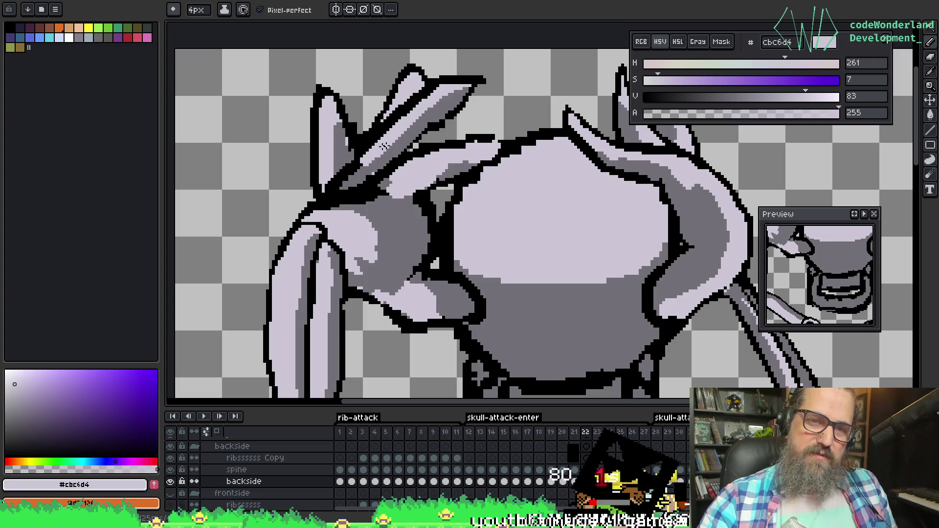
{"action": "left_click", "coordinate": [353, 153], "text": "alt"}
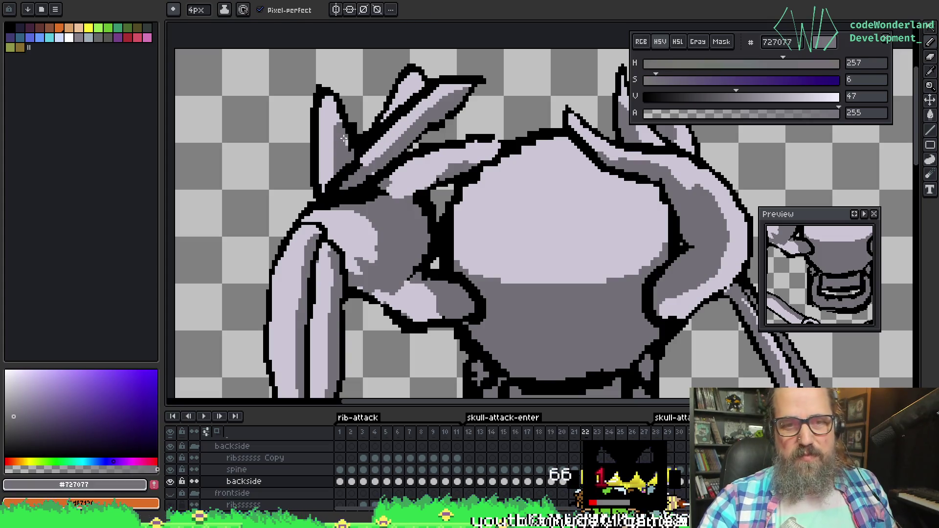
{"action": "left_click", "coordinate": [368, 103], "text": "alt"}
{"action": "key", "text": "e"}
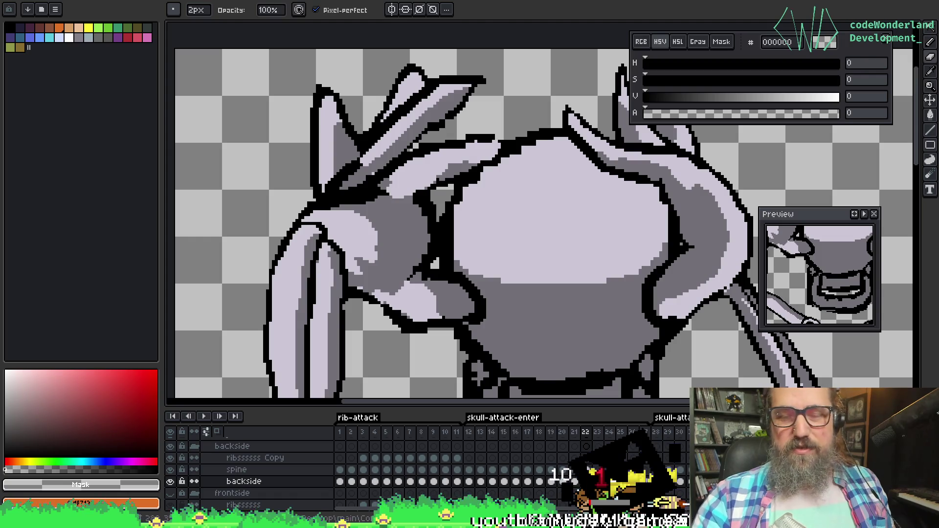
Paint mid-grey #727077 shading onto the left hand's fingers
{"action": "key", "text": "alt"}
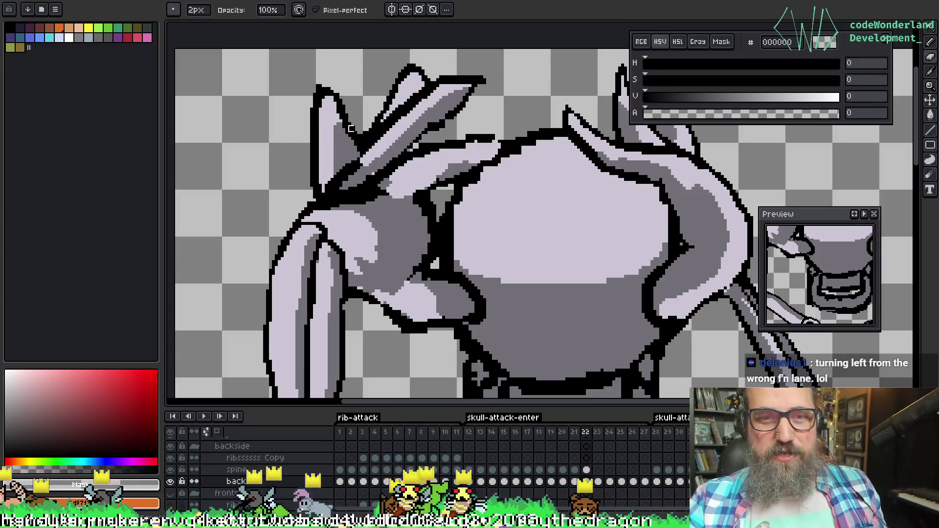
{"action": "left_click", "coordinate": [353, 171], "text": "alt"}
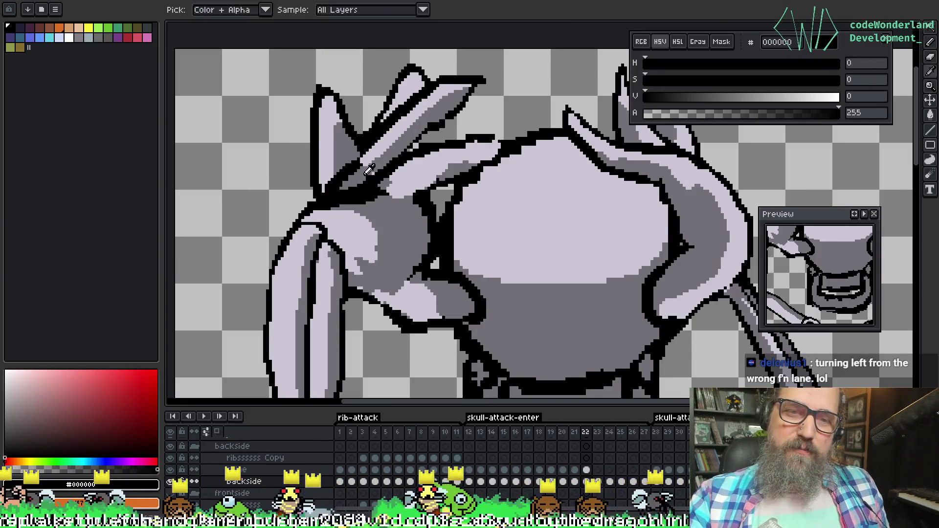
{"action": "left_click", "coordinate": [363, 169], "text": "alt"}
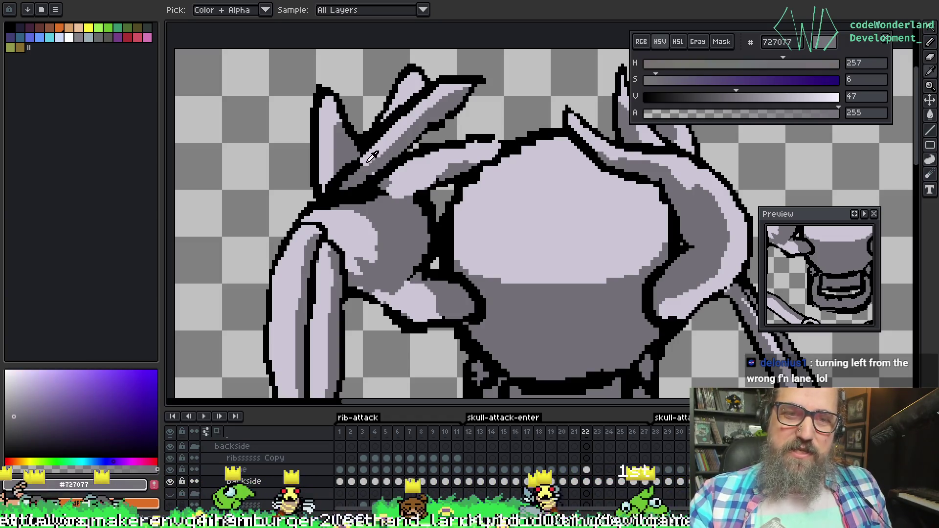
{"action": "left_click", "coordinate": [360, 166], "text": "alt"}
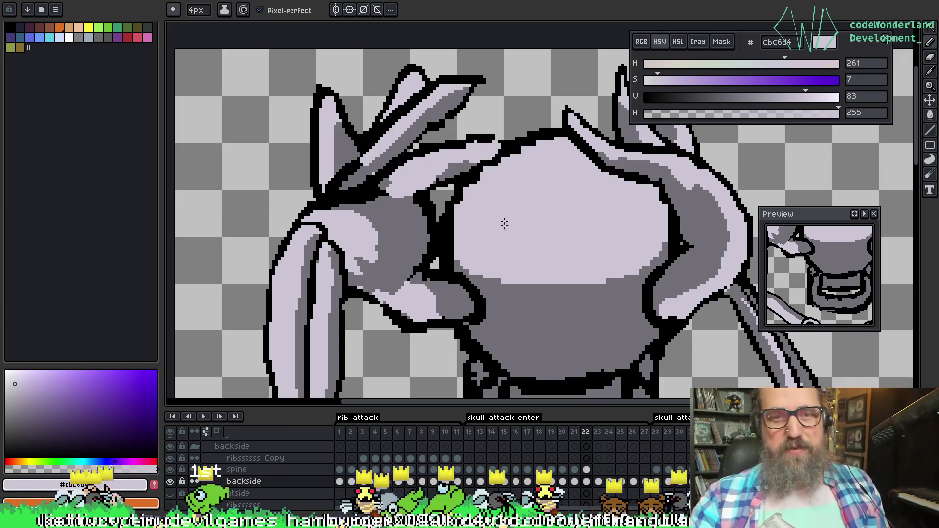
{"action": "left_click", "coordinate": [409, 199], "text": "alt"}
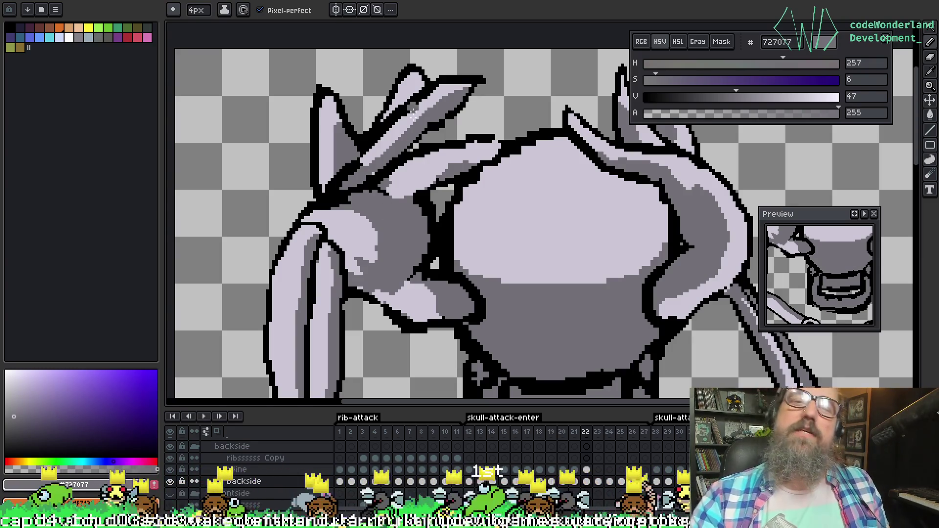
{"action": "key", "text": "i"}
{"action": "left_click", "coordinate": [403, 162]}
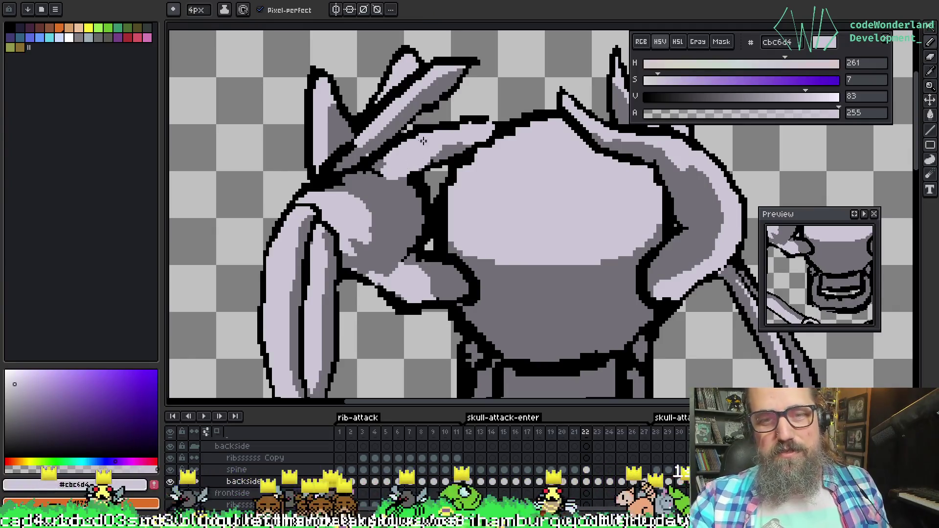
{"action": "left_click", "coordinate": [364, 156], "text": "alt"}
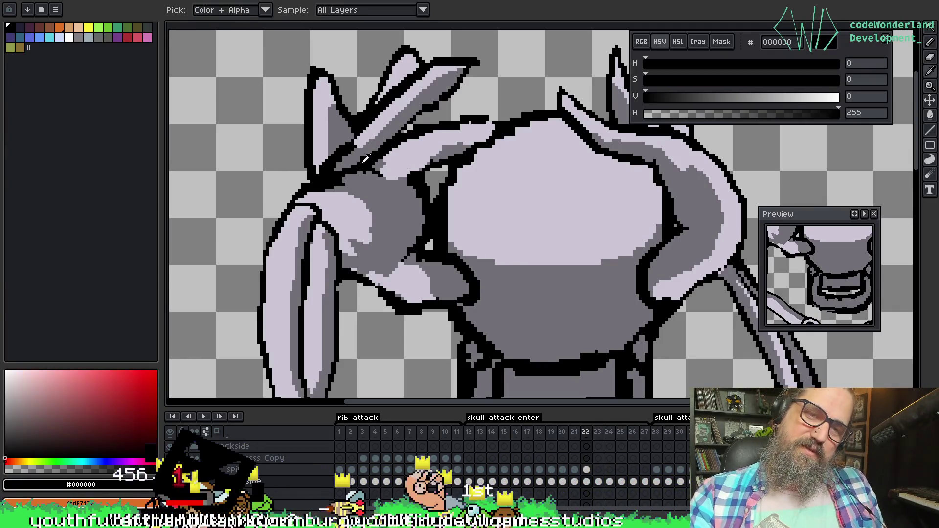
{"action": "left_click_drag", "start_coordinate": [372, 149], "coordinate": [345, 174]}
{"action": "left_click", "coordinate": [345, 175], "text": "alt"}
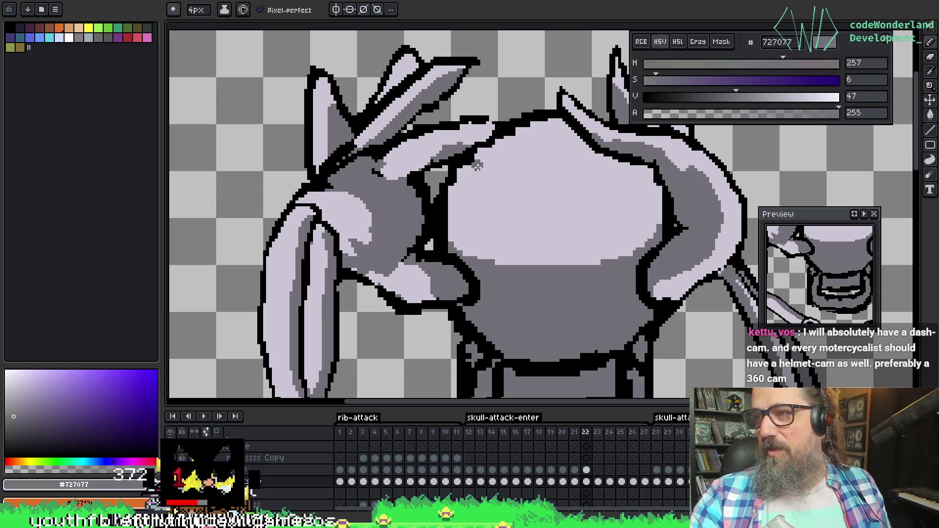
Save the sprite and sample light lavender #cbc6d4 from the hand
{"action": "key", "text": "space"}
{"action": "left_click_drag", "start_coordinate": [454, 166], "coordinate": [459, 164]}
{"action": "key", "text": "ctrl+s"}
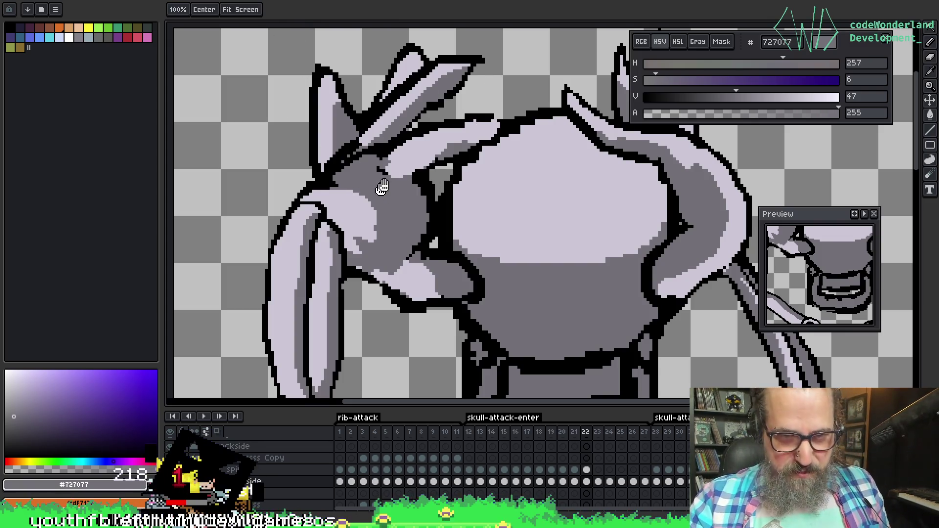
{"action": "left_click_drag", "start_coordinate": [429, 98], "coordinate": [446, 81]}
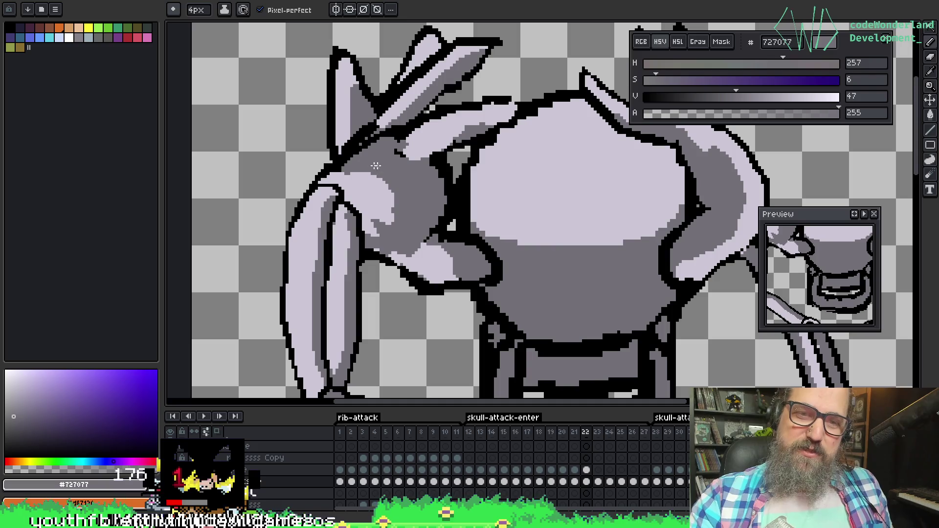
{"action": "key", "text": "alt"}
{"action": "left_click", "coordinate": [367, 166]}
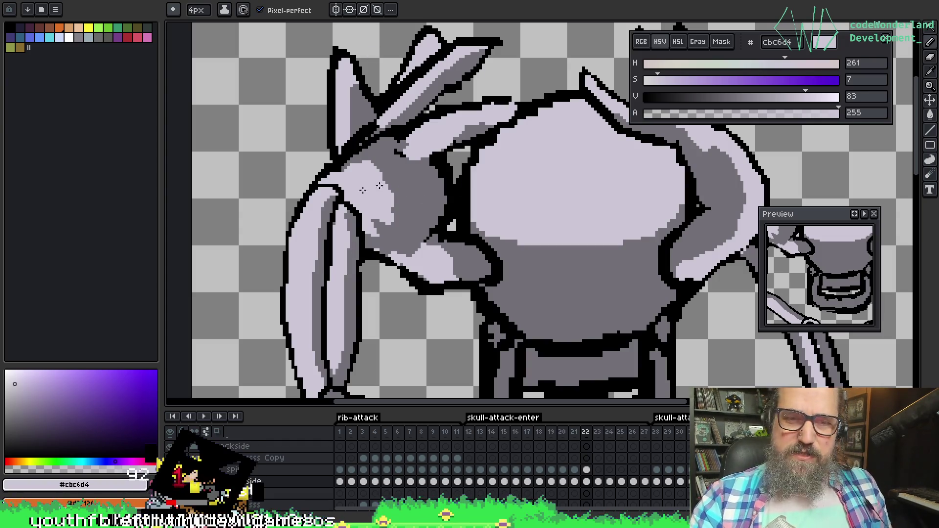
Repaint the fingers' darker shading with light lavender after sampling finger colours
{"action": "left_click_drag", "start_coordinate": [470, 237], "coordinate": [493, 242]}
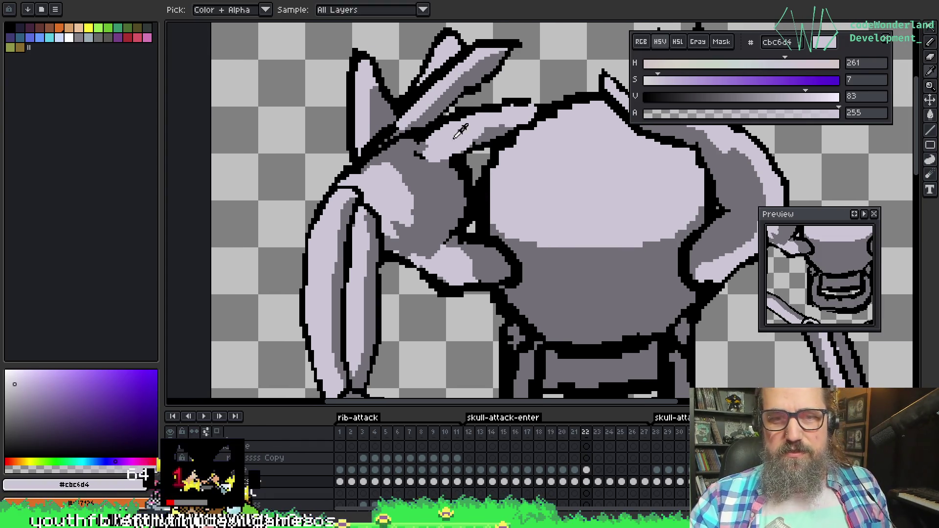
{"action": "key", "text": "b"}
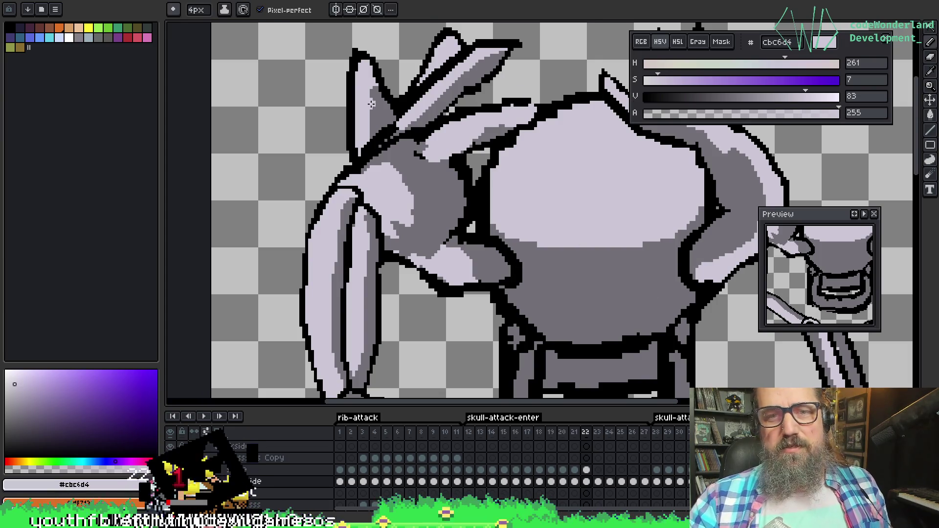
{"action": "scroll", "coordinate": [478, 132], "scroll_direction": "up", "scroll_amount": 2}
{"action": "key", "text": "i"}
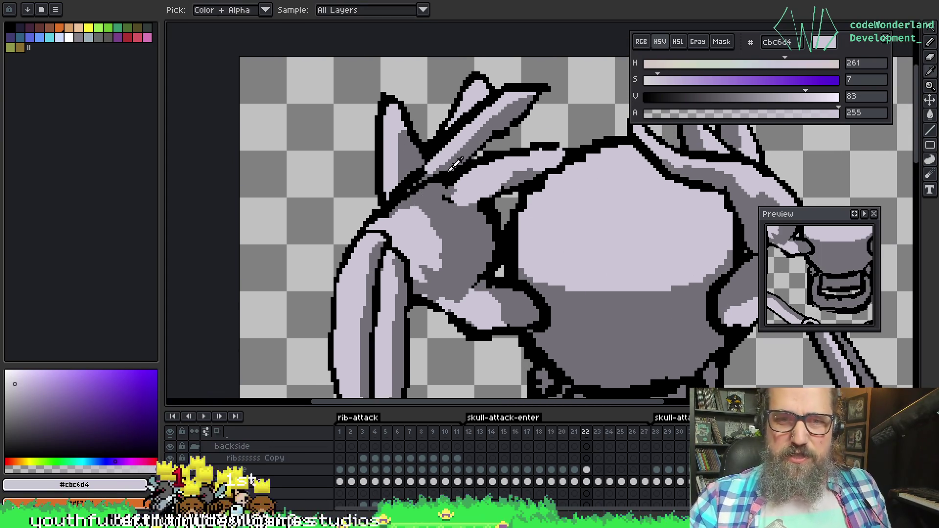
{"action": "left_click", "coordinate": [430, 185], "text": "alt"}
{"action": "left_click", "coordinate": [415, 188], "text": "alt"}
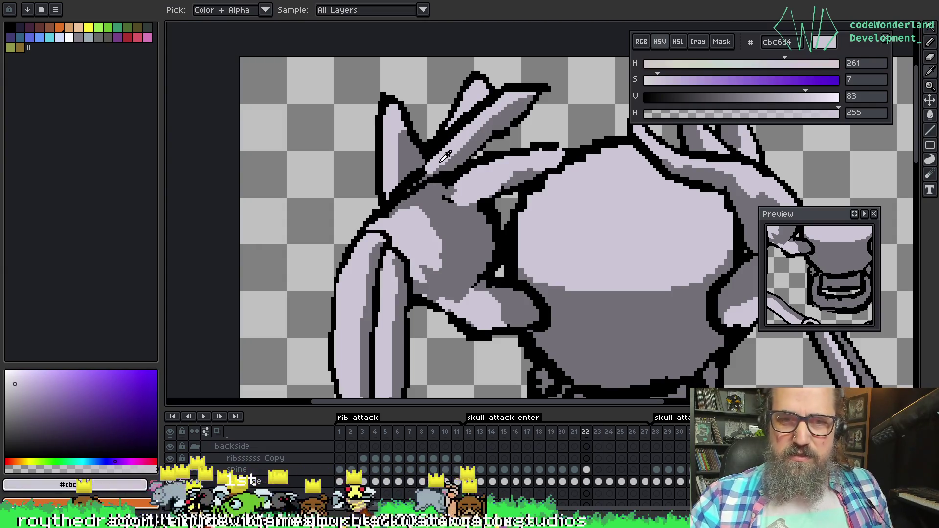
{"action": "left_click", "coordinate": [450, 166], "text": "alt"}
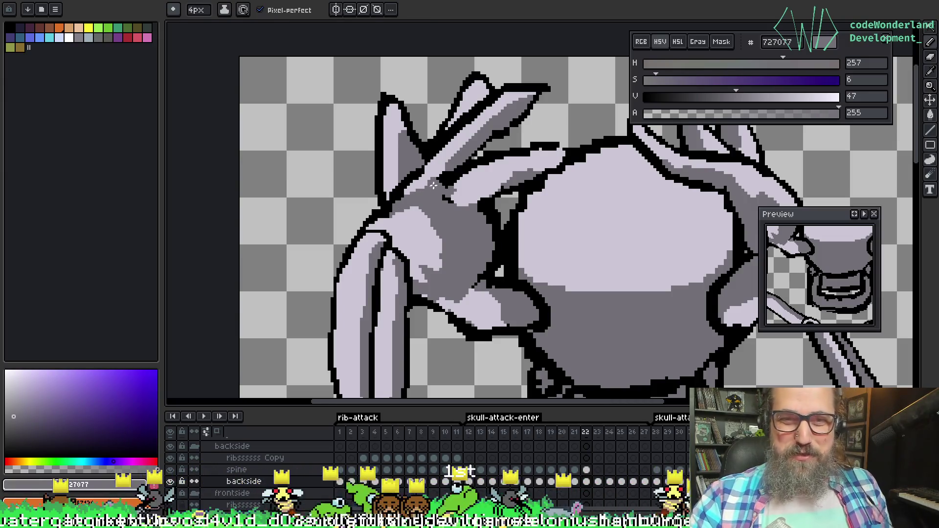
{"action": "left_click", "coordinate": [451, 178], "text": "alt"}
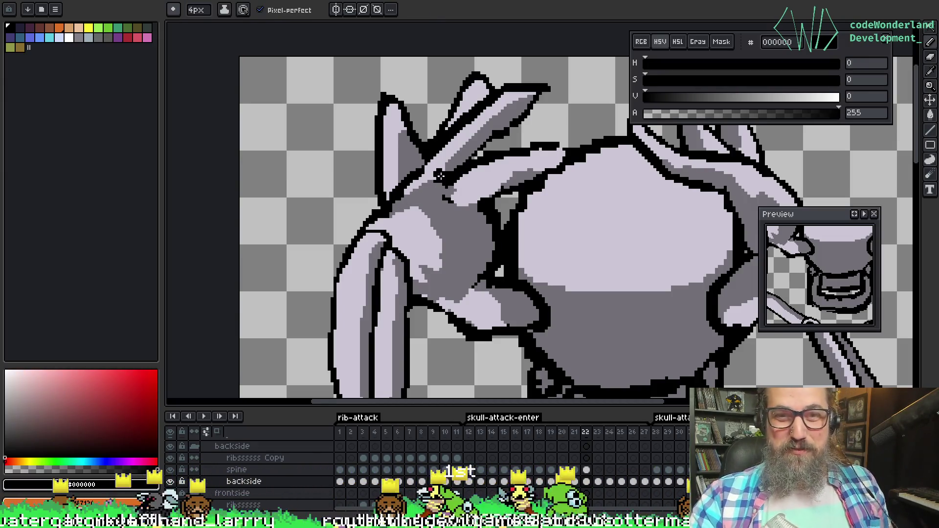
{"action": "left_click", "coordinate": [426, 186], "text": "alt"}
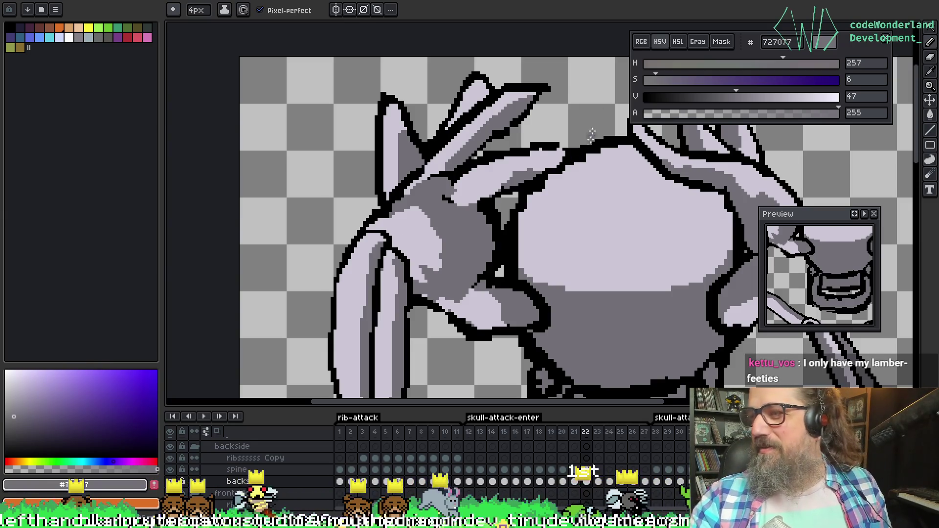
{"action": "left_click_drag", "start_coordinate": [505, 145], "coordinate": [513, 114]}
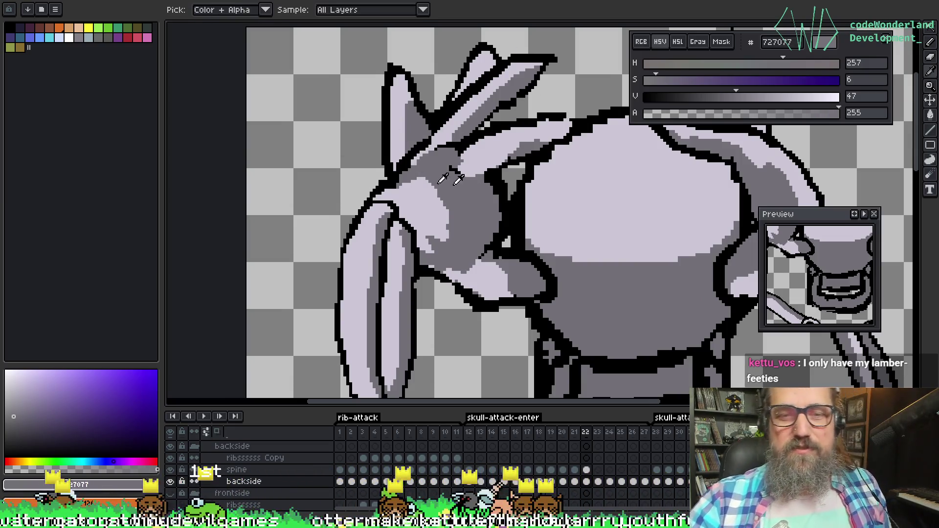
{"action": "left_click", "coordinate": [414, 181], "text": "alt"}
{"action": "left_click_drag", "start_coordinate": [430, 185], "coordinate": [442, 216]}
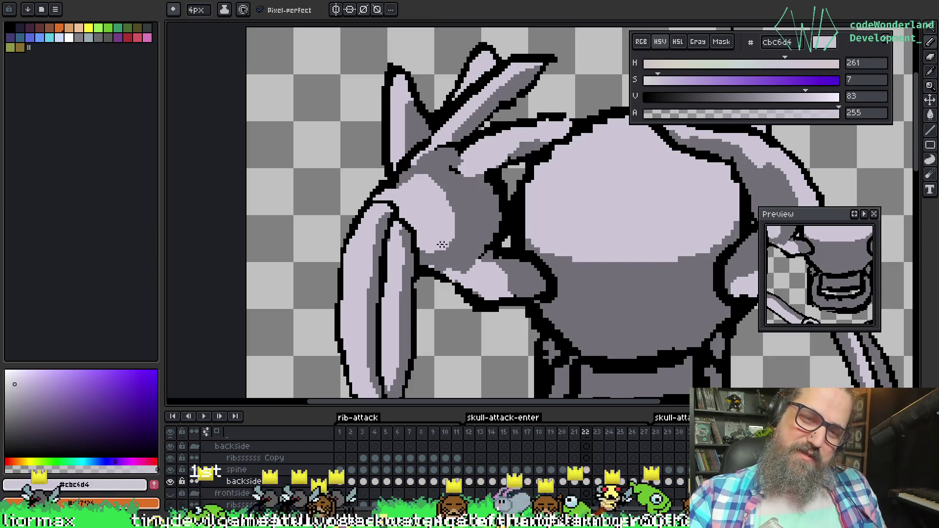
{"action": "scroll", "coordinate": [416, 242], "scroll_direction": "down", "scroll_amount": 3}
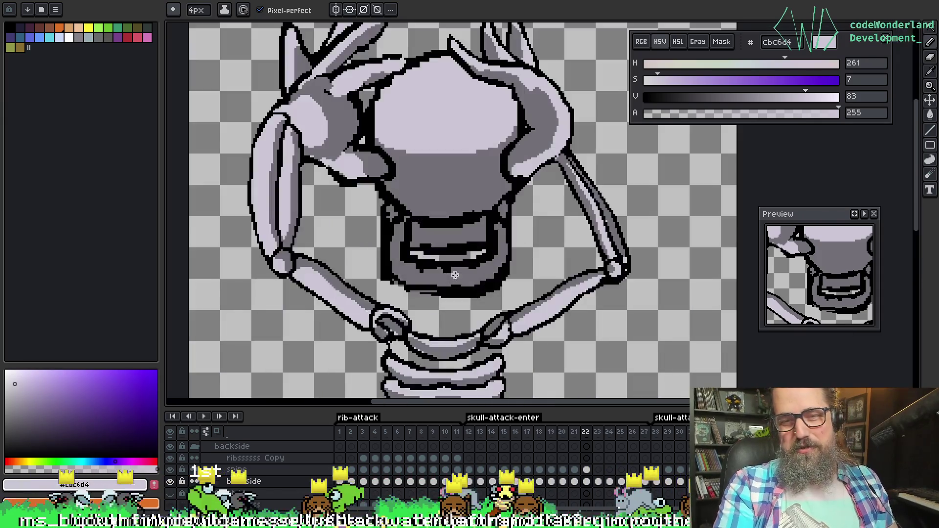
Touch up the fingertip's black outline and #cbc6d4 fill on top of the skull
{"action": "scroll", "coordinate": [459, 266], "scroll_direction": "up", "scroll_amount": 5}
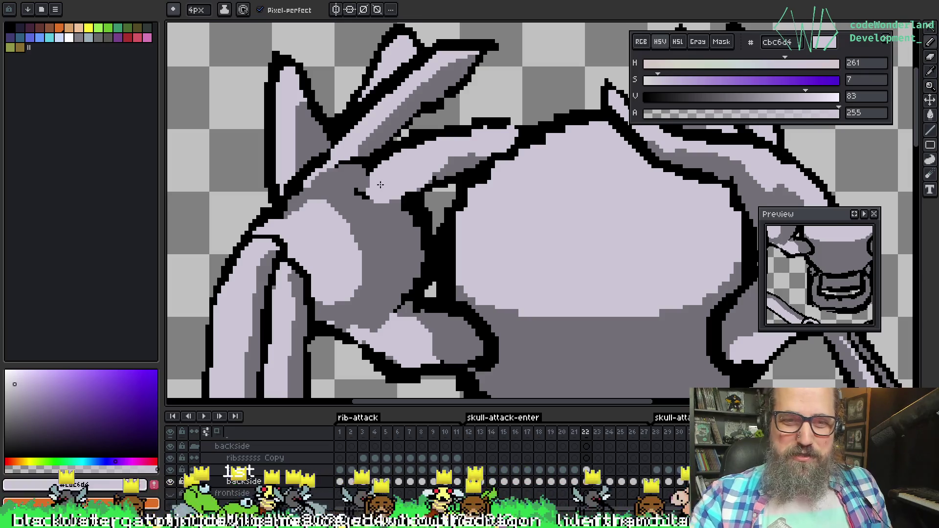
{"action": "left_click", "coordinate": [367, 171], "text": "alt"}
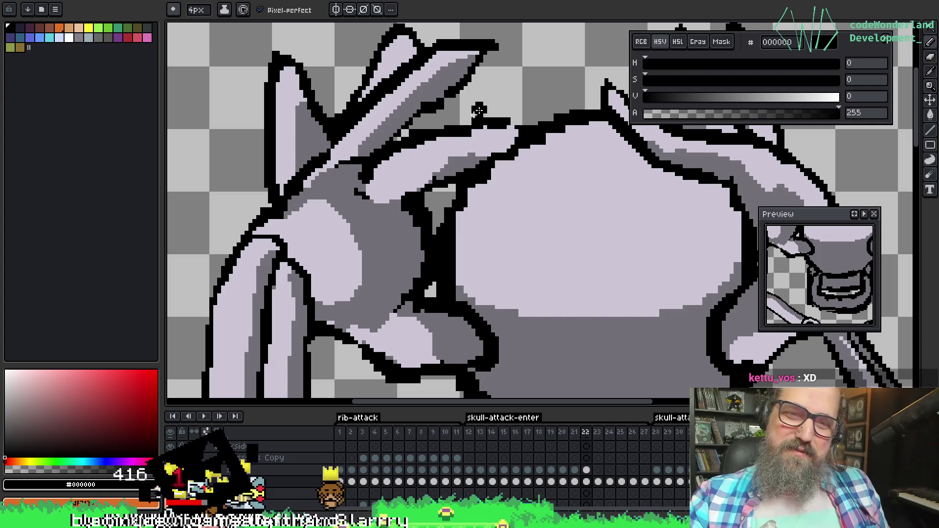
{"action": "left_click", "coordinate": [384, 172], "text": "alt"}
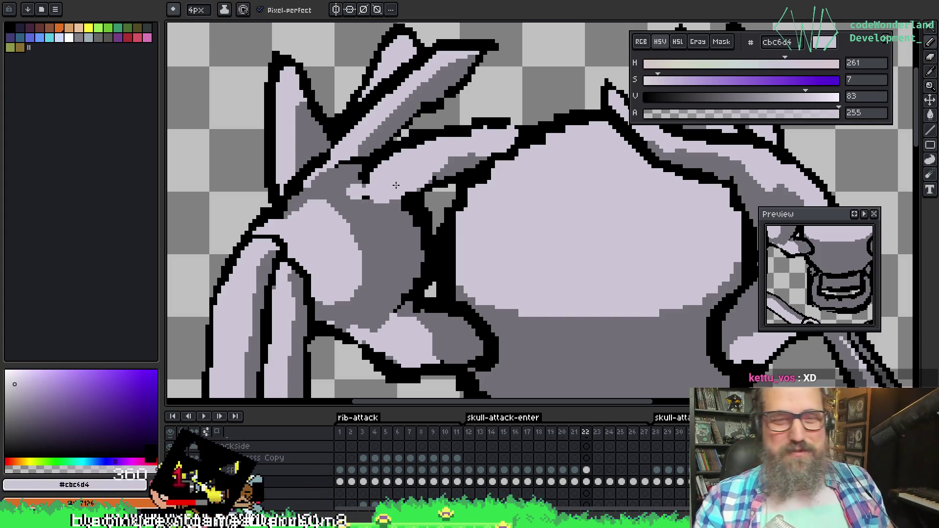
{"action": "scroll", "coordinate": [396, 185], "scroll_direction": "down", "scroll_amount": 2}
{"action": "scroll", "coordinate": [458, 135], "scroll_direction": "up", "scroll_amount": 2}
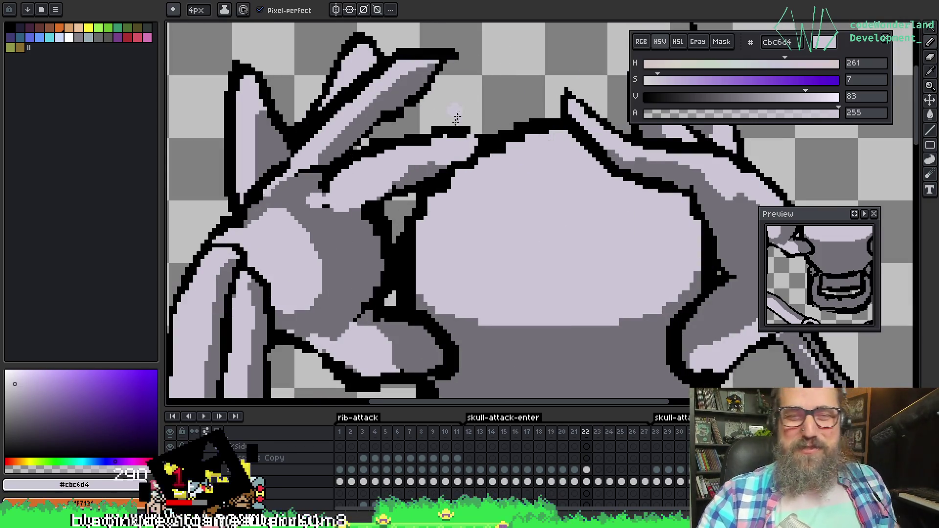
{"action": "left_click", "coordinate": [465, 132], "text": "alt"}
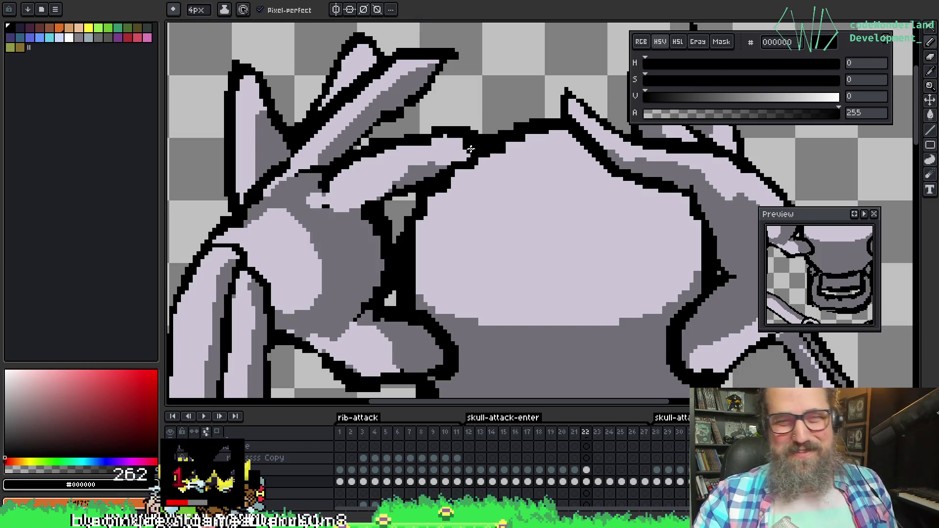
{"action": "left_click", "coordinate": [468, 145], "text": "alt"}
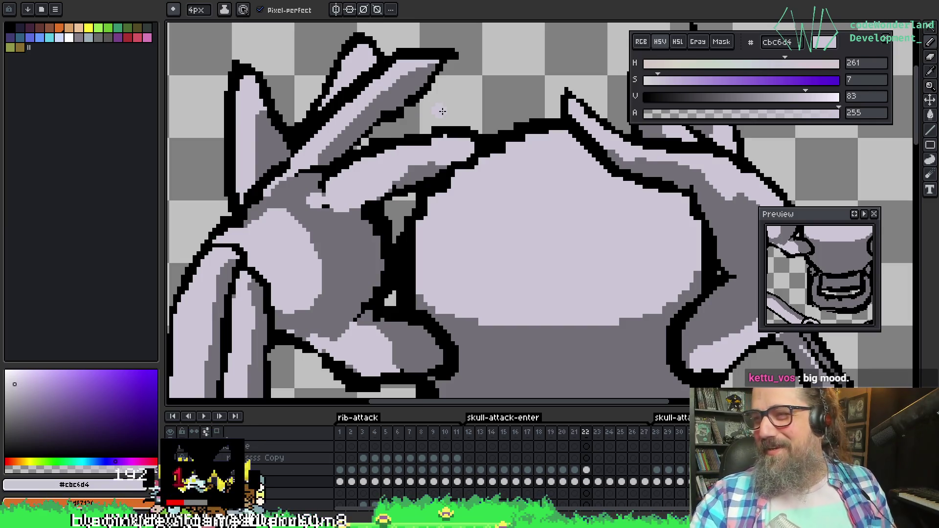
{"action": "scroll", "coordinate": [443, 120], "scroll_direction": "down", "scroll_amount": 5}
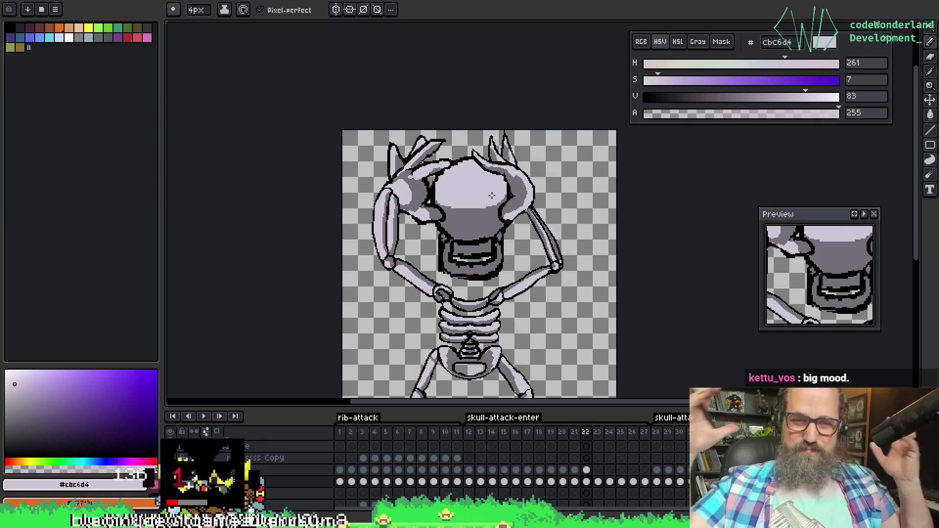
Touch up the claw's black finger outlines and repaint grey shading on the hand
{"action": "scroll", "coordinate": [460, 196], "scroll_direction": "up", "scroll_amount": 4}
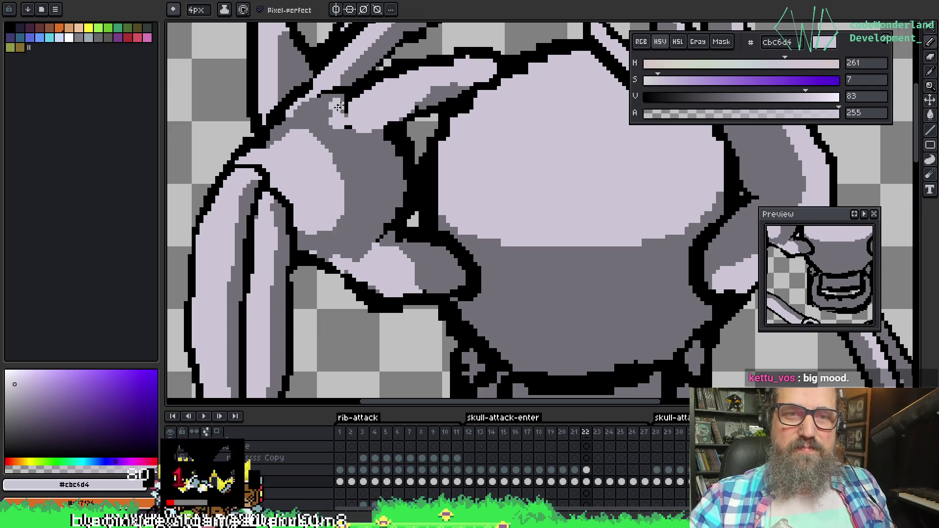
{"action": "left_click", "coordinate": [317, 116], "text": "alt"}
{"action": "left_click_drag", "start_coordinate": [318, 116], "coordinate": [387, 79]}
{"action": "left_click_drag", "start_coordinate": [362, 153], "coordinate": [409, 121]}
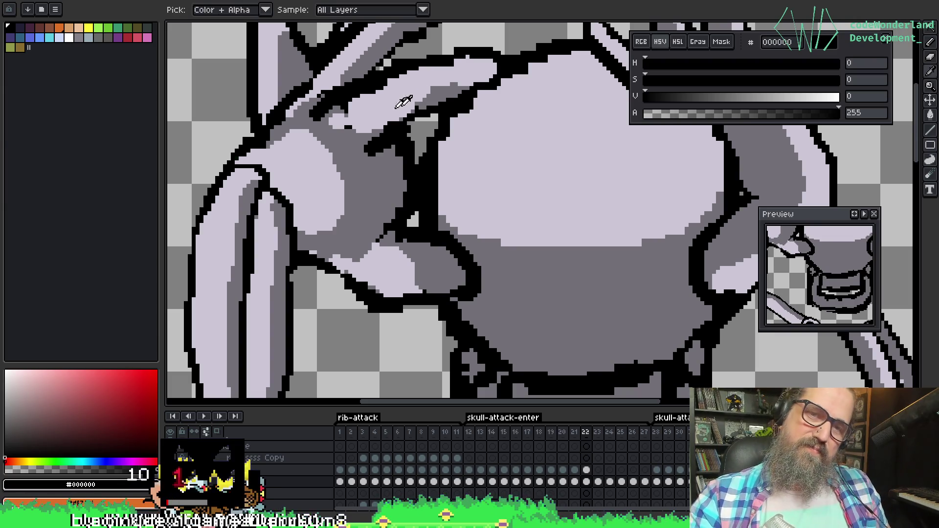
{"action": "left_click", "coordinate": [371, 133], "text": "alt"}
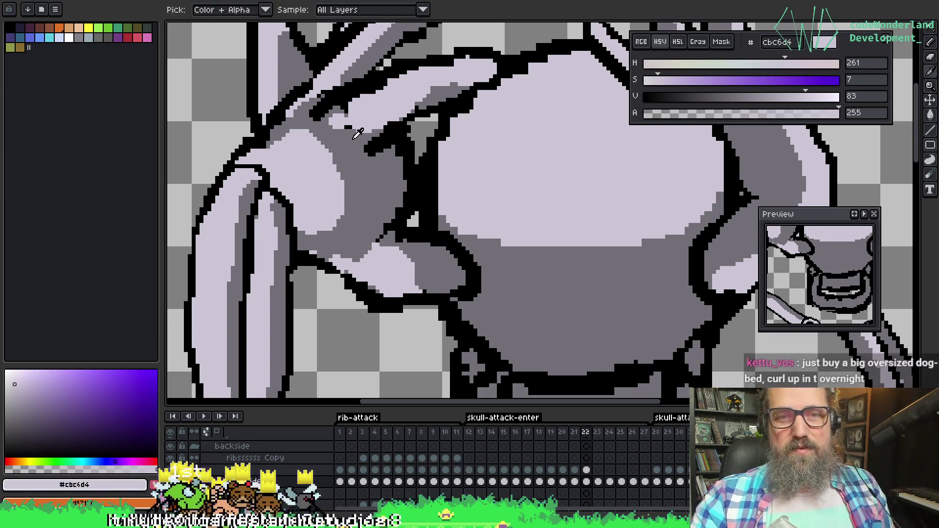
{"action": "left_click", "coordinate": [362, 135], "text": "alt"}
{"action": "left_click_drag", "start_coordinate": [397, 122], "coordinate": [426, 111]}
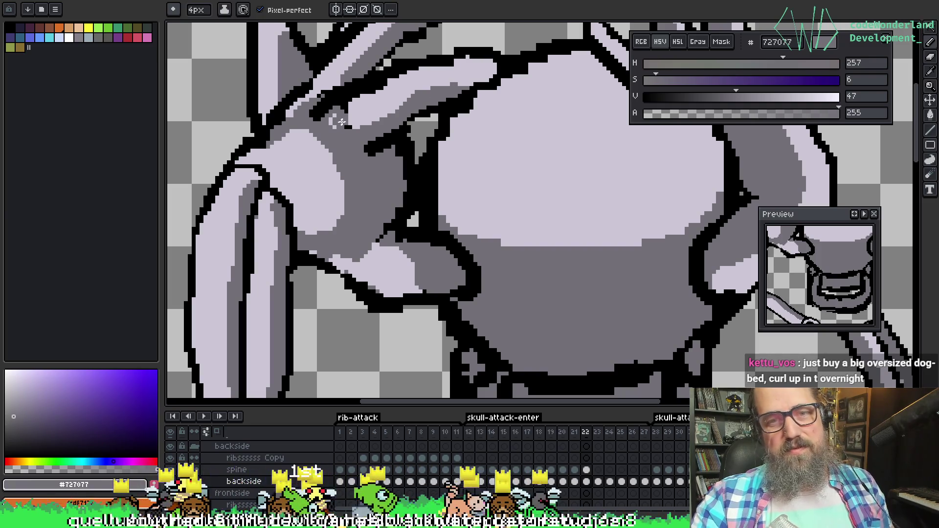
{"action": "left_click", "coordinate": [412, 84], "text": "alt"}
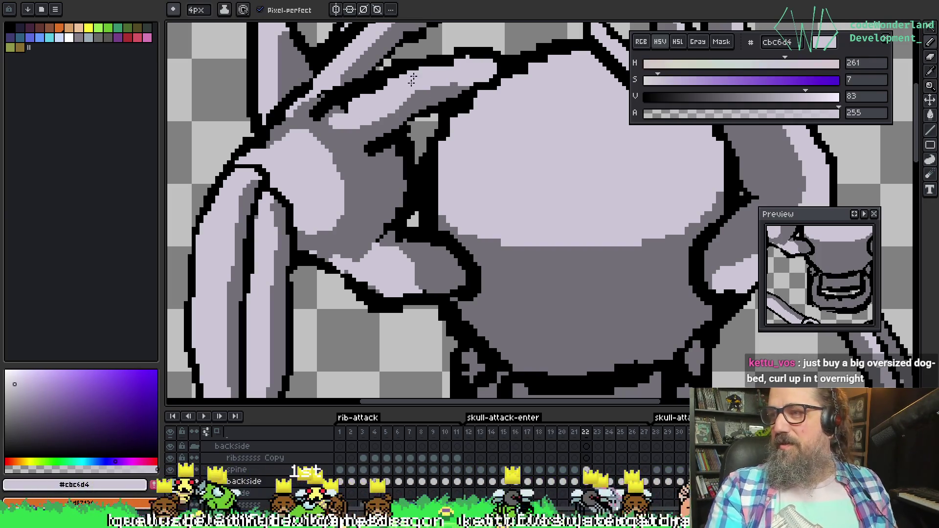
Eyedrop the mid grey #727077 from the claw as the drawing colour
{"action": "scroll", "coordinate": [401, 133], "scroll_direction": "down", "scroll_amount": 3}
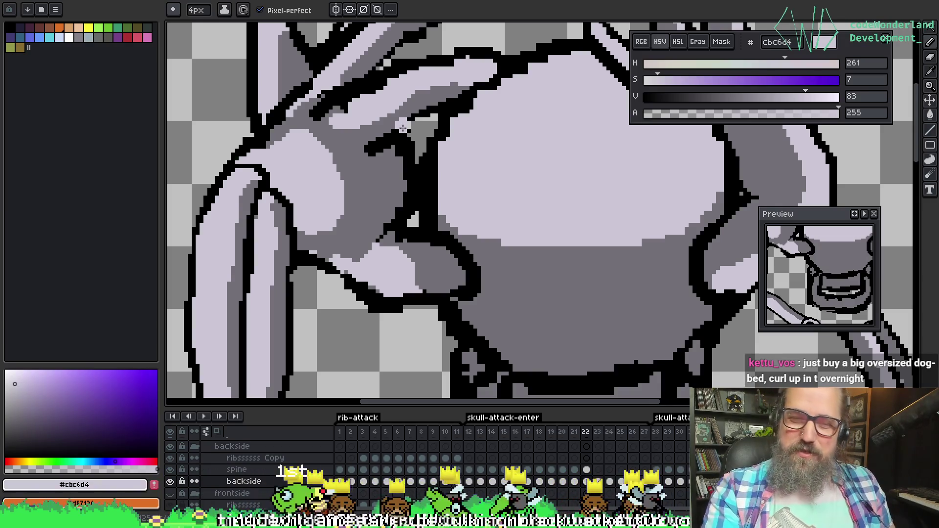
{"action": "scroll", "coordinate": [428, 117], "scroll_direction": "up", "scroll_amount": 3}
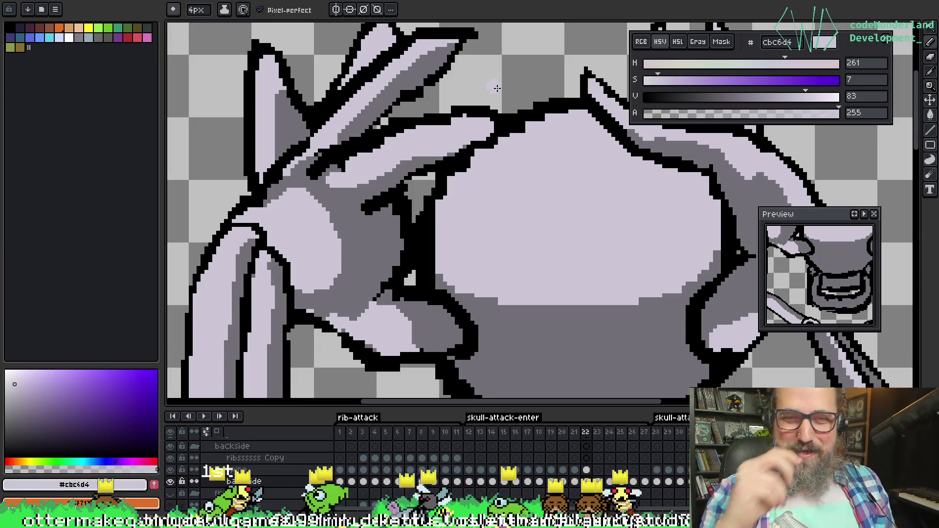
{"action": "scroll", "coordinate": [403, 226], "scroll_direction": "down", "scroll_amount": 2}
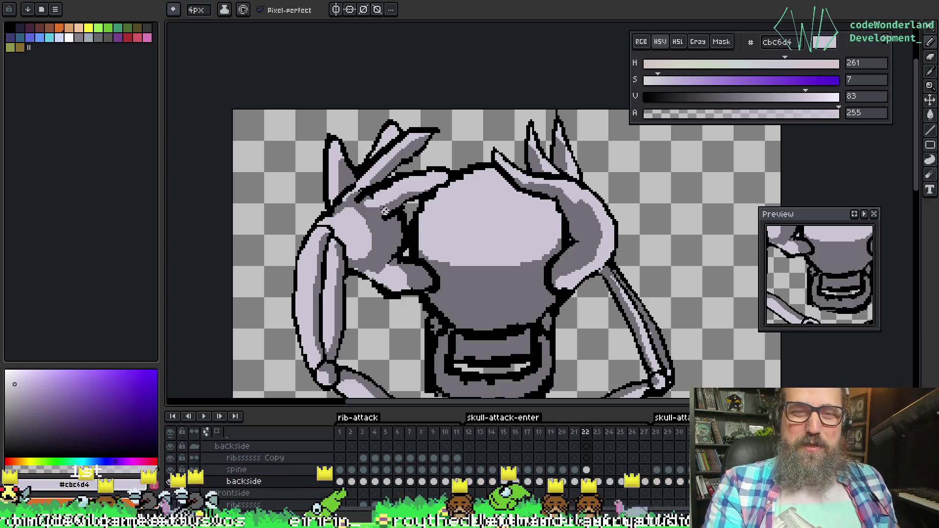
{"action": "scroll", "coordinate": [386, 214], "scroll_direction": "up", "scroll_amount": 3}
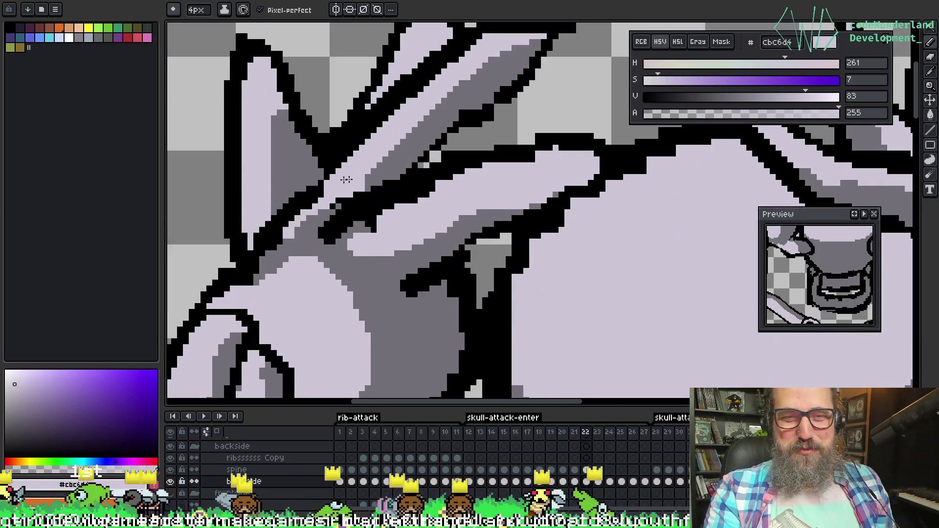
{"action": "key", "text": "i"}
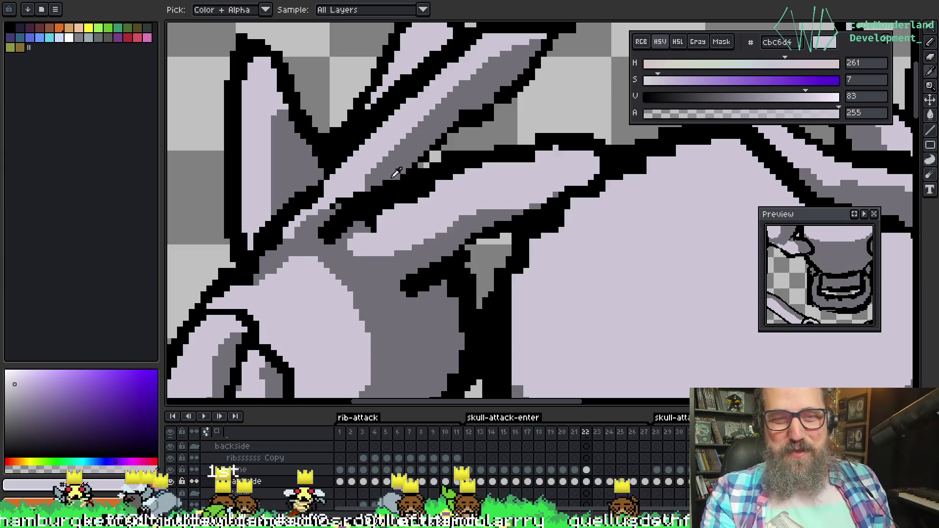
{"action": "left_click", "coordinate": [394, 176]}
Magic-wand the finger outline, paint parts of it grey #727077, then deselect
{"action": "key", "text": "w"}
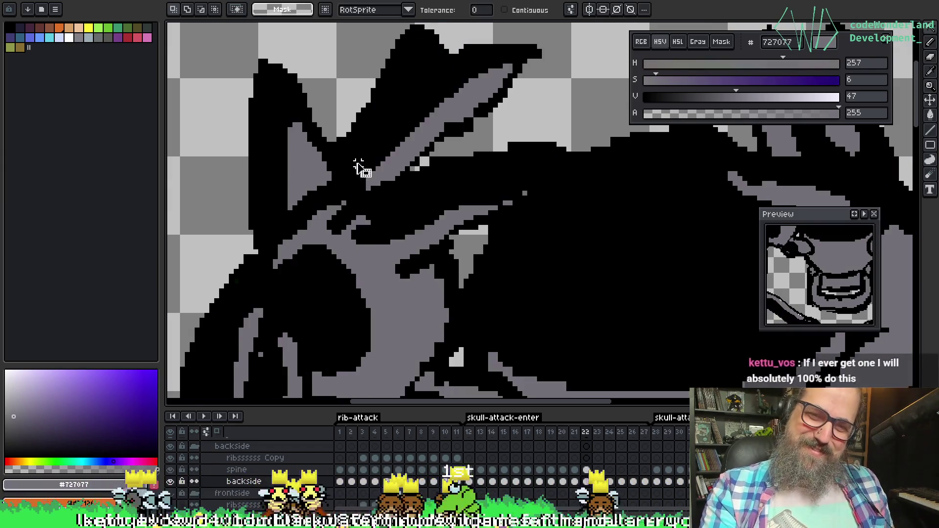
{"action": "left_click", "coordinate": [357, 166]}
{"action": "key", "text": "b"}
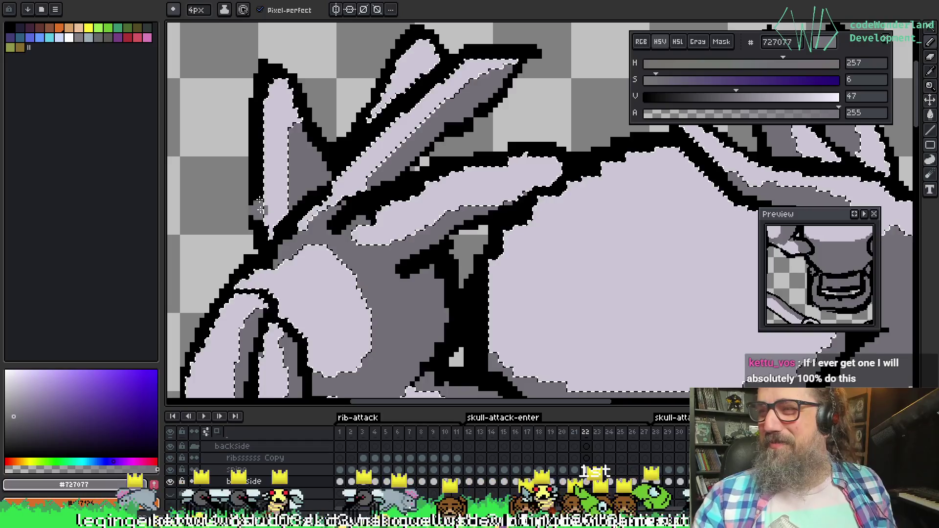
{"action": "left_click_drag", "start_coordinate": [365, 170], "coordinate": [340, 201]}
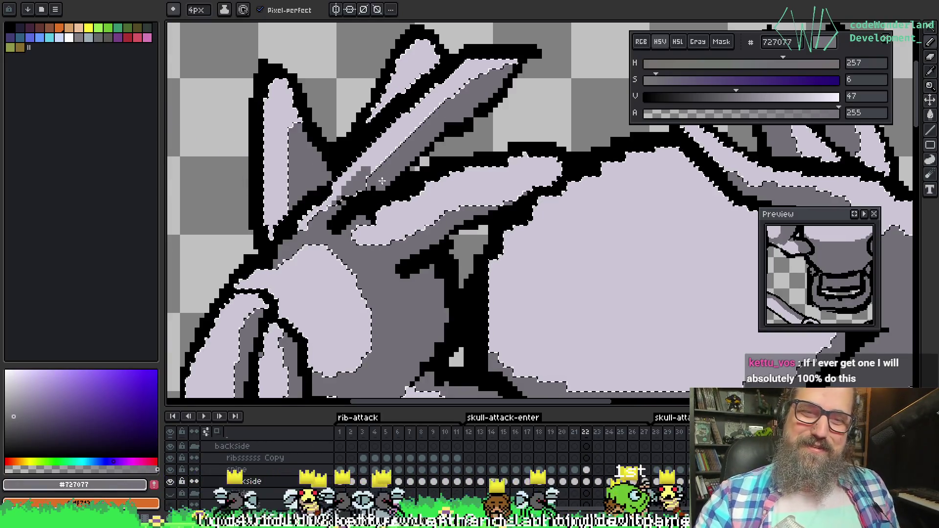
{"action": "left_click_drag", "start_coordinate": [377, 185], "coordinate": [394, 139]}
{"action": "key", "text": "ctrl+d"}
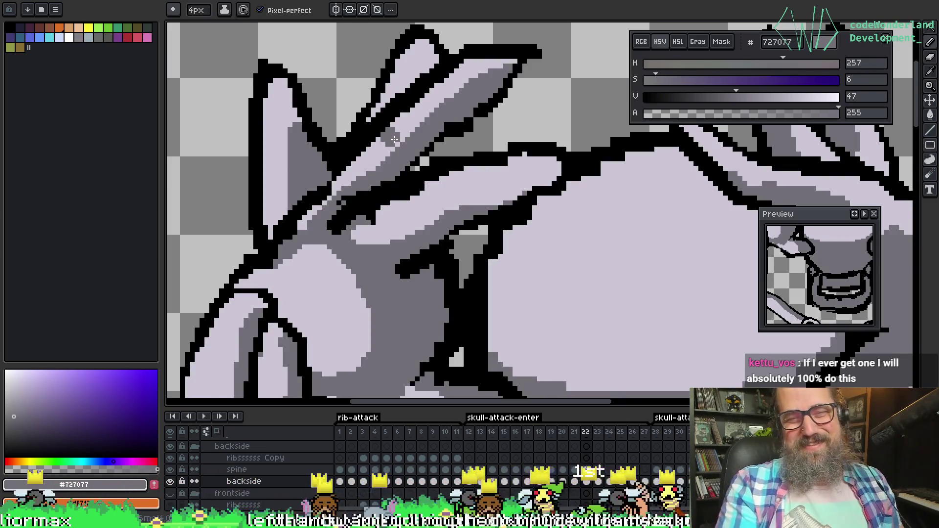
Redraw the black finger outline and lighten a small bit with lavender #cbc6d4
{"action": "scroll", "coordinate": [411, 256], "scroll_direction": "down", "scroll_amount": 5}
{"action": "mouse_move", "coordinate": [460, 244]}
{"action": "left_mouse_down"}
{"action": "mouse_move", "coordinate": [428, 117]}
{"action": "mouse_move", "coordinate": [379, 87]}
{"action": "left_mouse_up"}
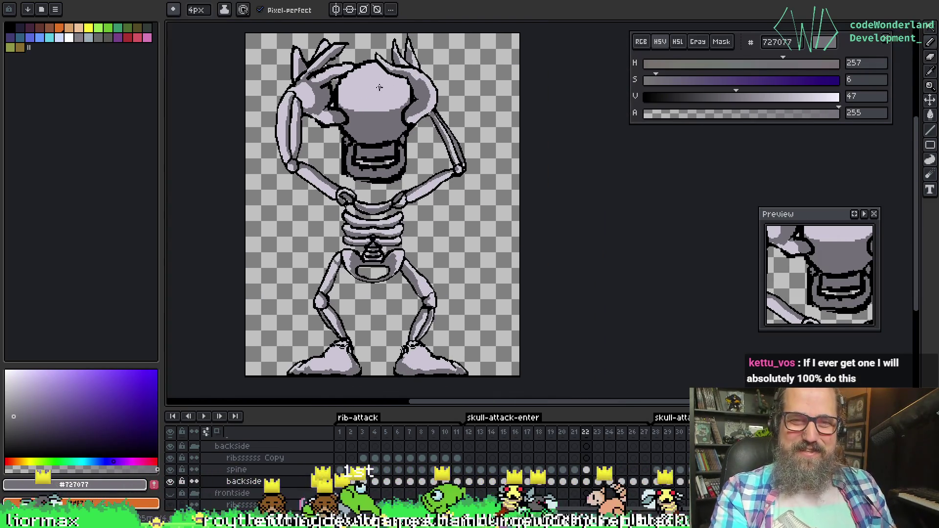
{"action": "scroll", "coordinate": [298, 61], "scroll_direction": "up", "scroll_amount": 3}
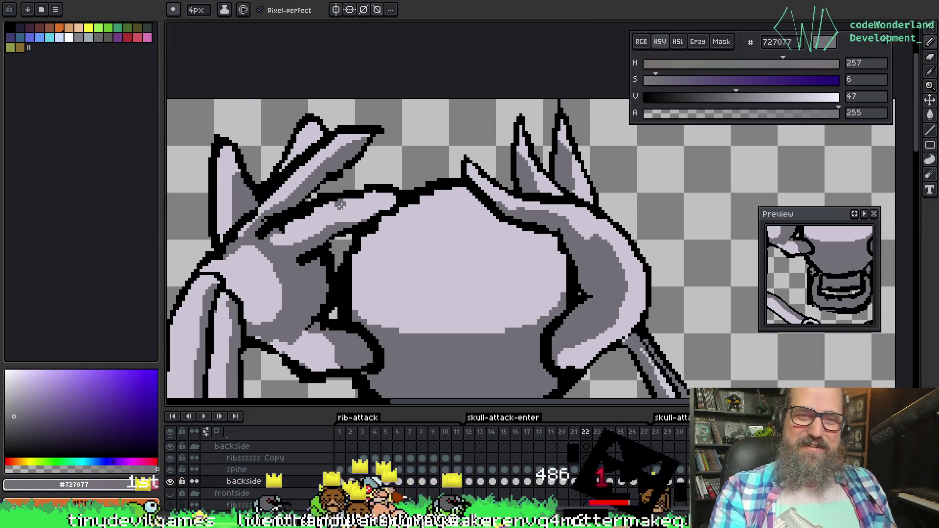
{"action": "left_click", "coordinate": [237, 224], "text": "alt"}
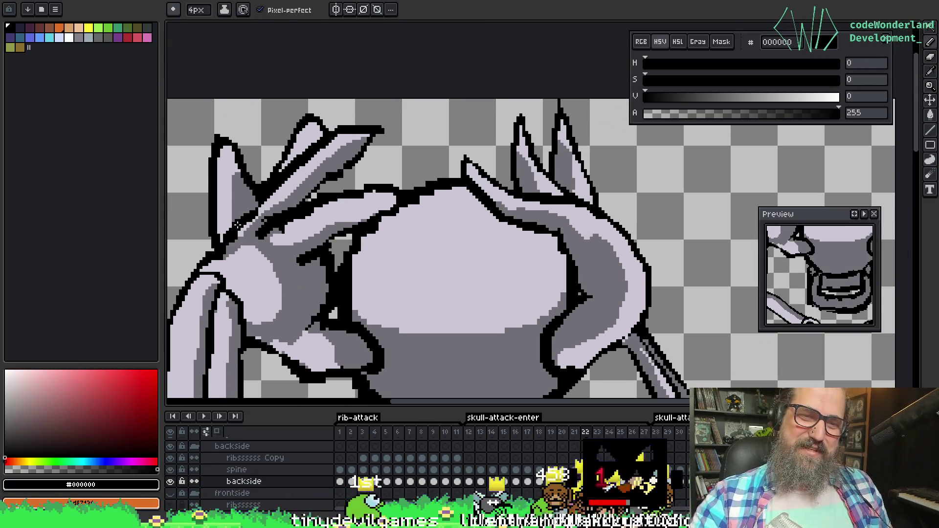
{"action": "left_click_drag", "start_coordinate": [237, 225], "coordinate": [254, 200]}
{"action": "left_click", "coordinate": [311, 174], "text": "alt"}
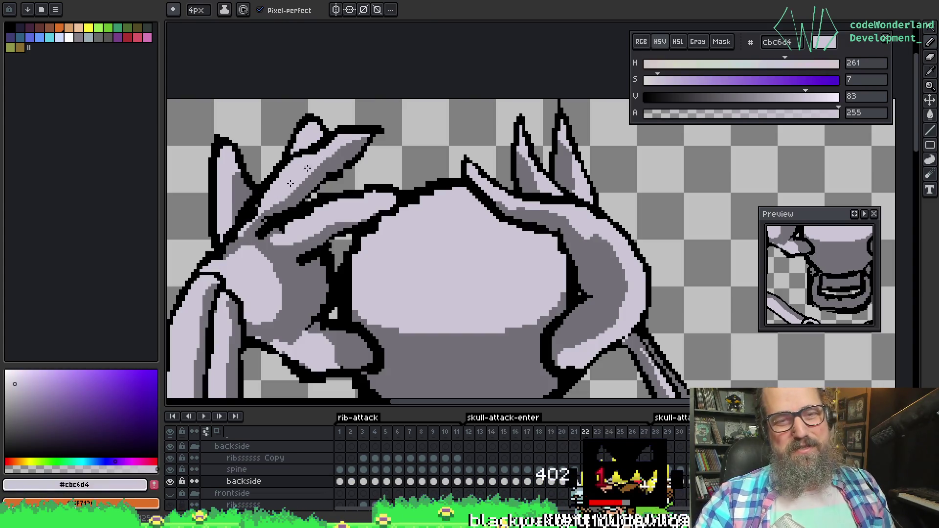
{"action": "left_click", "coordinate": [251, 228]}
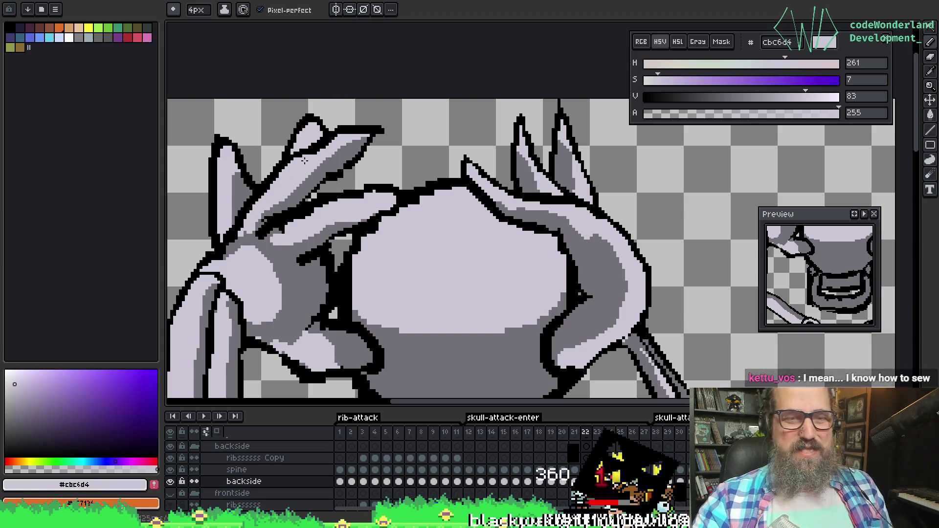
Draw a black edge along the finger top and cover part of it with lavender
{"action": "key", "text": "alt"}
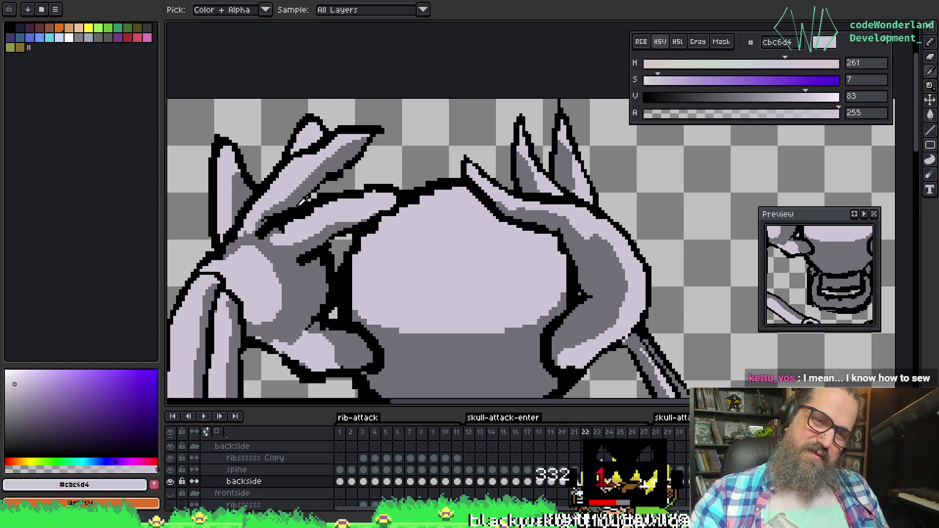
{"action": "left_click", "coordinate": [323, 177], "text": "alt"}
{"action": "left_click_drag", "start_coordinate": [292, 201], "coordinate": [326, 179]}
{"action": "left_click", "coordinate": [304, 195], "text": "alt"}
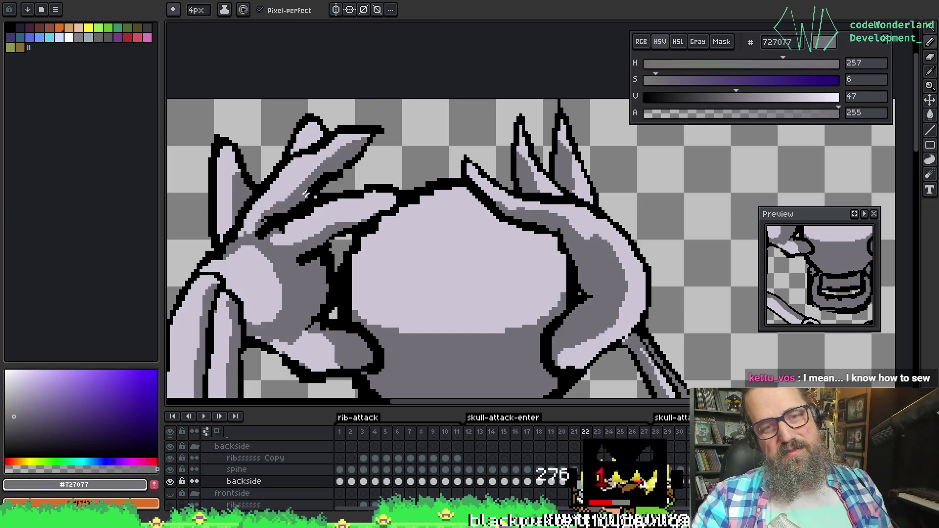
{"action": "scroll", "coordinate": [324, 187], "scroll_direction": "down", "scroll_amount": 3}
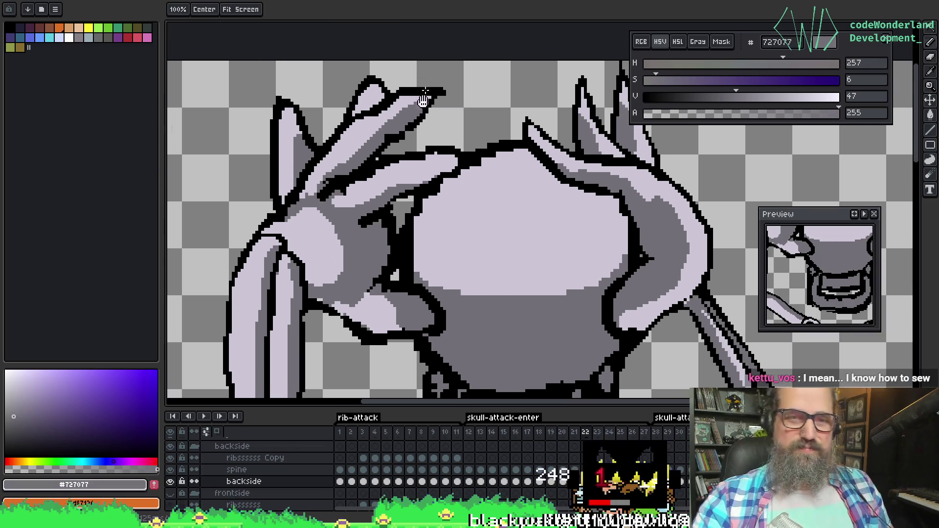
{"action": "left_click", "coordinate": [320, 194], "text": "alt"}
{"action": "left_click_drag", "start_coordinate": [322, 185], "coordinate": [399, 152]}
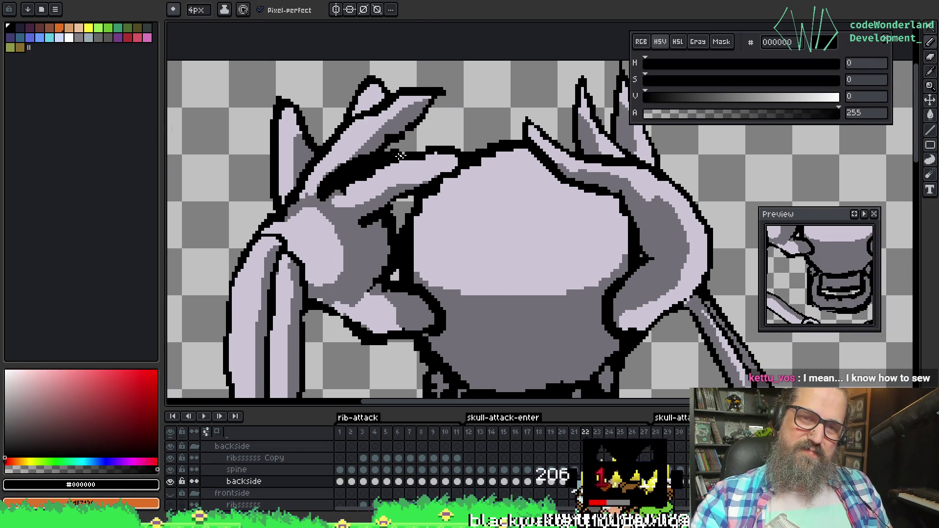
{"action": "left_click", "coordinate": [365, 187], "text": "alt"}
{"action": "mouse_move", "coordinate": [351, 187]}
{"action": "left_mouse_down"}
{"action": "mouse_move", "coordinate": [362, 173]}
{"action": "mouse_move", "coordinate": [405, 165]}
{"action": "left_mouse_up"}
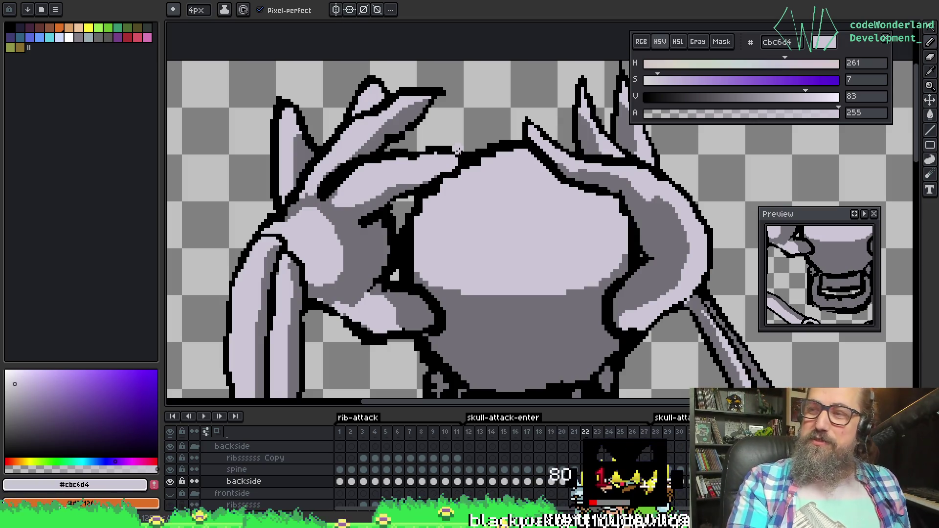
Sample outline colours and settle on black 000000 as the drawing colour
{"action": "scroll", "coordinate": [459, 153], "scroll_direction": "down", "scroll_amount": 2}
{"action": "scroll", "coordinate": [440, 146], "scroll_direction": "up", "scroll_amount": 3}
{"action": "left_click", "coordinate": [407, 135], "text": "alt"}
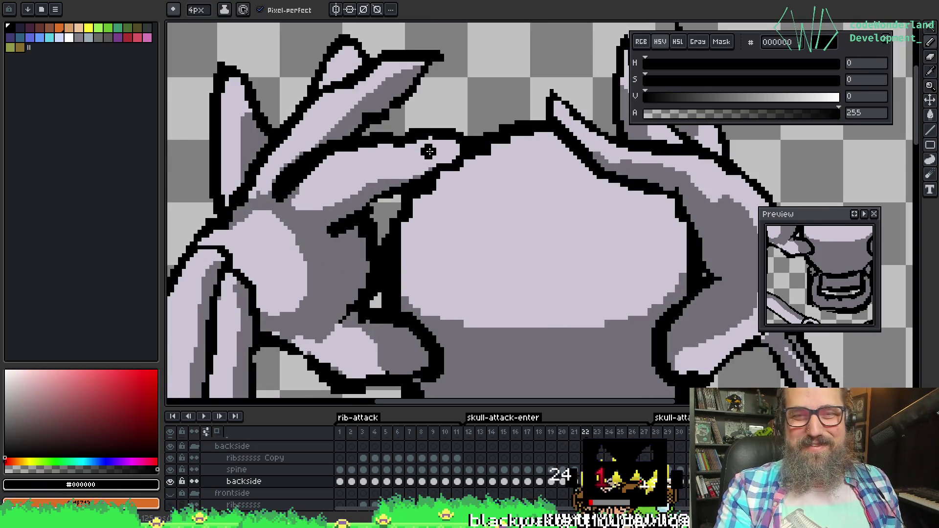
{"action": "left_click", "coordinate": [415, 152], "text": "alt"}
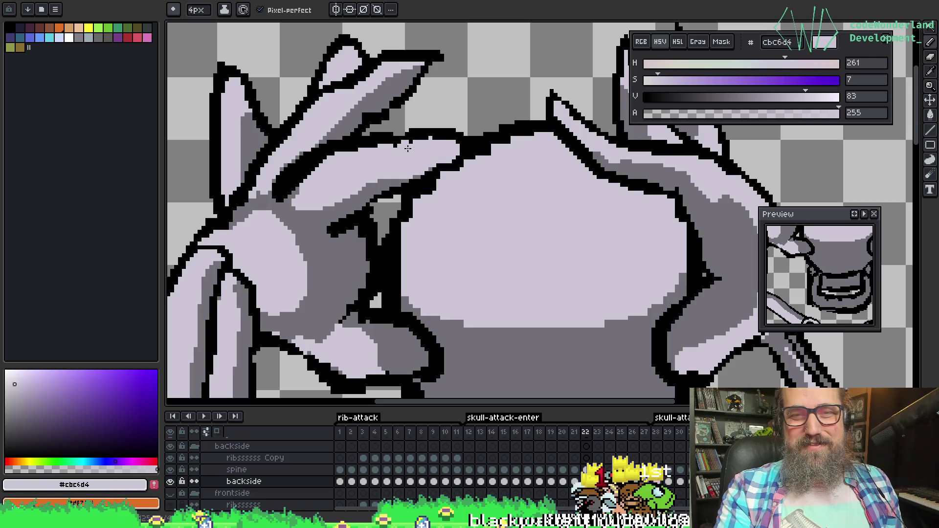
{"action": "left_click", "coordinate": [401, 138], "text": "alt"}
{"action": "scroll", "coordinate": [413, 137], "scroll_direction": "down", "scroll_amount": 5}
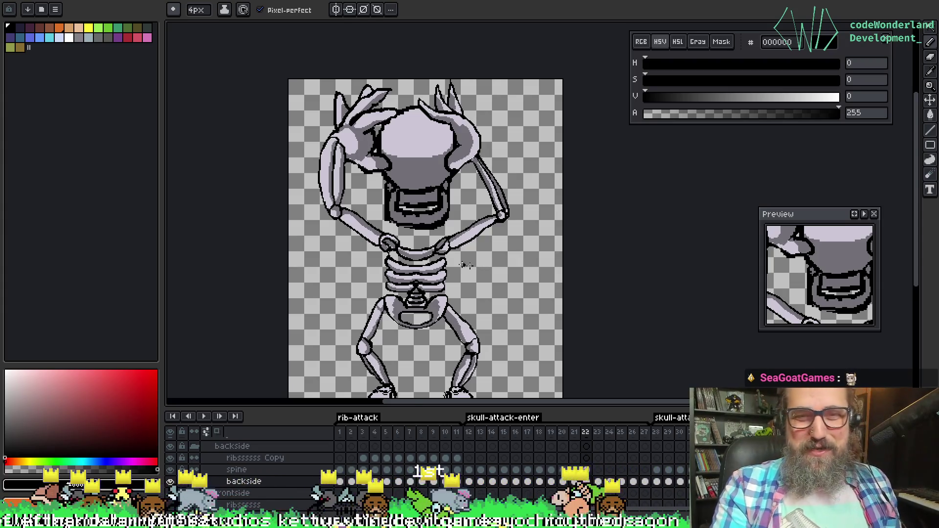
{"action": "scroll", "coordinate": [418, 256], "scroll_direction": "down", "scroll_amount": 1}
{"action": "scroll", "coordinate": [386, 176], "scroll_direction": "up", "scroll_amount": 2}
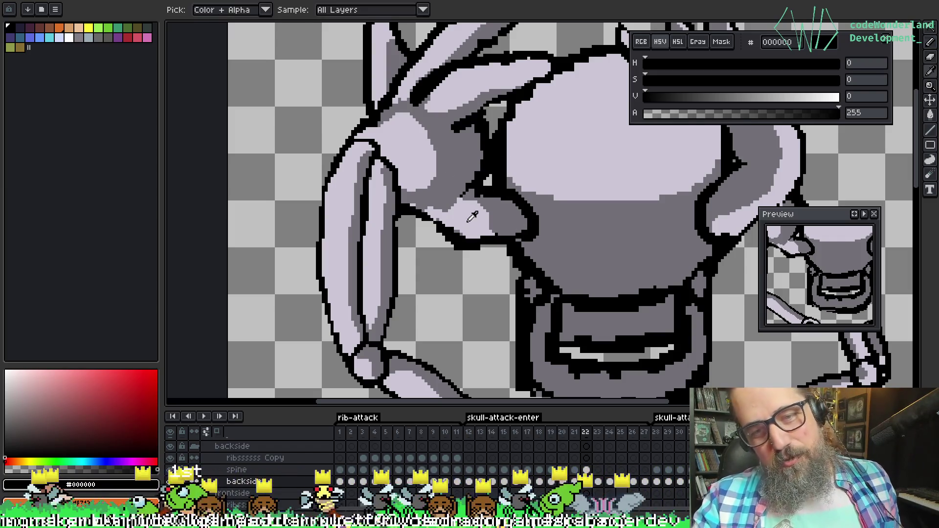
Eyedrop lavender #cbc6d4, then grey #727077 from the hand, and pan to the skull top and right hand
{"action": "left_click", "coordinate": [457, 221], "text": "alt"}
{"action": "left_click", "coordinate": [482, 214], "text": "alt"}
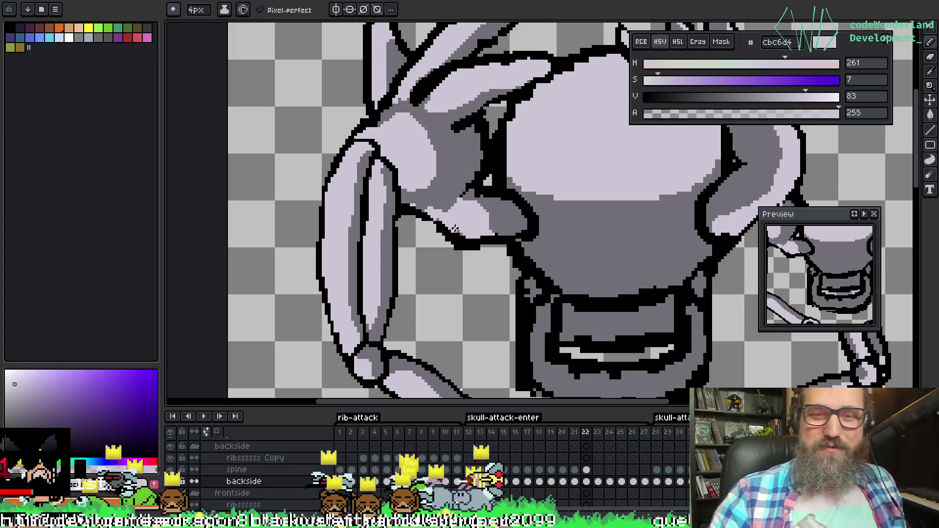
{"action": "left_click", "coordinate": [462, 225], "text": "alt"}
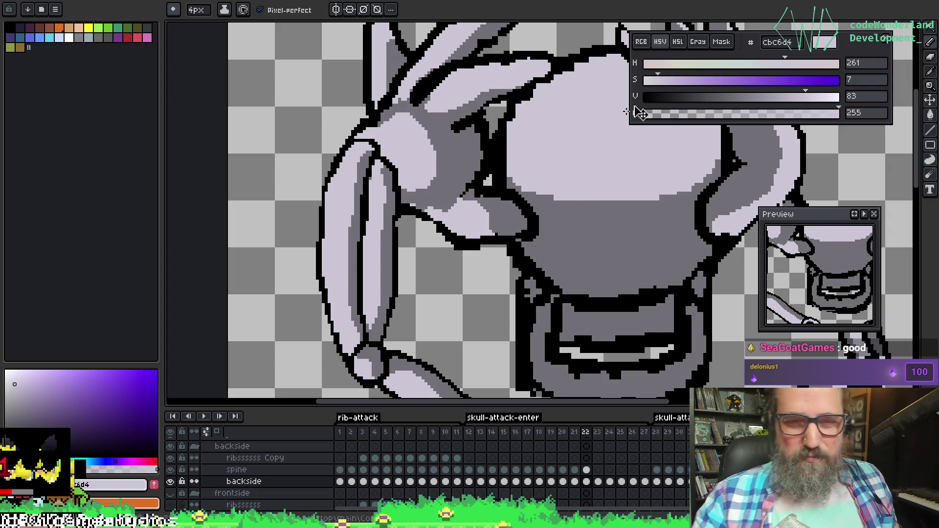
{"action": "key", "text": "i"}
{"action": "left_click", "coordinate": [413, 204], "text": "alt"}
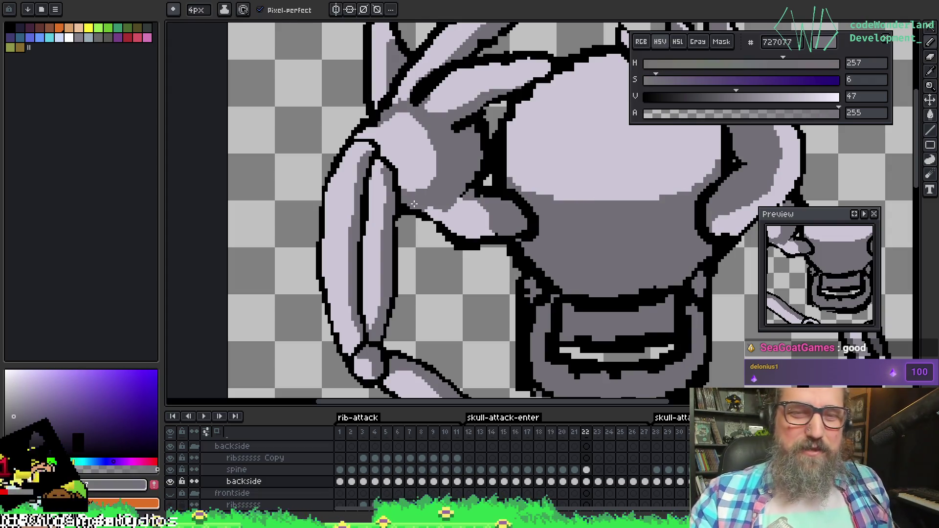
{"action": "left_click_drag", "start_coordinate": [563, 78], "coordinate": [577, 88]}
{"action": "mouse_move", "coordinate": [625, 212]}
{"action": "left_mouse_down"}
{"action": "mouse_move", "coordinate": [493, 224]}
{"action": "mouse_move", "coordinate": [465, 254]}
{"action": "left_mouse_up"}
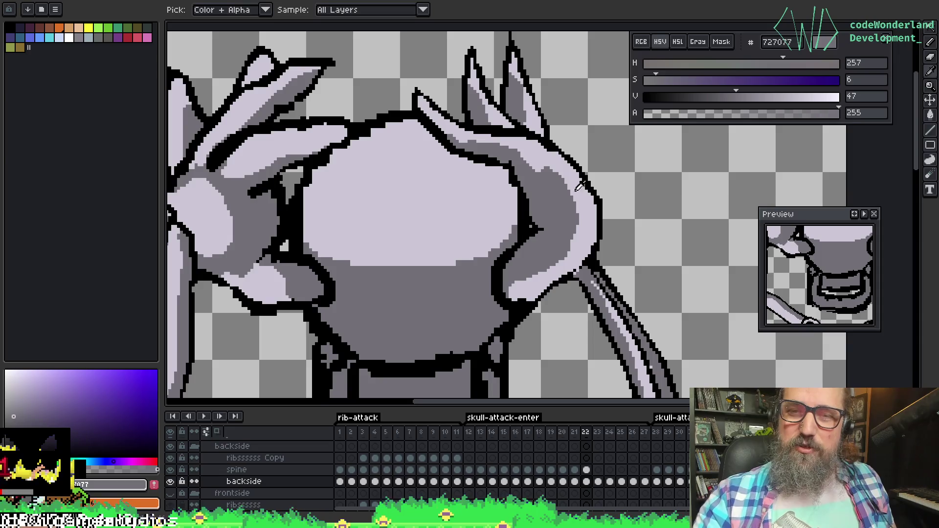
Sample lavender #cbc6d4 then grey #727077, and pan down to the jaw and upper ribs
{"action": "left_click", "coordinate": [585, 215], "text": "alt"}
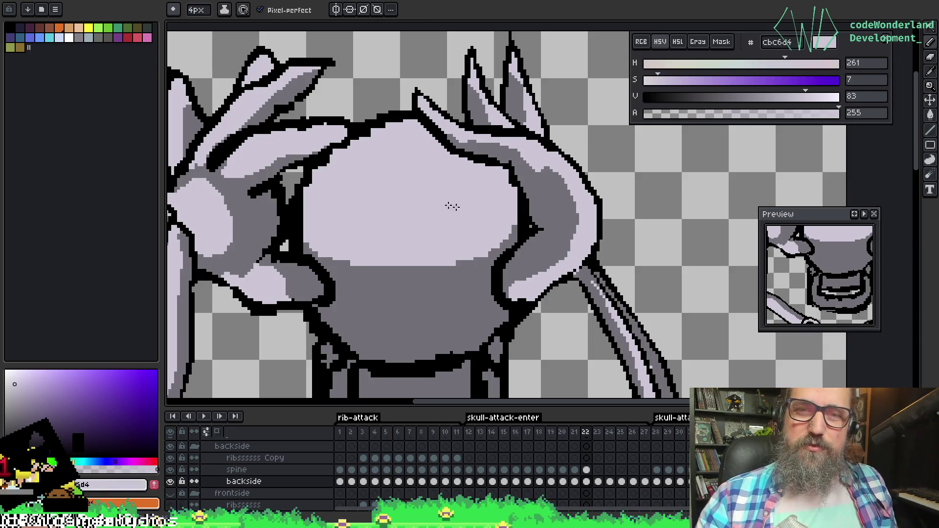
{"action": "scroll", "coordinate": [438, 200], "scroll_direction": "left", "scroll_amount": 5}
{"action": "scroll", "coordinate": [438, 200], "scroll_direction": "up", "scroll_amount": 1}
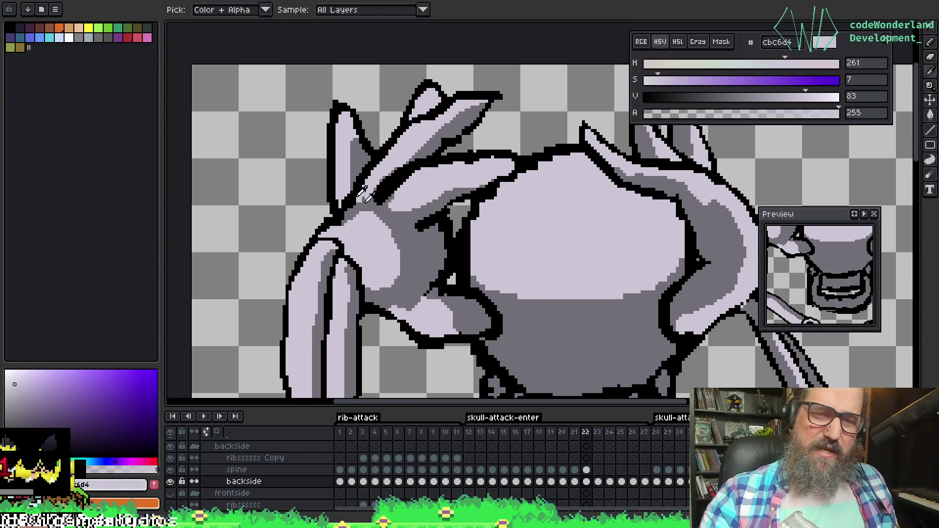
{"action": "left_click", "coordinate": [342, 192], "text": "alt"}
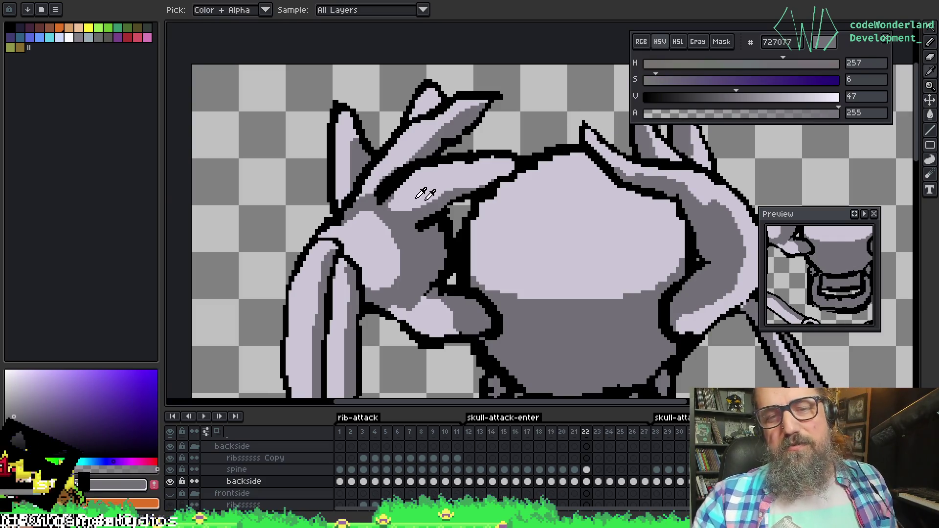
{"action": "mouse_move", "coordinate": [474, 212]}
{"action": "left_mouse_down"}
{"action": "mouse_move", "coordinate": [434, 137]}
{"action": "mouse_move", "coordinate": [293, 151]}
{"action": "mouse_move", "coordinate": [449, 158]}
{"action": "left_mouse_up"}
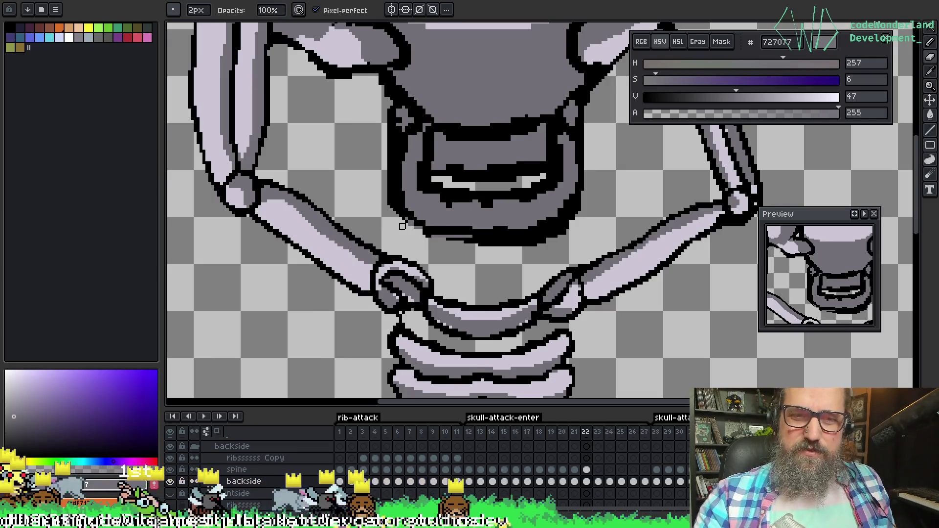
Lighten the lower jaw's black outline, then pick black from an outline and zoom out
{"action": "left_click_drag", "start_coordinate": [449, 235], "coordinate": [523, 243]}
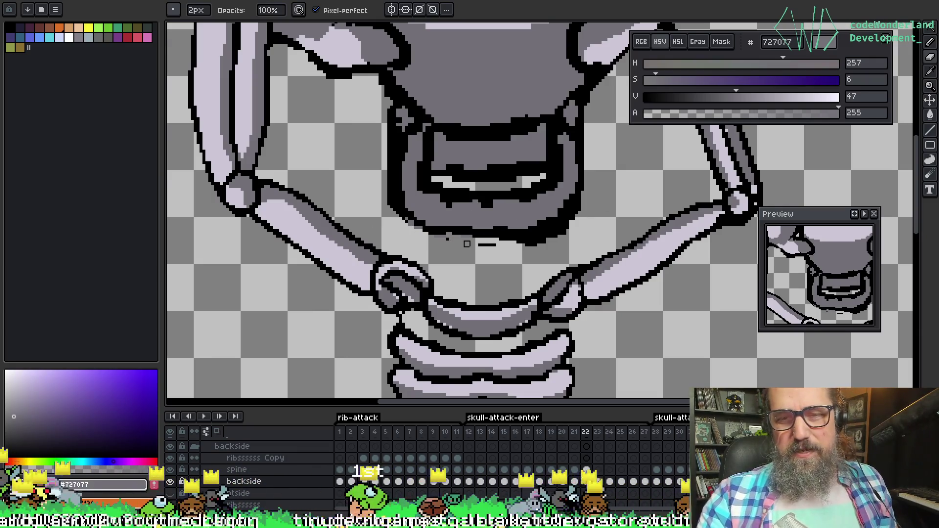
{"action": "left_click_drag", "start_coordinate": [521, 242], "coordinate": [570, 232]}
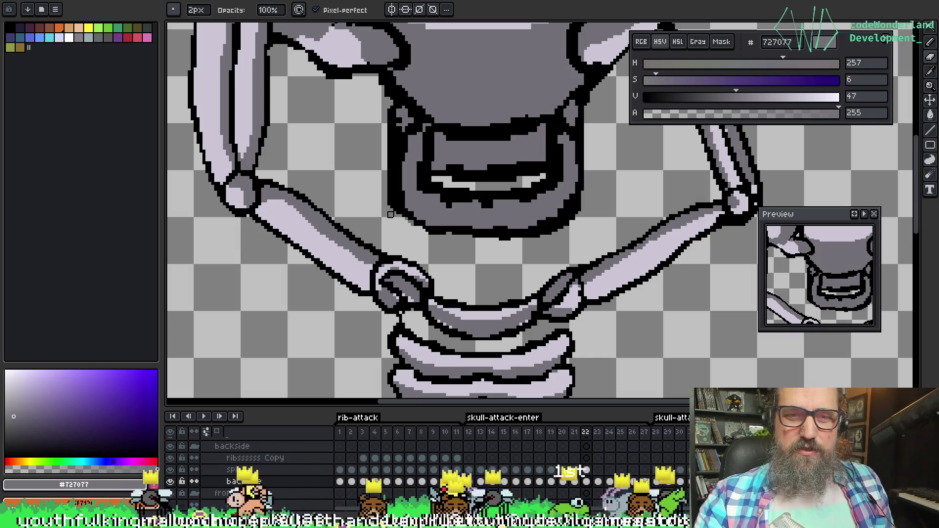
{"action": "left_click_drag", "start_coordinate": [494, 196], "coordinate": [470, 181]}
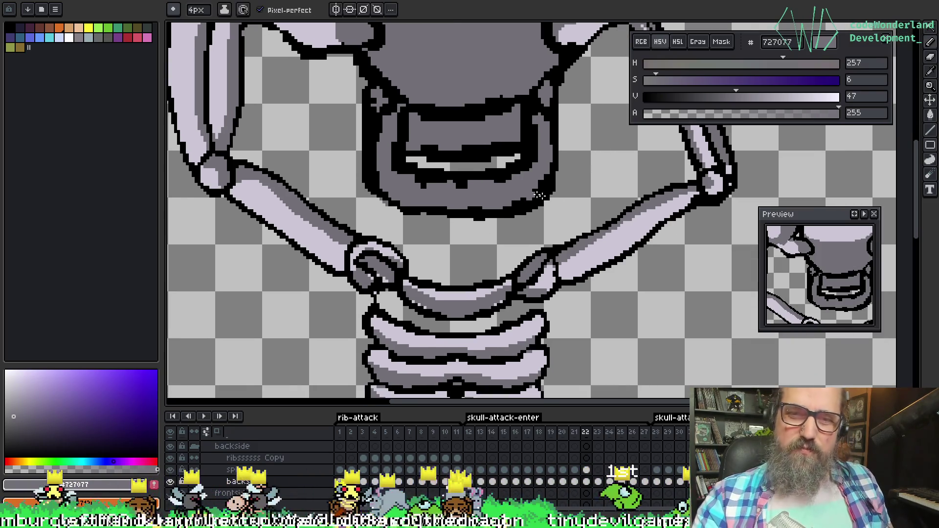
{"action": "left_click", "coordinate": [386, 202], "text": "alt"}
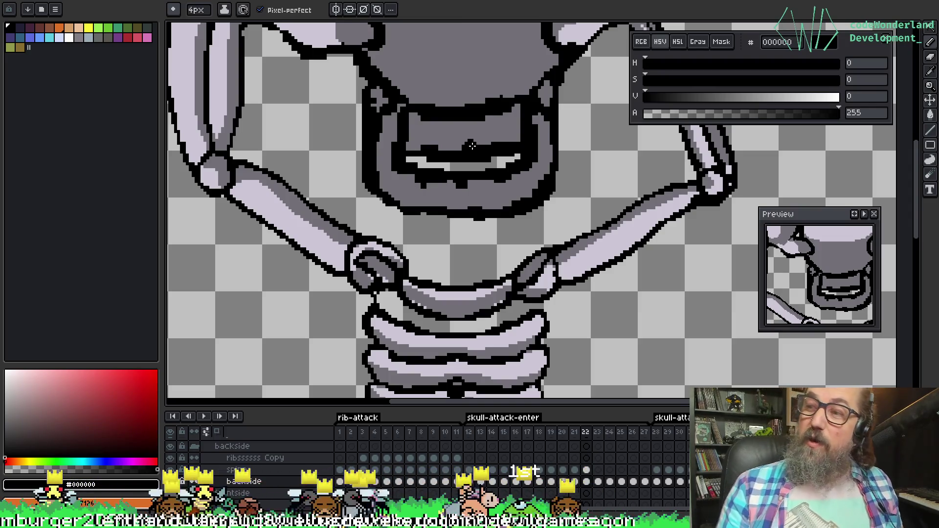
{"action": "scroll", "coordinate": [472, 145], "scroll_direction": "down", "scroll_amount": 3}
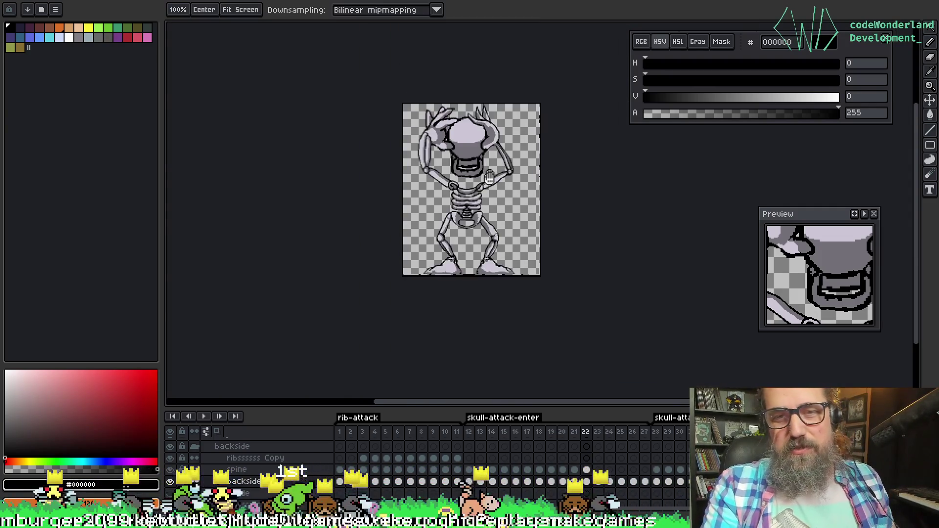
Play the skeleton animation to preview the motion, then zoom back in on the arms and ribs
{"action": "scroll", "coordinate": [489, 274], "scroll_direction": "up", "scroll_amount": 2}
{"action": "scroll", "coordinate": [491, 280], "scroll_direction": "down", "scroll_amount": 1}
{"action": "key", "text": "Return"}
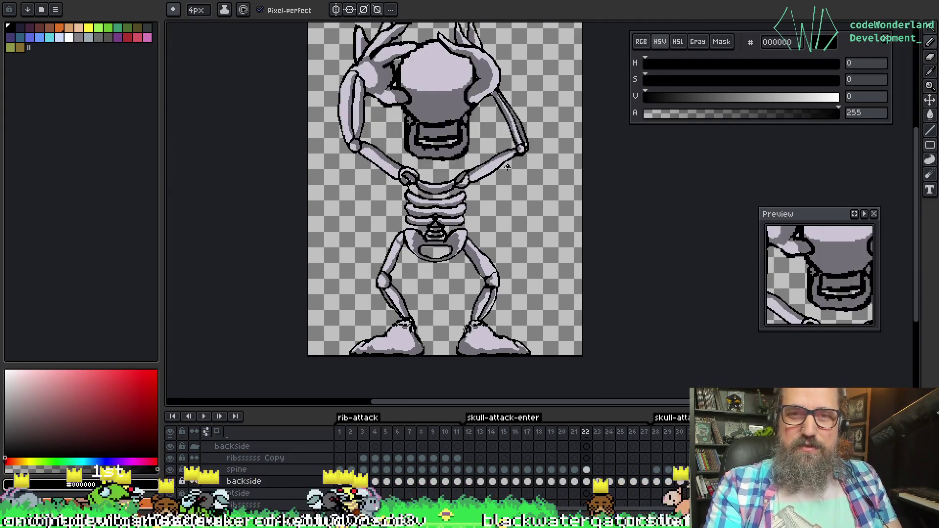
{"action": "left_click_drag", "start_coordinate": [488, 142], "coordinate": [489, 170]}
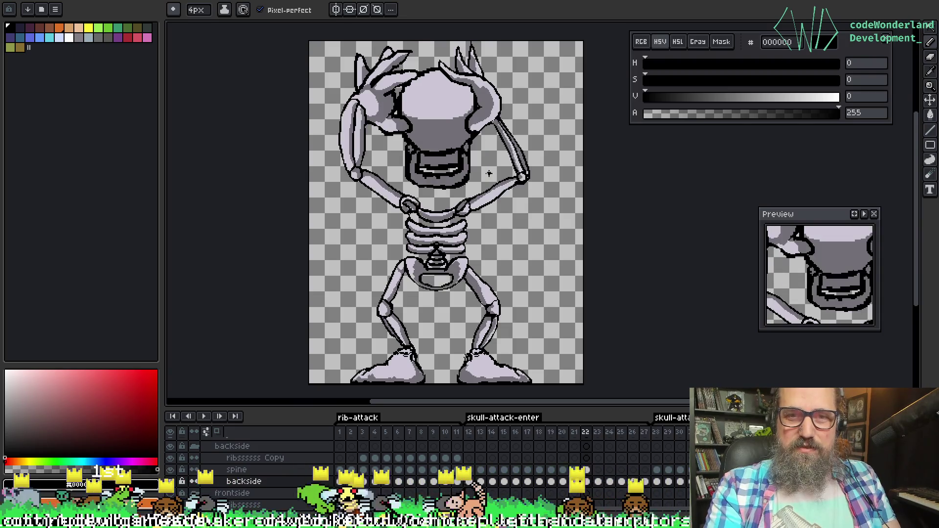
{"action": "scroll", "coordinate": [389, 181], "scroll_direction": "up", "scroll_amount": 2}
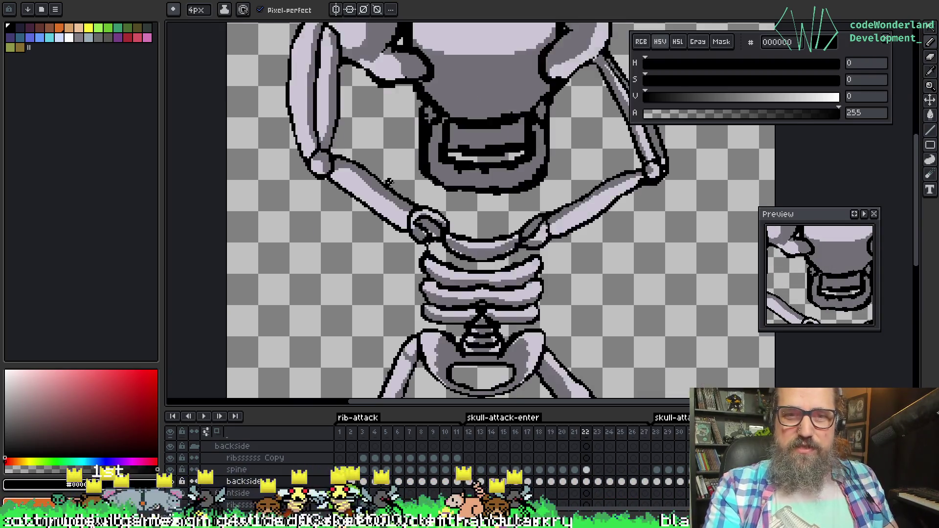
Paint over the left elbow's dark pixels in bone colour #cbc6d4 and restore its black edge
{"action": "key", "text": "i"}
{"action": "key", "text": "b"}
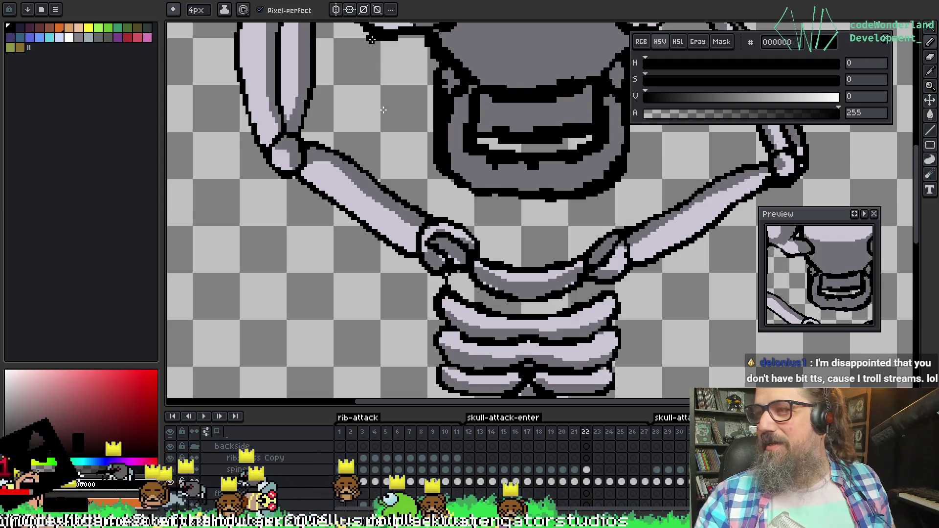
{"action": "key", "text": "i"}
{"action": "left_click", "coordinate": [312, 167], "text": "alt"}
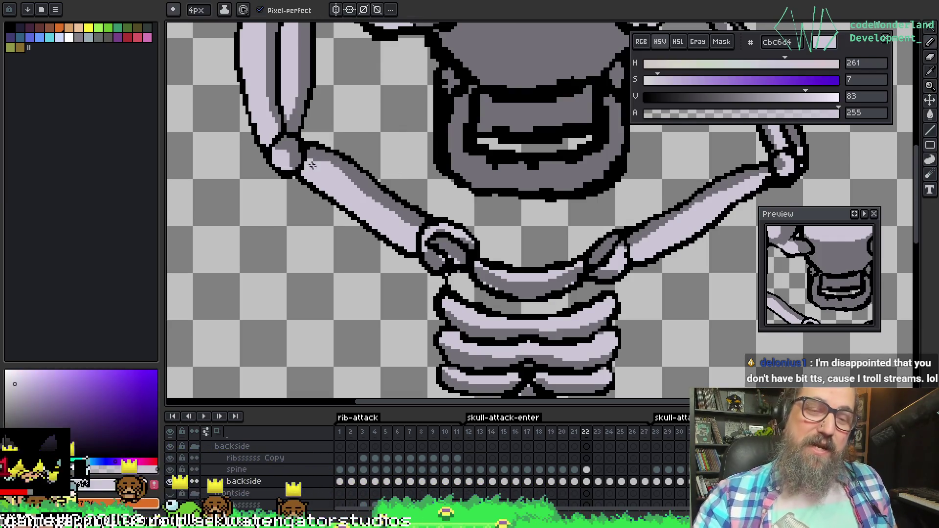
{"action": "mouse_move", "coordinate": [301, 157]}
{"action": "left_mouse_down"}
{"action": "mouse_move", "coordinate": [303, 169]}
{"action": "mouse_move", "coordinate": [316, 162]}
{"action": "left_mouse_up"}
{"action": "left_click", "coordinate": [305, 145], "text": "alt"}
{"action": "left_click", "coordinate": [309, 166], "text": "alt"}
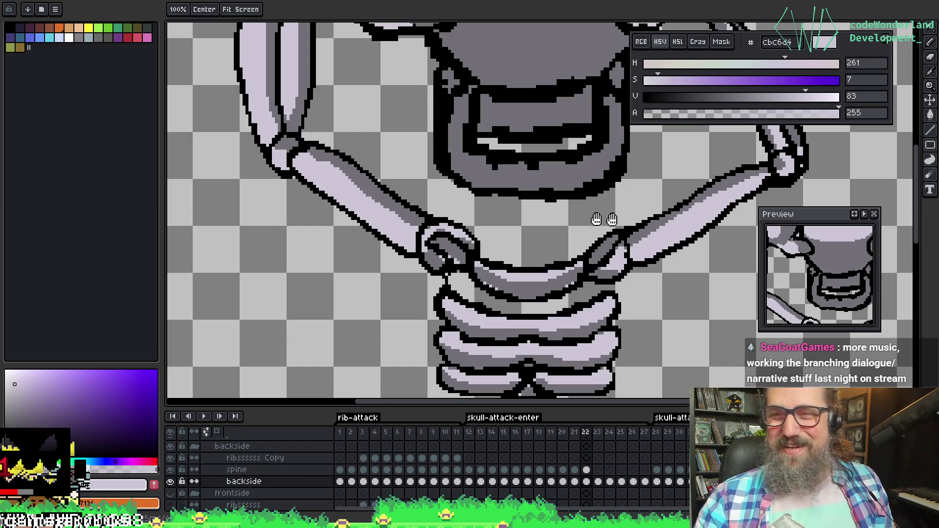
{"action": "scroll", "coordinate": [587, 196], "scroll_direction": "right", "scroll_amount": 4}
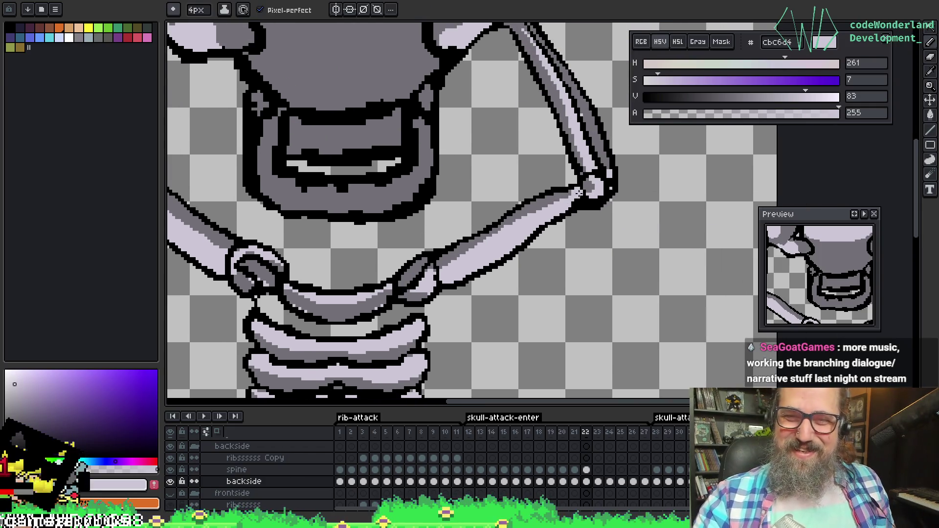
Reshade the right elbow with grey #727077 and bone #cbc6d4, then save the sprite
{"action": "left_click", "coordinate": [586, 190], "text": "alt"}
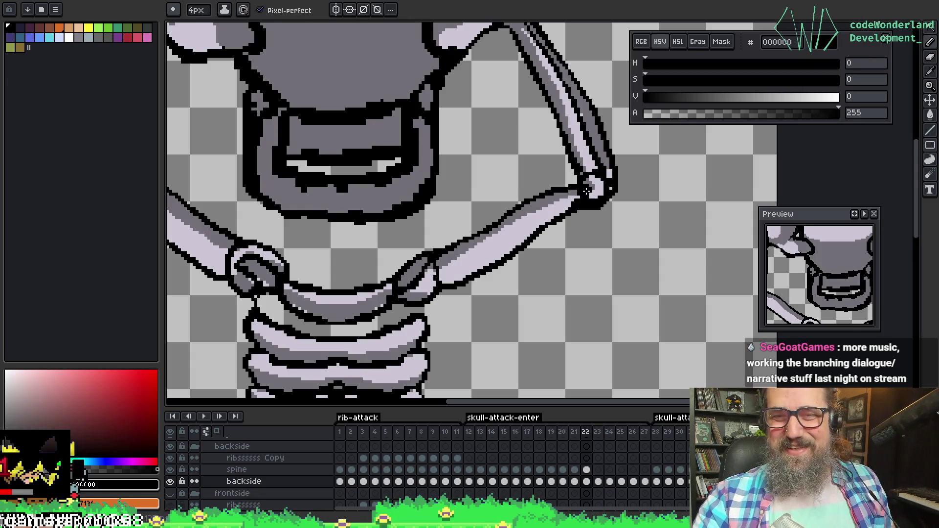
{"action": "left_click", "coordinate": [558, 203], "text": "alt"}
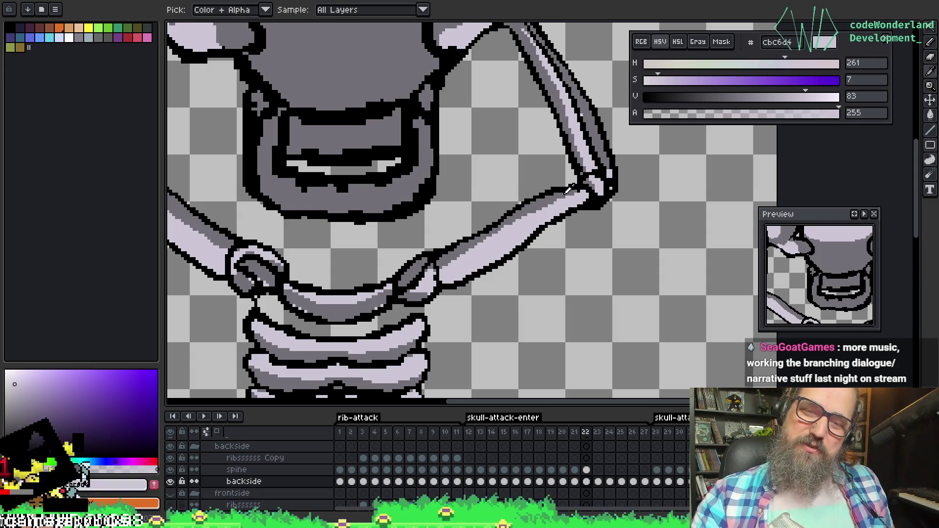
{"action": "left_click", "coordinate": [565, 195], "text": "alt"}
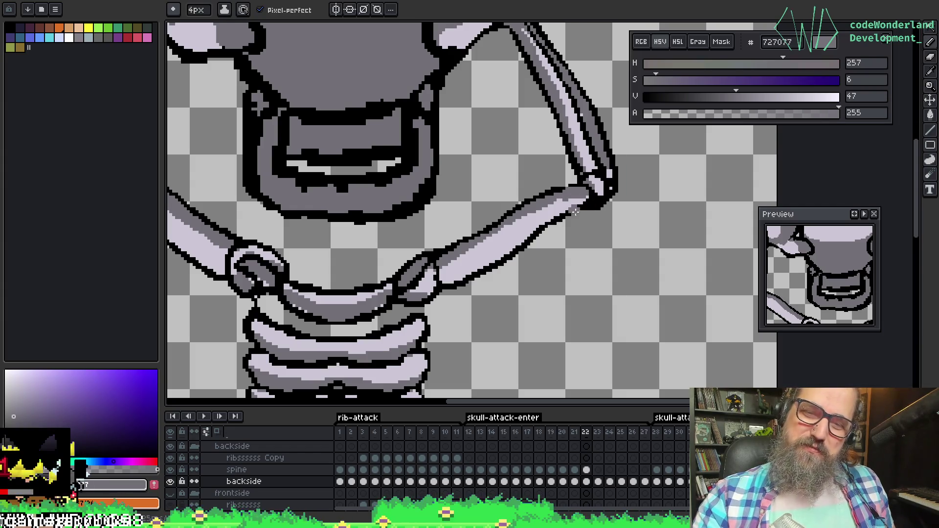
{"action": "left_click", "coordinate": [574, 201], "text": "alt"}
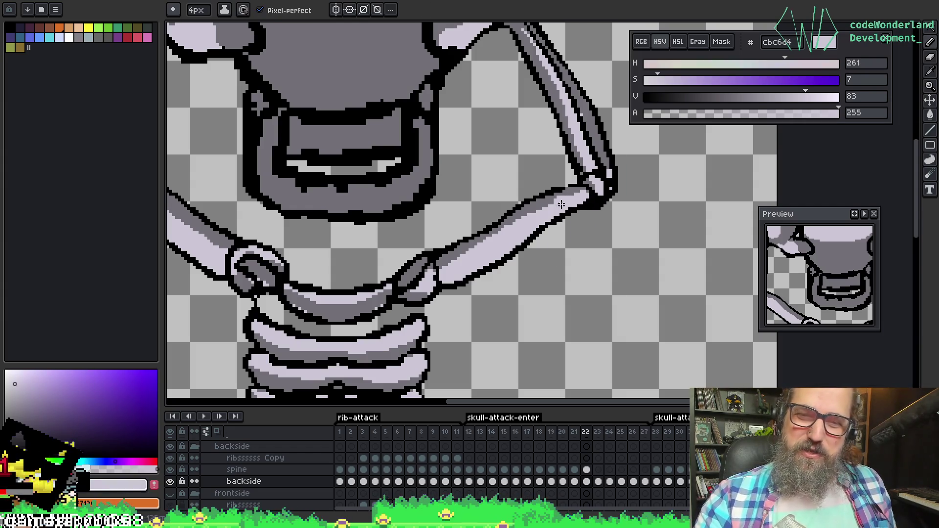
{"action": "left_click", "coordinate": [551, 198], "text": "alt"}
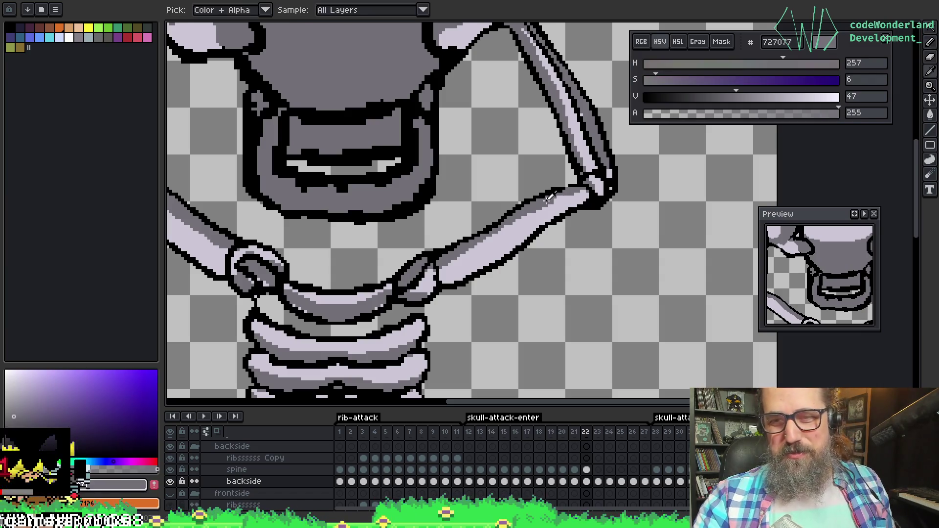
{"action": "key", "text": "ctrl+s"}
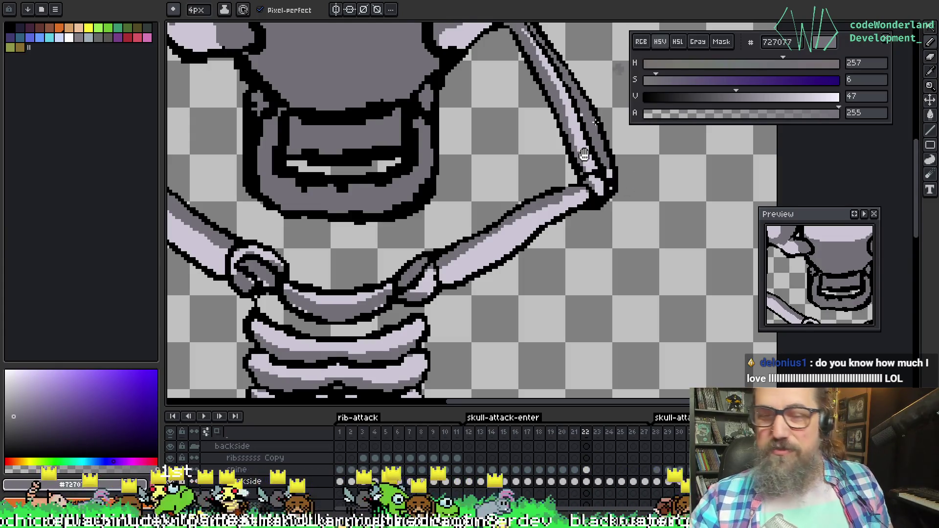
{"action": "left_click_drag", "start_coordinate": [579, 185], "coordinate": [635, 181]}
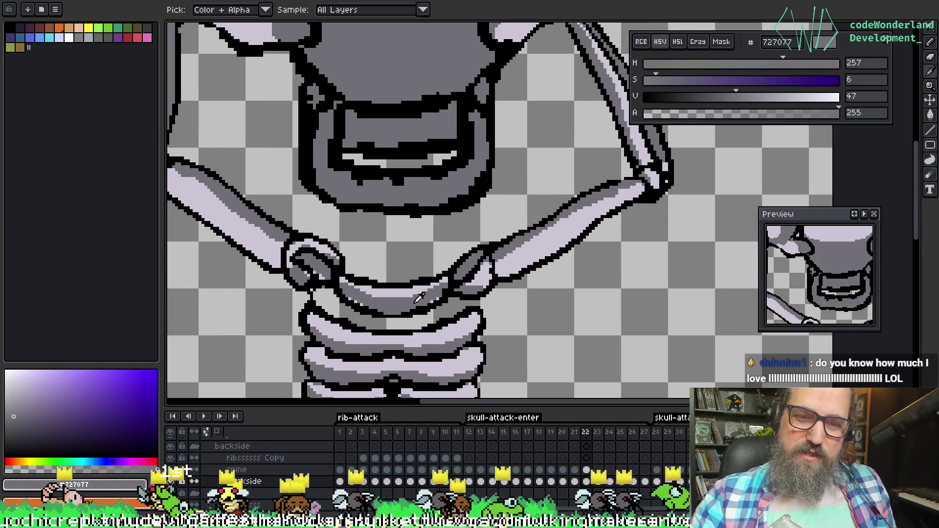
{"action": "mouse_move", "coordinate": [533, 263]}
{"action": "left_mouse_down"}
{"action": "mouse_move", "coordinate": [467, 315]}
{"action": "mouse_move", "coordinate": [538, 206]}
{"action": "mouse_move", "coordinate": [489, 318]}
{"action": "mouse_move", "coordinate": [413, 300]}
{"action": "mouse_move", "coordinate": [421, 206]}
{"action": "mouse_move", "coordinate": [482, 161]}
{"action": "mouse_move", "coordinate": [524, 99]}
{"action": "mouse_move", "coordinate": [477, 147]}
{"action": "left_mouse_up"}
{"action": "key", "text": "alt"}
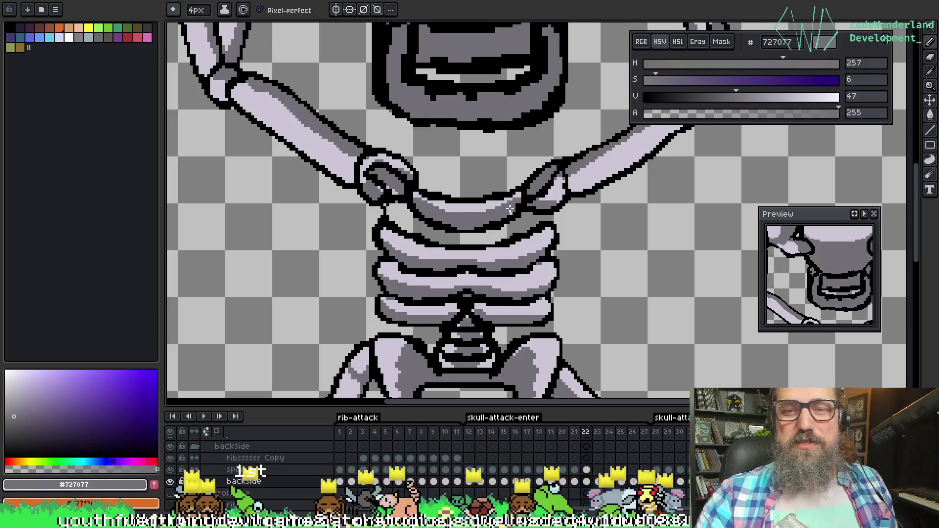
{"action": "left_click_drag", "start_coordinate": [566, 182], "coordinate": [504, 157]}
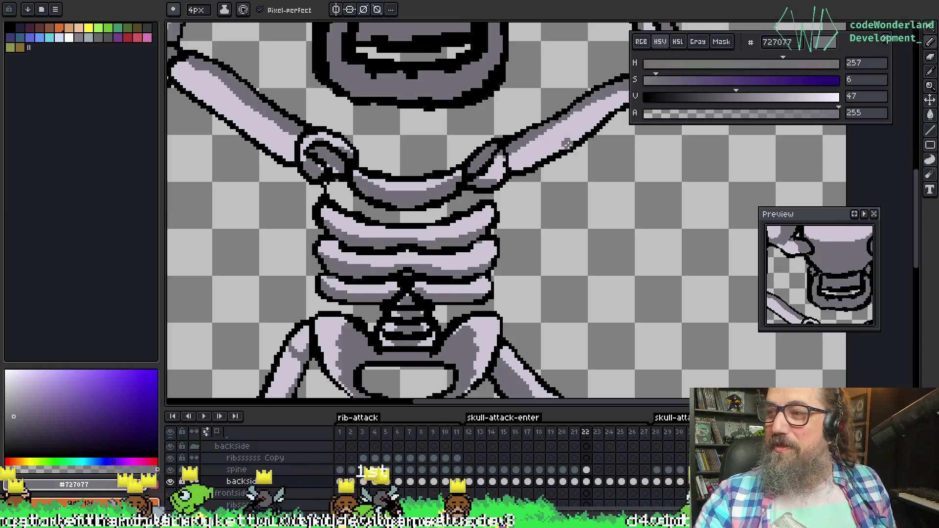
{"action": "mouse_move", "coordinate": [500, 200]}
{"action": "left_mouse_down"}
{"action": "mouse_move", "coordinate": [512, 196]}
{"action": "mouse_move", "coordinate": [503, 339]}
{"action": "mouse_move", "coordinate": [608, 265]}
{"action": "mouse_move", "coordinate": [634, 189]}
{"action": "left_mouse_up"}
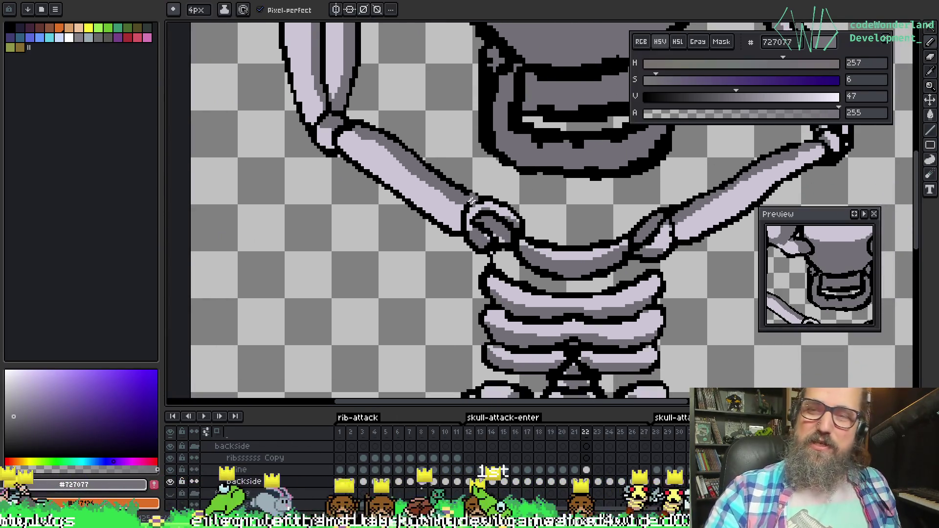
{"action": "left_click_drag", "start_coordinate": [436, 155], "coordinate": [415, 164]}
{"action": "scroll", "coordinate": [415, 164], "scroll_direction": "down", "scroll_amount": 5}
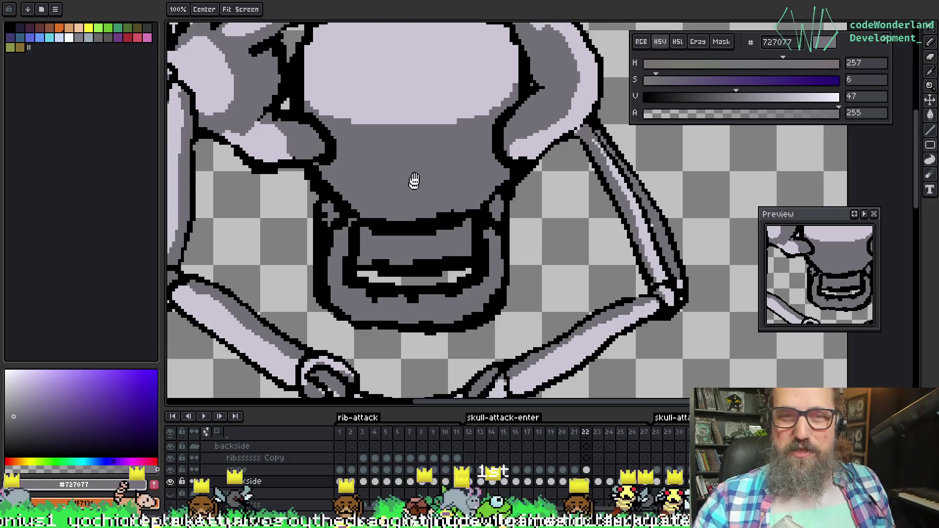
{"action": "scroll", "coordinate": [436, 206], "scroll_direction": "up", "scroll_amount": 4}
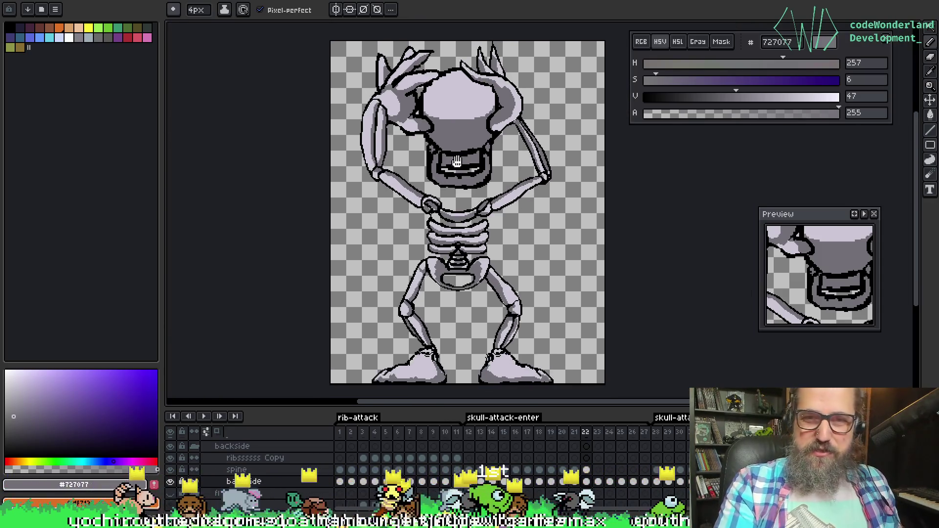
Zoom in on the skull and eyedrop light bone #cbc6d4 from the gripping hand
{"action": "scroll", "coordinate": [462, 131], "scroll_direction": "up", "scroll_amount": 1}
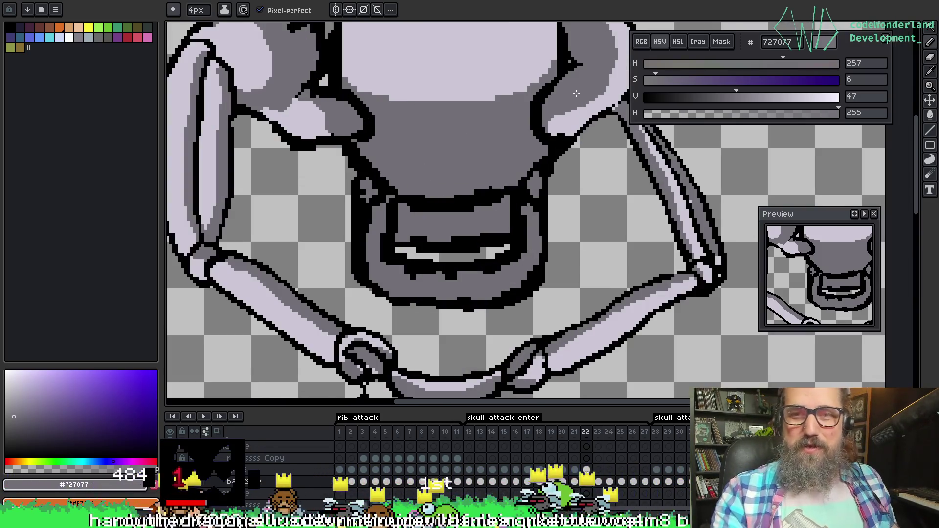
{"action": "key", "text": "i"}
{"action": "key", "text": "b"}
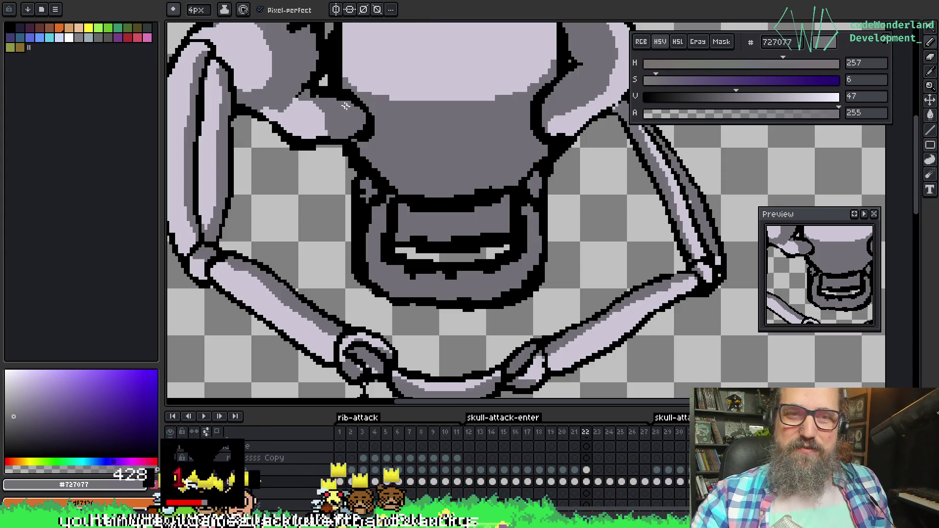
{"action": "key", "text": "alt"}
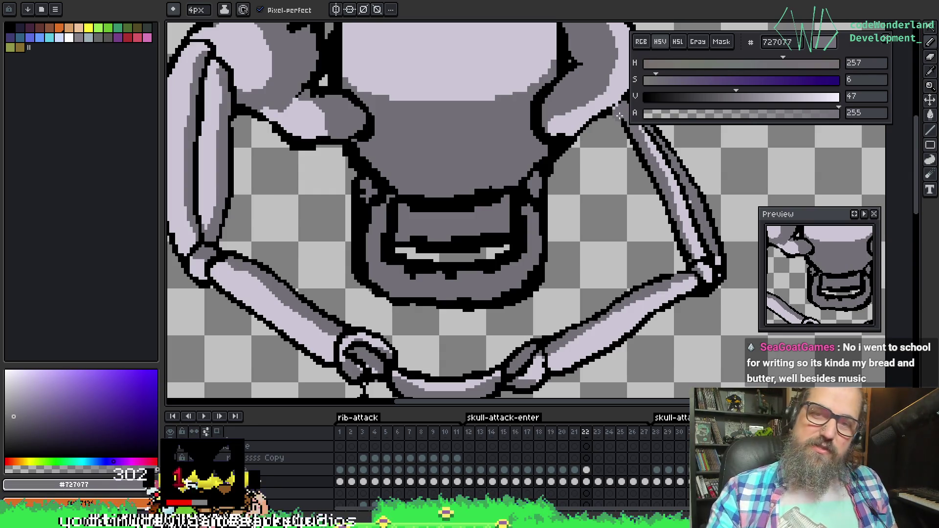
{"action": "scroll", "coordinate": [585, 173], "scroll_direction": "up", "scroll_amount": 3}
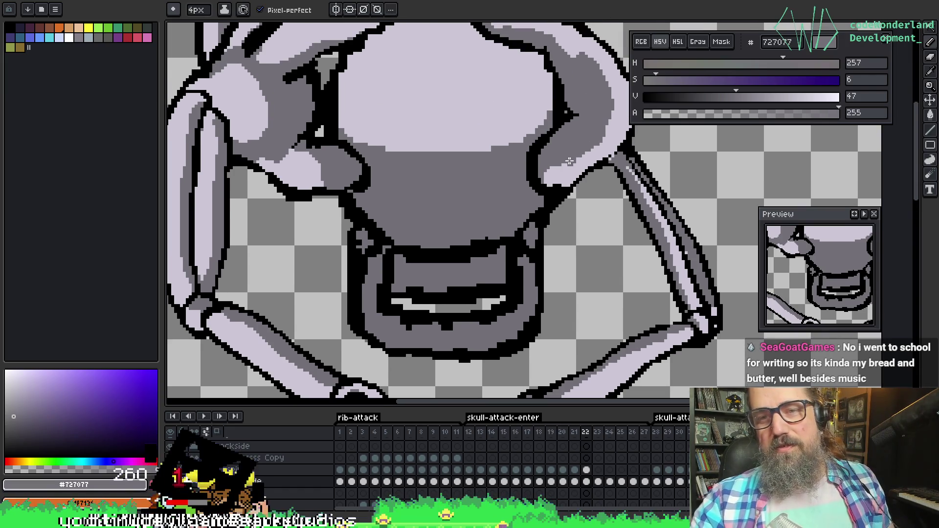
{"action": "key", "text": "alt"}
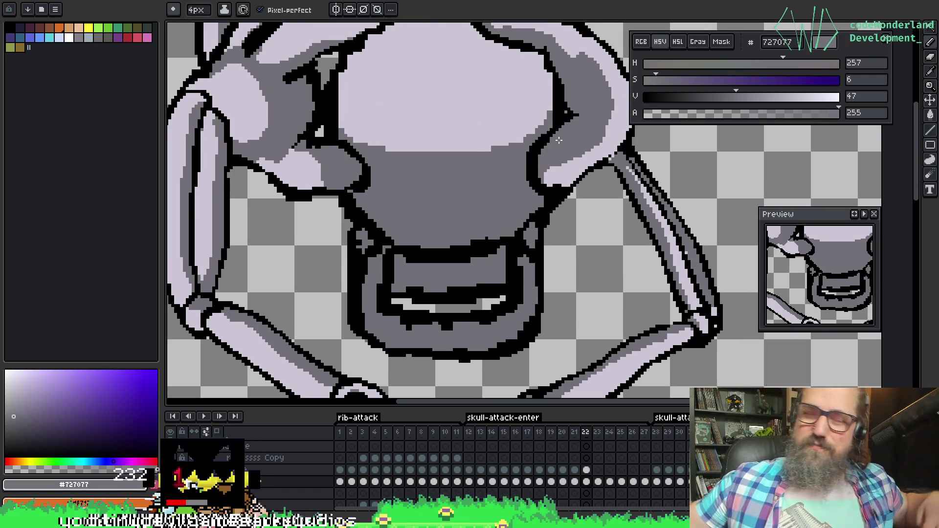
{"action": "left_click", "coordinate": [566, 170], "text": "alt"}
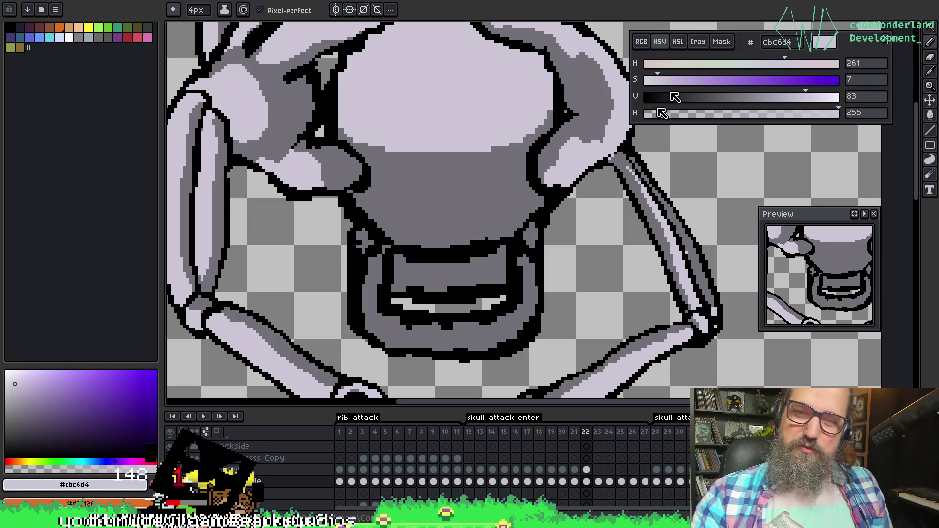
{"action": "scroll", "coordinate": [477, 137], "scroll_direction": "up", "scroll_amount": 1}
Draw a black outline along the right arm's edge and forearm top with a 3px brush
{"action": "key", "text": "i"}
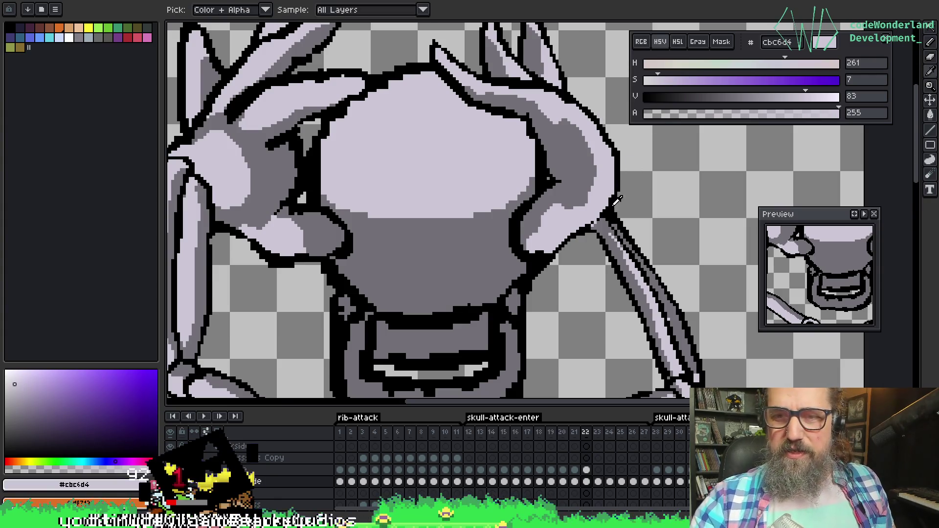
{"action": "left_click", "coordinate": [616, 206]}
{"action": "key", "text": "b"}
{"action": "mouse_move", "coordinate": [593, 181]}
{"action": "left_mouse_down"}
{"action": "mouse_move", "coordinate": [616, 217]}
{"action": "mouse_move", "coordinate": [606, 249]}
{"action": "left_mouse_up"}
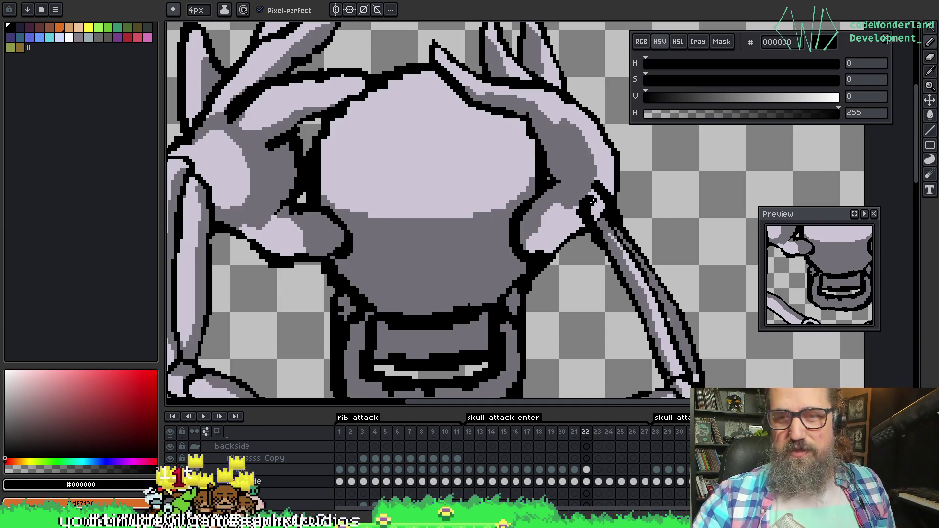
{"action": "key", "text": "i"}
{"action": "key", "text": "b"}
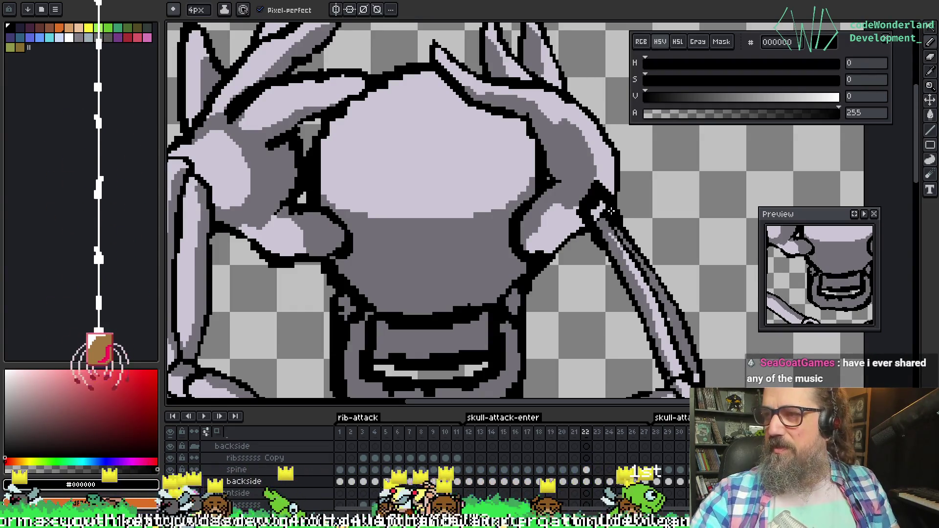
{"action": "key", "text": "minus"}
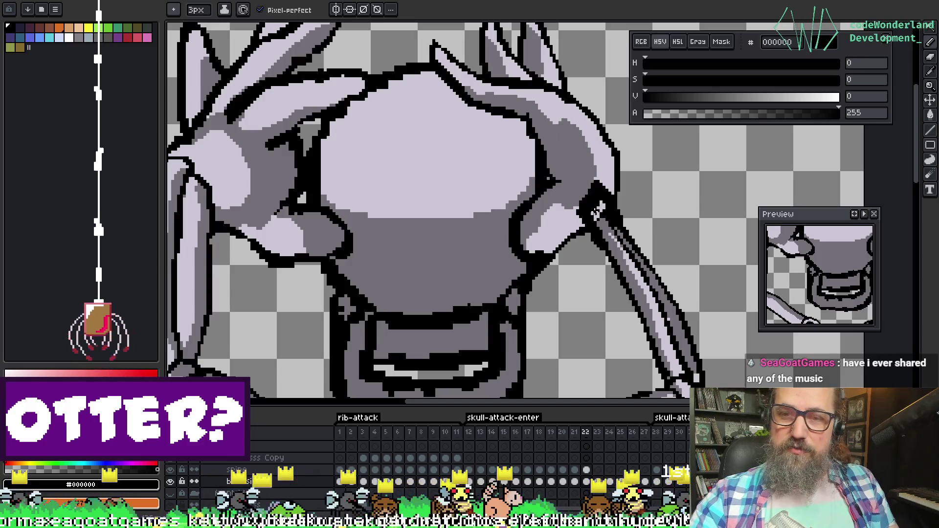
{"action": "left_click_drag", "start_coordinate": [603, 200], "coordinate": [597, 216]}
Paint a lavender highlight along the forearm's outer edge
{"action": "left_click", "coordinate": [599, 224], "text": "alt"}
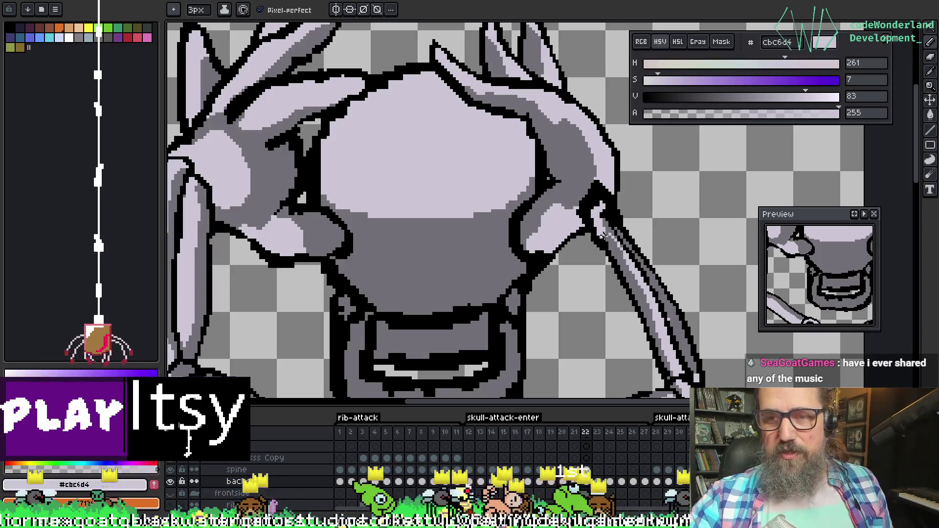
{"action": "left_click", "coordinate": [610, 241], "text": "alt"}
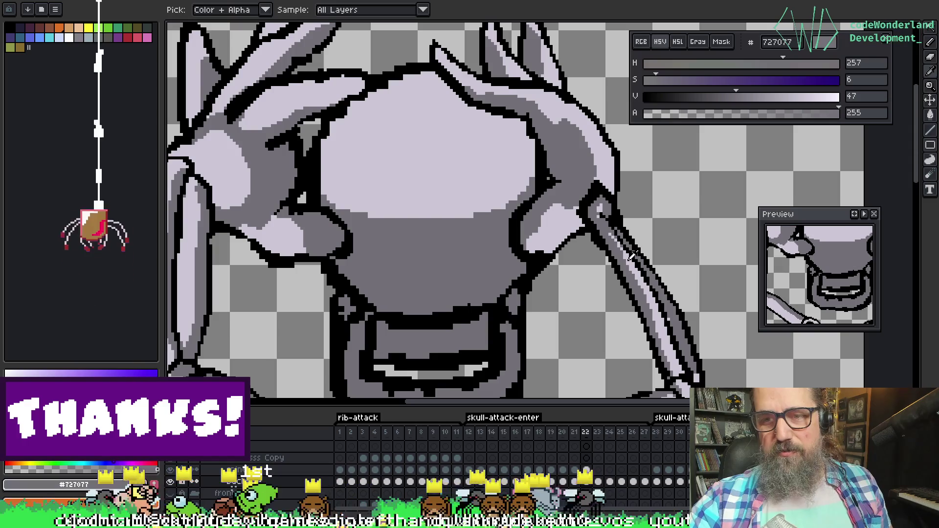
{"action": "left_click", "coordinate": [606, 219], "text": "alt"}
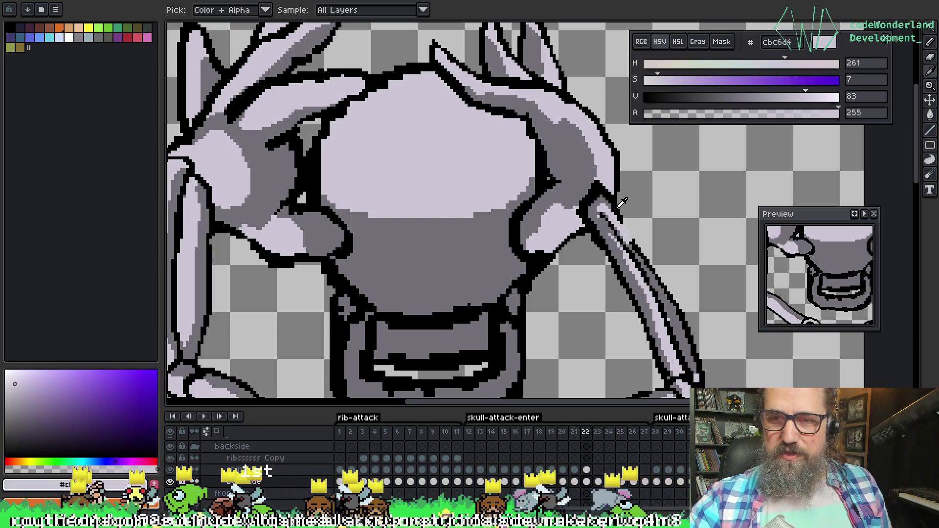
{"action": "left_click", "coordinate": [617, 208], "text": "alt"}
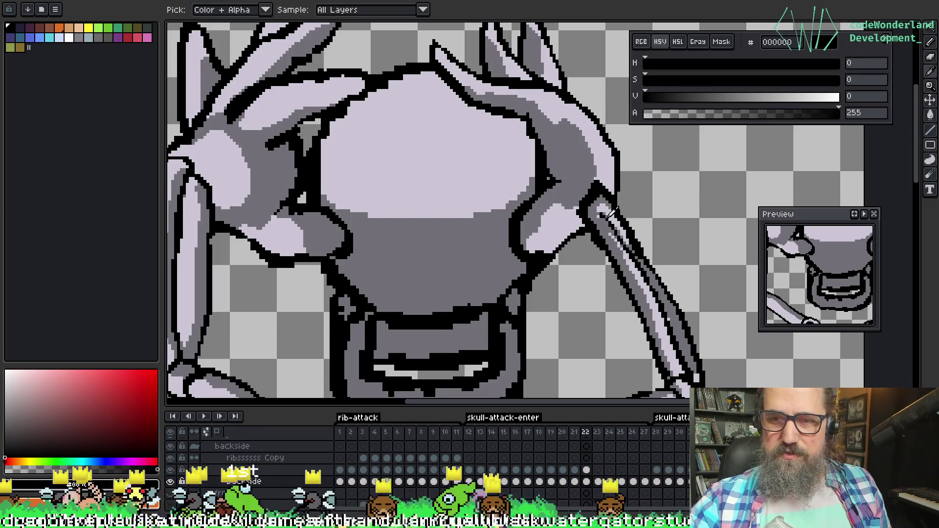
{"action": "left_click", "coordinate": [609, 213], "text": "alt"}
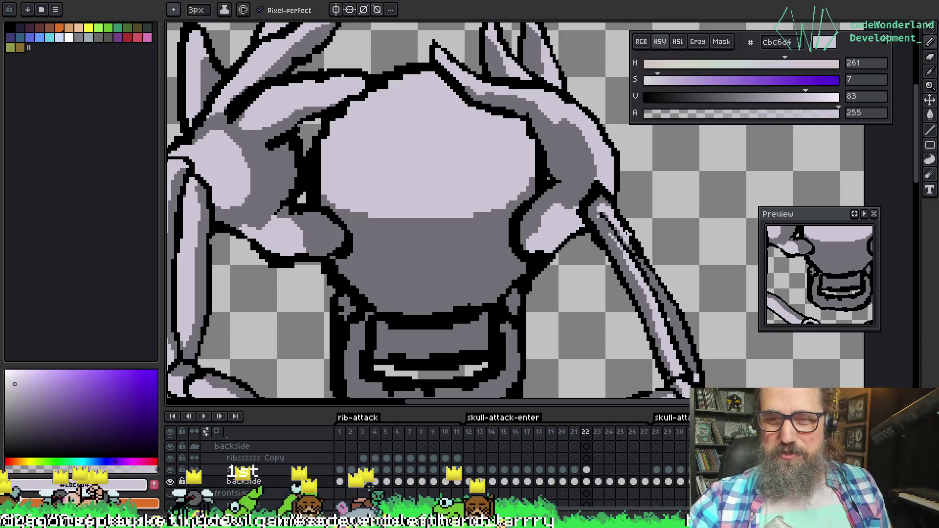
{"action": "left_click_drag", "start_coordinate": [626, 236], "coordinate": [648, 278]}
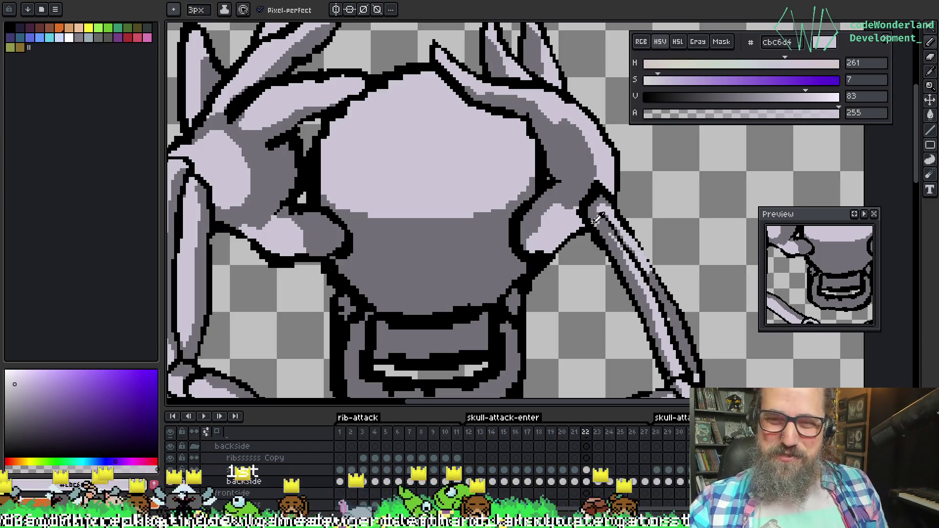
Try black on the forearm top, undo it, and restore grey with a lavender edge touch
{"action": "left_click", "coordinate": [597, 193], "text": "alt"}
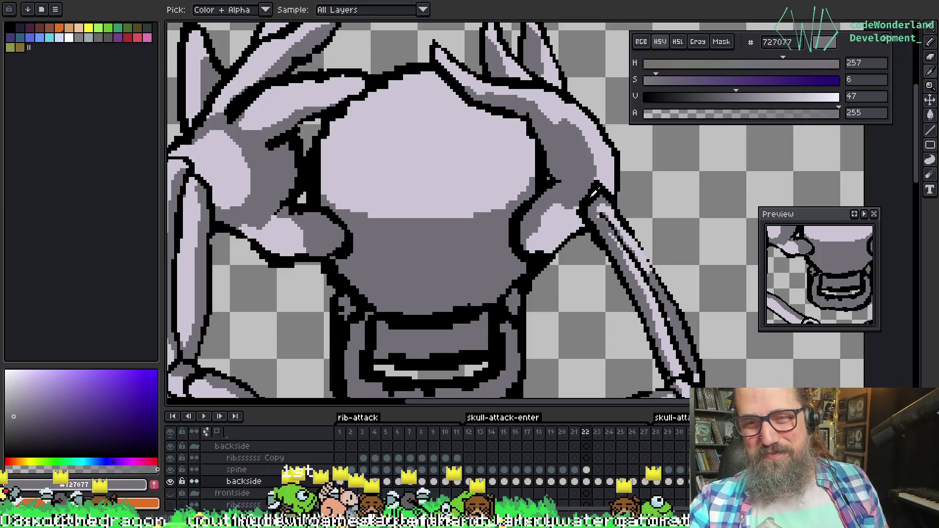
{"action": "left_click", "coordinate": [595, 192], "text": "alt"}
{"action": "left_click_drag", "start_coordinate": [594, 197], "coordinate": [611, 227]}
{"action": "key", "text": "ctrl+z"}
{"action": "left_click", "coordinate": [606, 203], "text": "alt"}
{"action": "key", "text": "alt"}
{"action": "left_click", "coordinate": [618, 232], "text": "alt"}
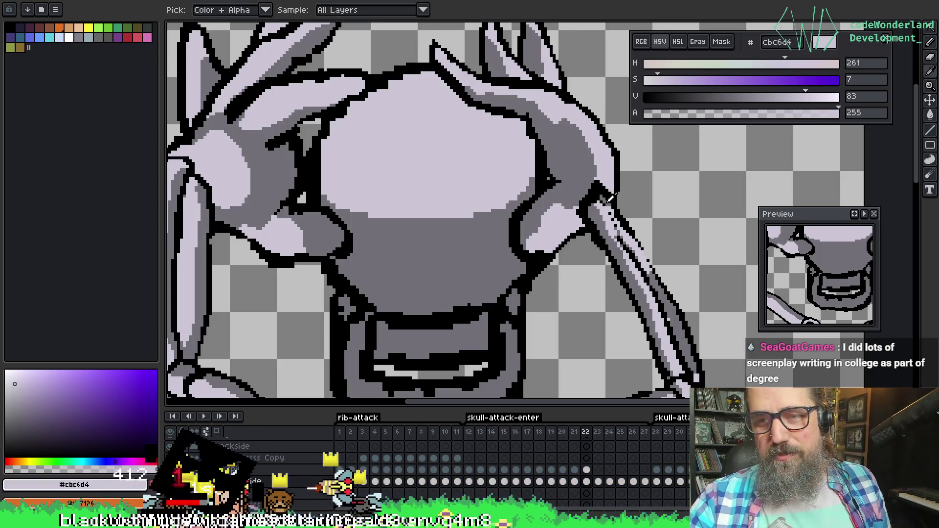
{"action": "left_click", "coordinate": [609, 205], "text": "alt"}
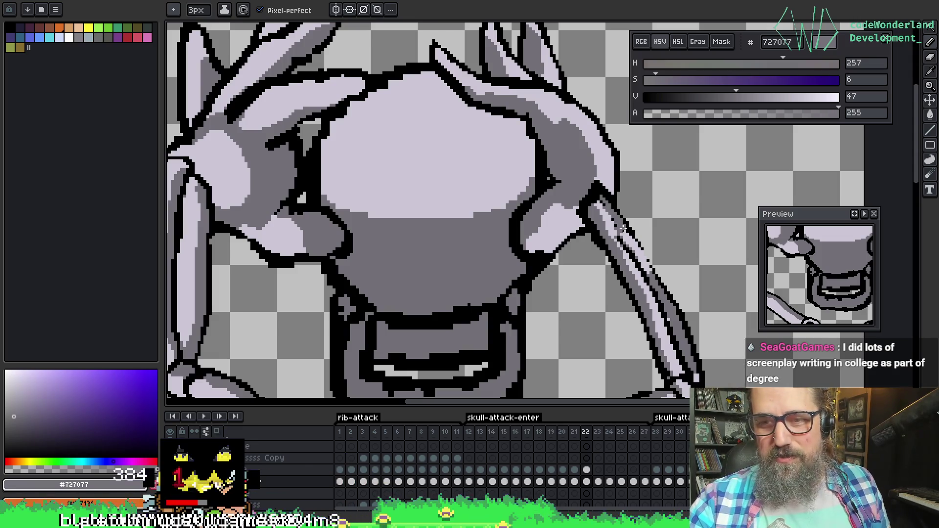
Draw a dark outline along the forearm's upper edge, ending with black picked again
{"action": "key", "text": "alt"}
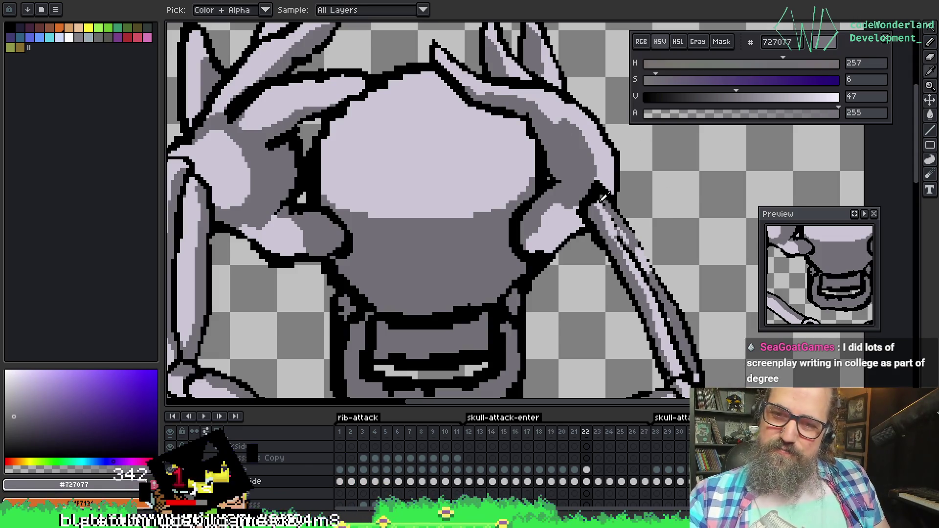
{"action": "left_click", "coordinate": [603, 198], "text": "alt"}
{"action": "left_click_drag", "start_coordinate": [596, 202], "coordinate": [620, 234]}
{"action": "key", "text": "alt"}
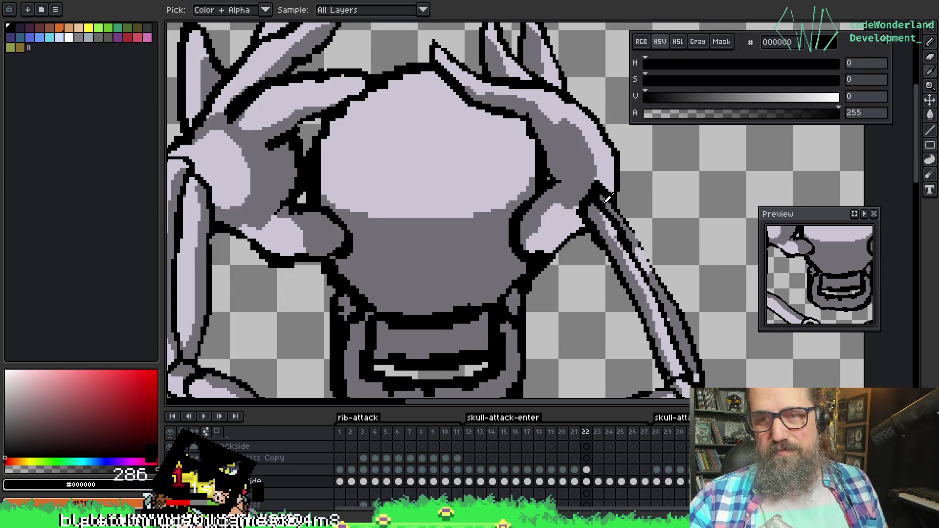
{"action": "left_click", "coordinate": [606, 197], "text": "alt"}
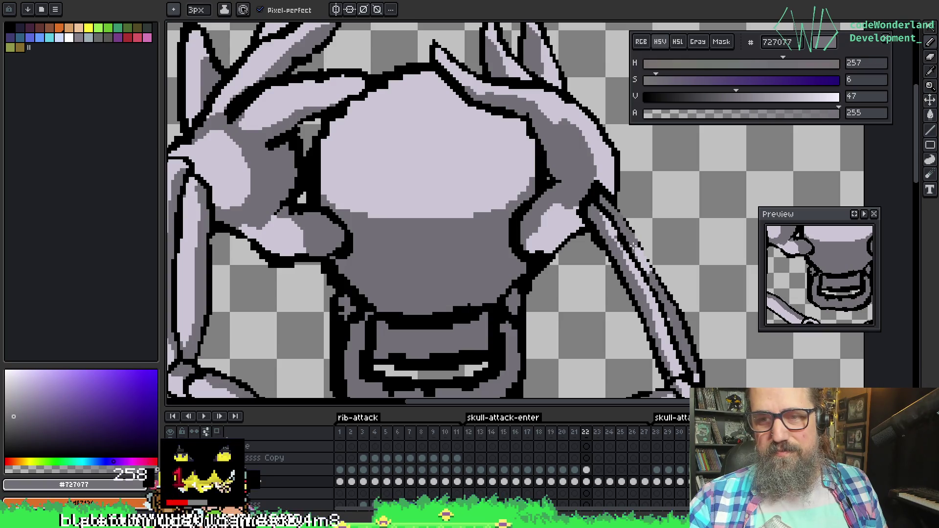
{"action": "left_click", "coordinate": [618, 198], "text": "alt"}
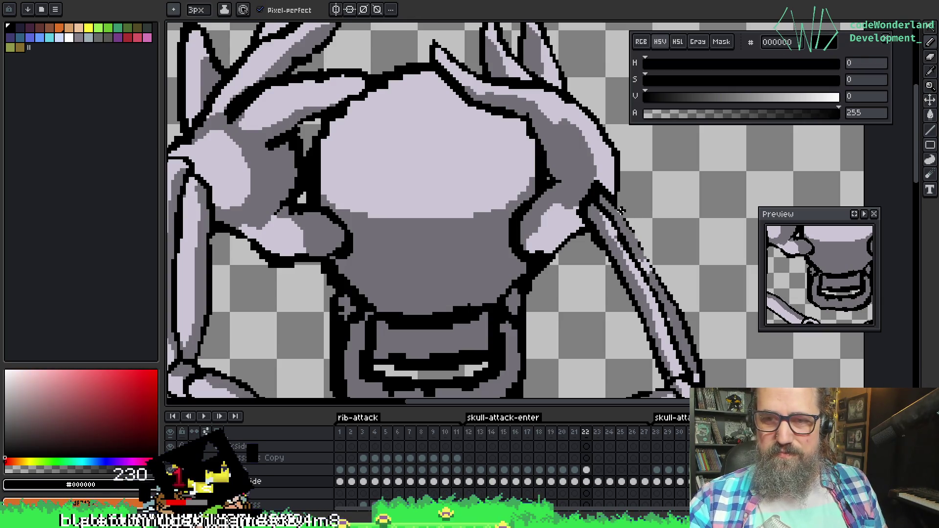
{"action": "key", "text": "e"}
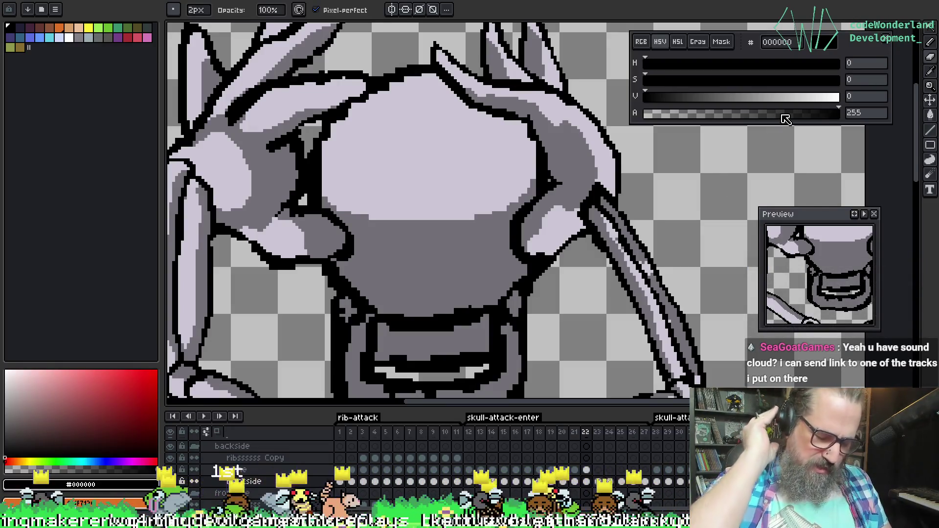
{"action": "left_click_drag", "start_coordinate": [317, 228], "coordinate": [415, 208]}
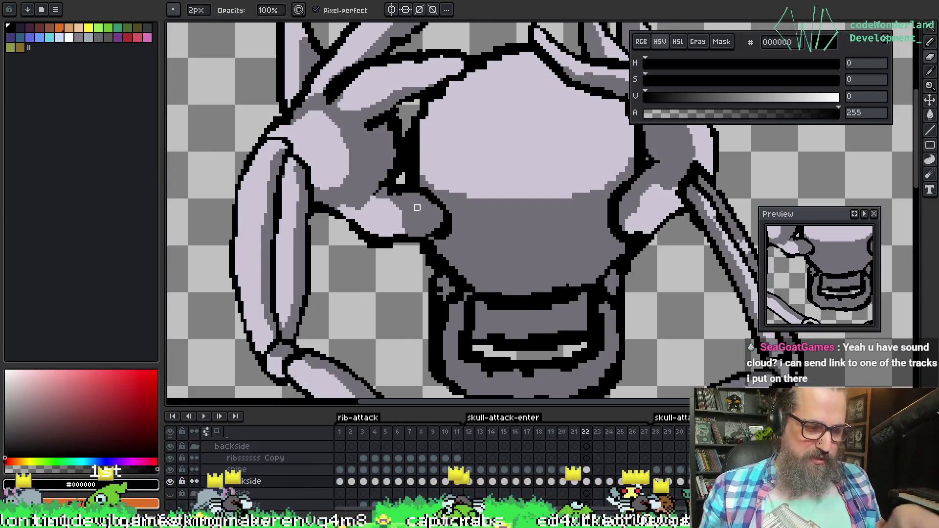
{"action": "mouse_move", "coordinate": [417, 208]}
{"action": "left_mouse_down"}
{"action": "mouse_move", "coordinate": [577, 200]}
{"action": "mouse_move", "coordinate": [489, 147]}
{"action": "mouse_move", "coordinate": [648, 238]}
{"action": "mouse_move", "coordinate": [479, 285]}
{"action": "left_mouse_up"}
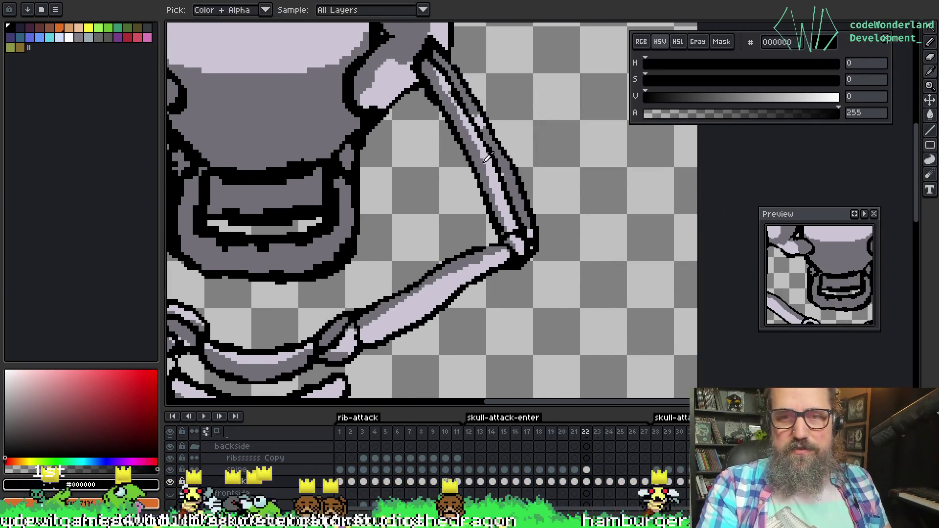
{"action": "left_click", "coordinate": [506, 169], "text": "alt"}
Zoom in on the right forearm and sample its light lavender (cbc6d4) as the drawing colour
{"action": "scroll", "coordinate": [503, 172], "scroll_direction": "down", "scroll_amount": 3}
{"action": "scroll", "coordinate": [503, 172], "scroll_direction": "up", "scroll_amount": 5}
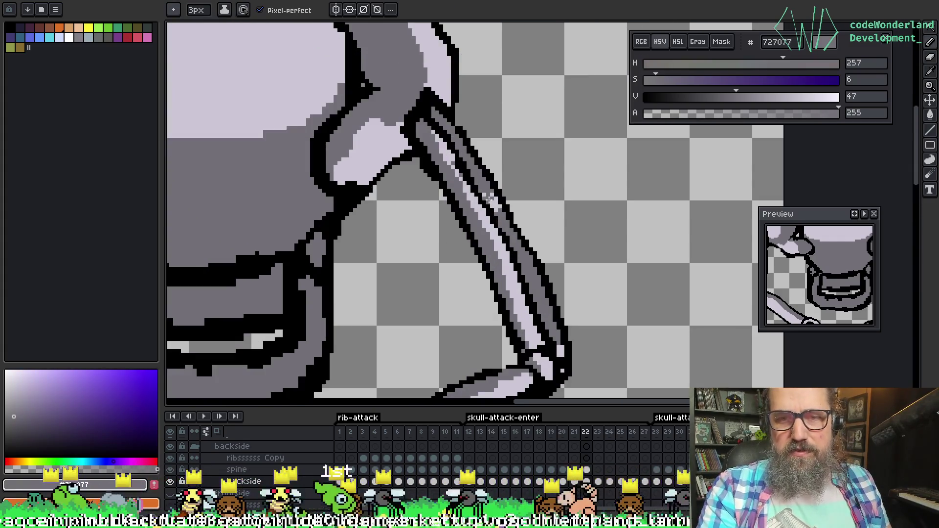
{"action": "scroll", "coordinate": [489, 200], "scroll_direction": "down", "scroll_amount": 2}
{"action": "scroll", "coordinate": [624, 174], "scroll_direction": "up", "scroll_amount": 1}
{"action": "scroll", "coordinate": [520, 254], "scroll_direction": "down", "scroll_amount": 1}
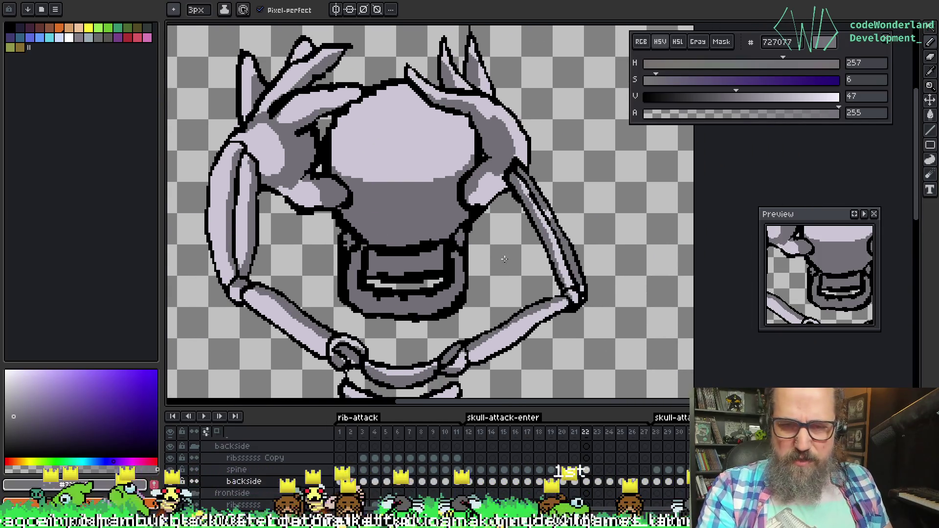
{"action": "scroll", "coordinate": [504, 259], "scroll_direction": "up", "scroll_amount": 3}
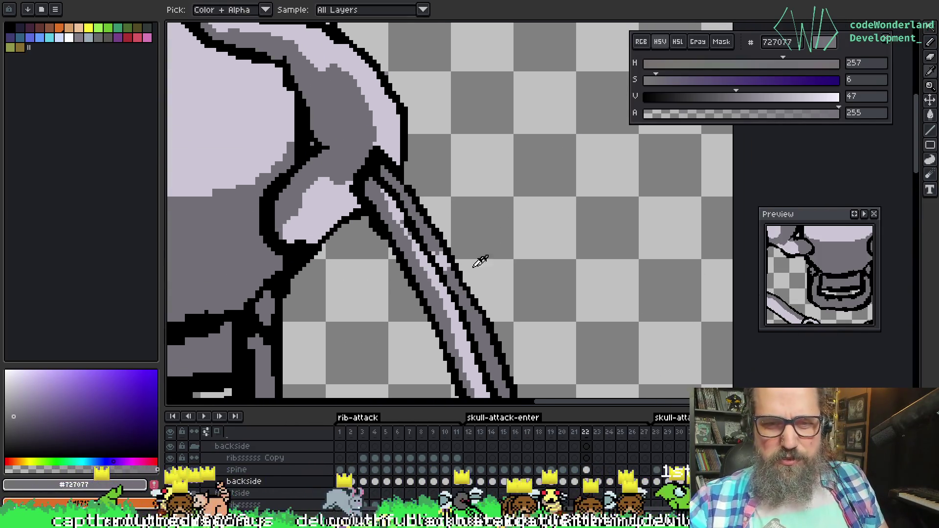
{"action": "left_click", "coordinate": [431, 269], "text": "alt"}
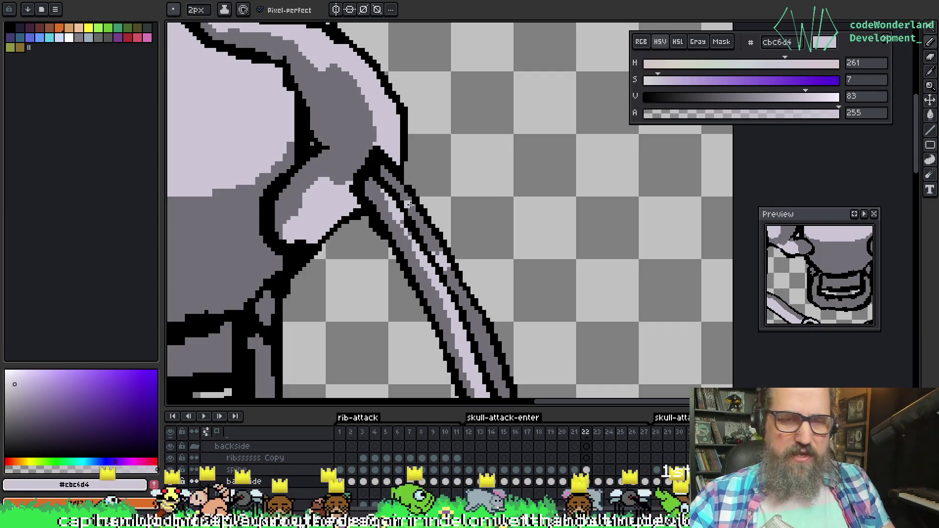
Draw a light lavender highlight line down the right forearm below the hand with the pencil
{"action": "key", "text": "v"}
{"action": "key", "text": "b"}
{"action": "mouse_move", "coordinate": [394, 189]}
{"action": "left_mouse_down"}
{"action": "mouse_move", "coordinate": [441, 257]}
{"action": "mouse_move", "coordinate": [494, 378]}
{"action": "mouse_move", "coordinate": [485, 325]}
{"action": "left_mouse_up"}
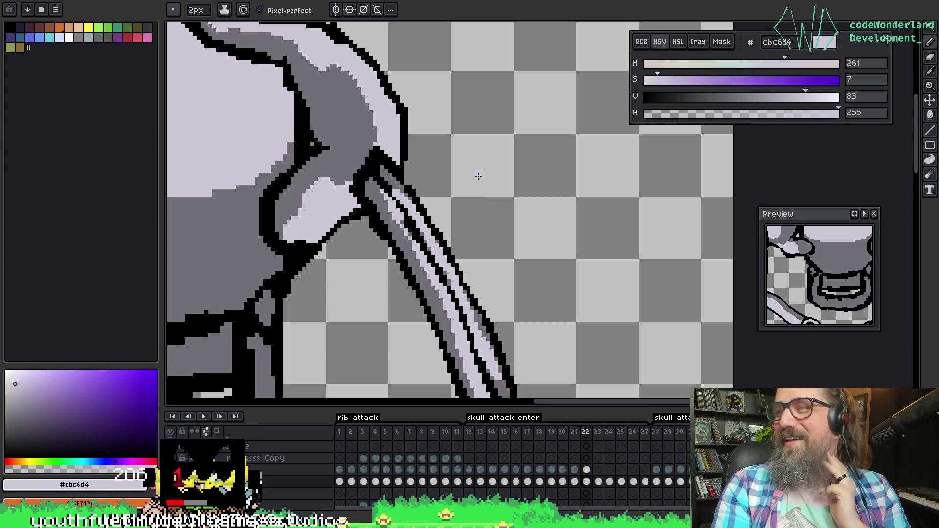
{"action": "scroll", "coordinate": [636, 186], "scroll_direction": "down", "scroll_amount": 3}
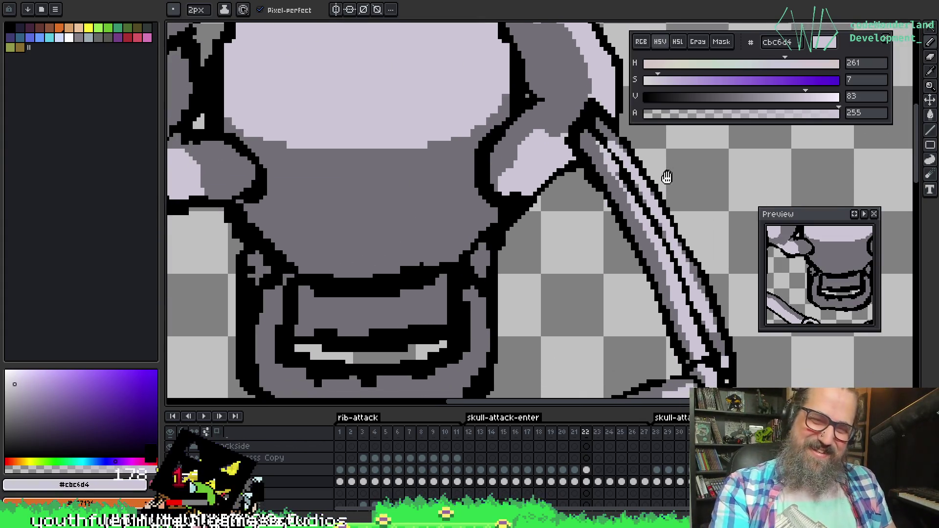
{"action": "scroll", "coordinate": [617, 193], "scroll_direction": "up", "scroll_amount": 3}
{"action": "left_click", "coordinate": [574, 175], "text": "alt"}
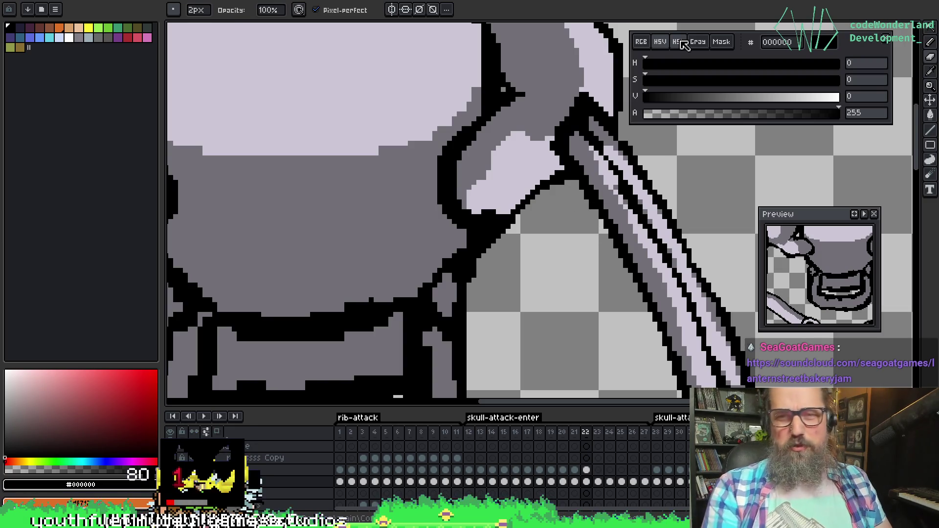
{"action": "key", "text": "e"}
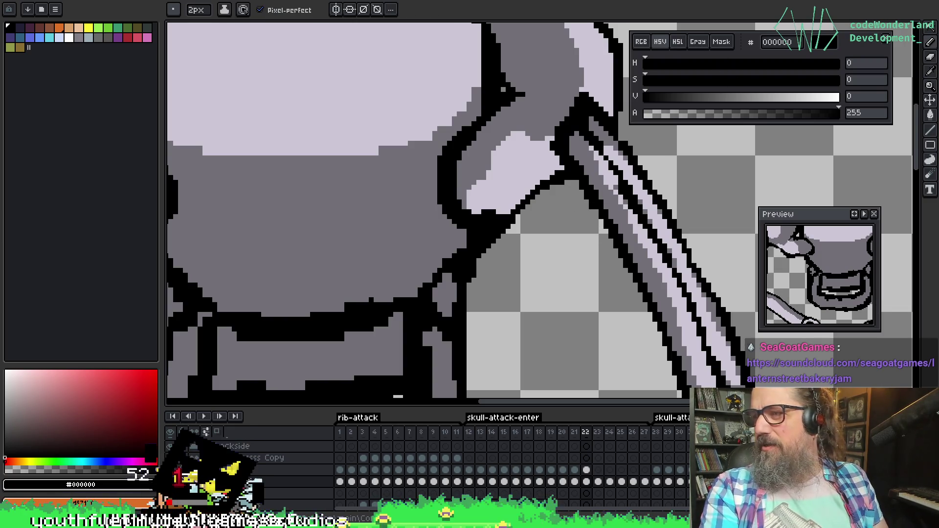
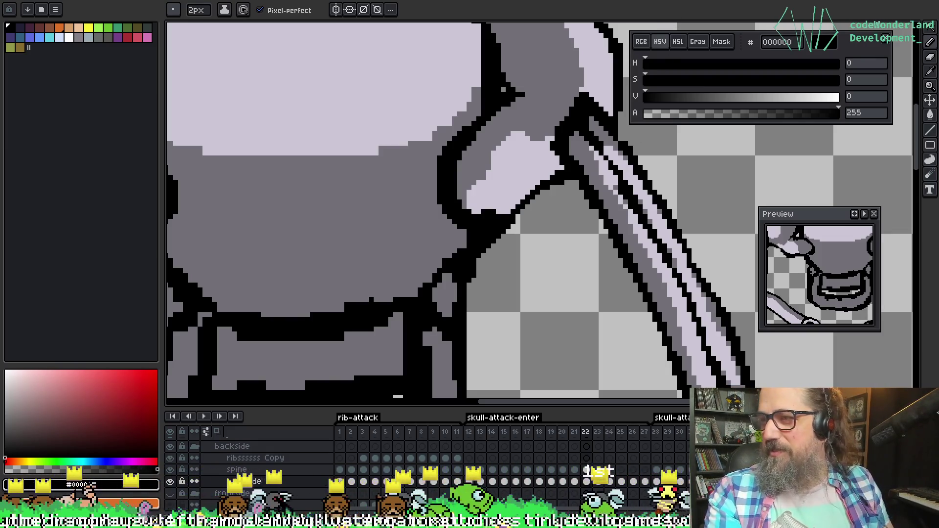
Sample lavender #cbc6d4 and draw a highlight stripe along the arm bone beside the skull
{"action": "left_click_drag", "start_coordinate": [476, 148], "coordinate": [387, 235]}
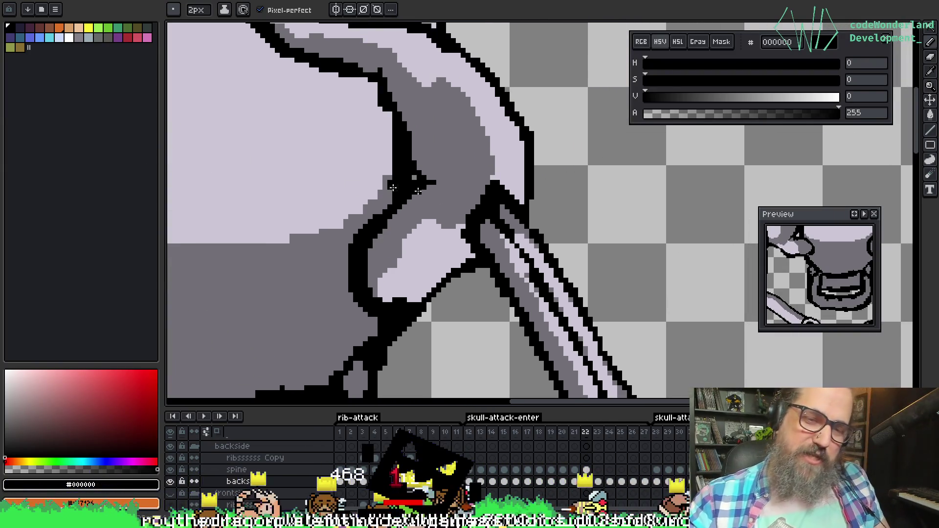
{"action": "mouse_move", "coordinate": [568, 228]}
{"action": "left_mouse_down"}
{"action": "mouse_move", "coordinate": [666, 228]}
{"action": "mouse_move", "coordinate": [473, 210]}
{"action": "left_mouse_up"}
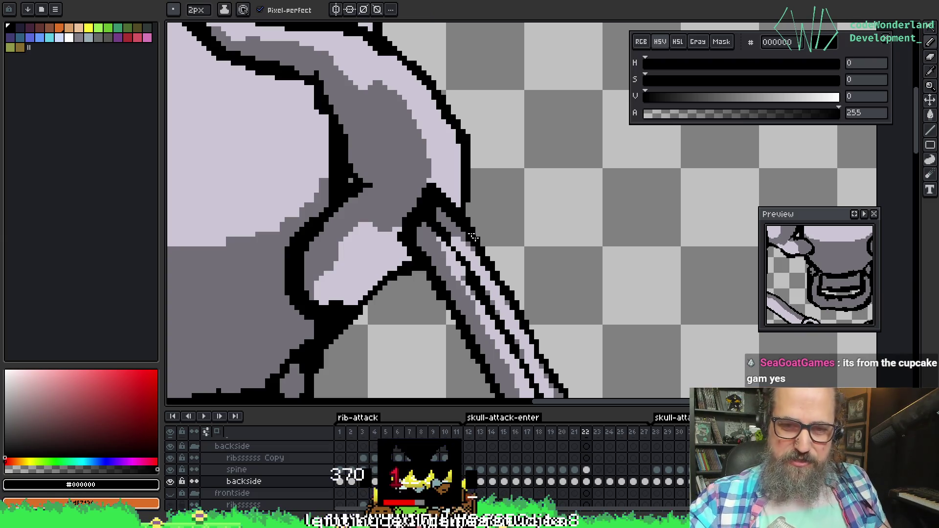
{"action": "key", "text": "e"}
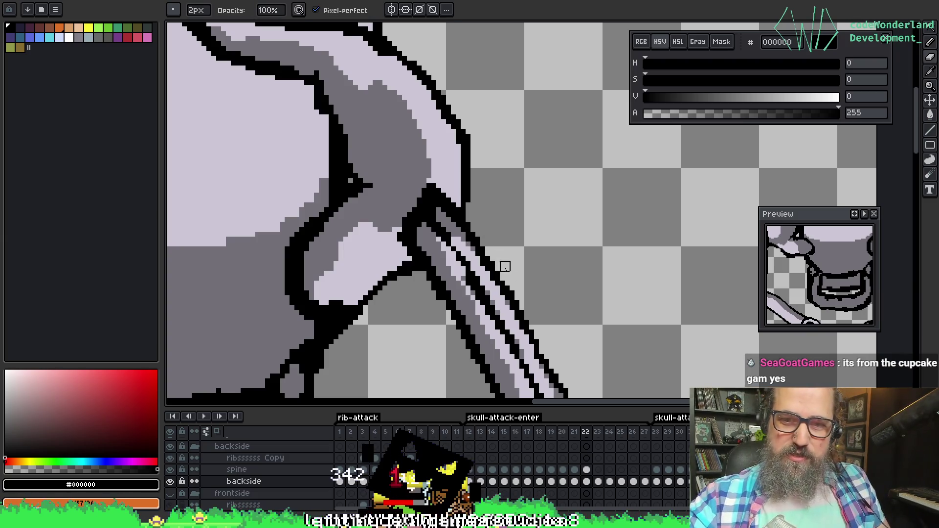
{"action": "key", "text": "i"}
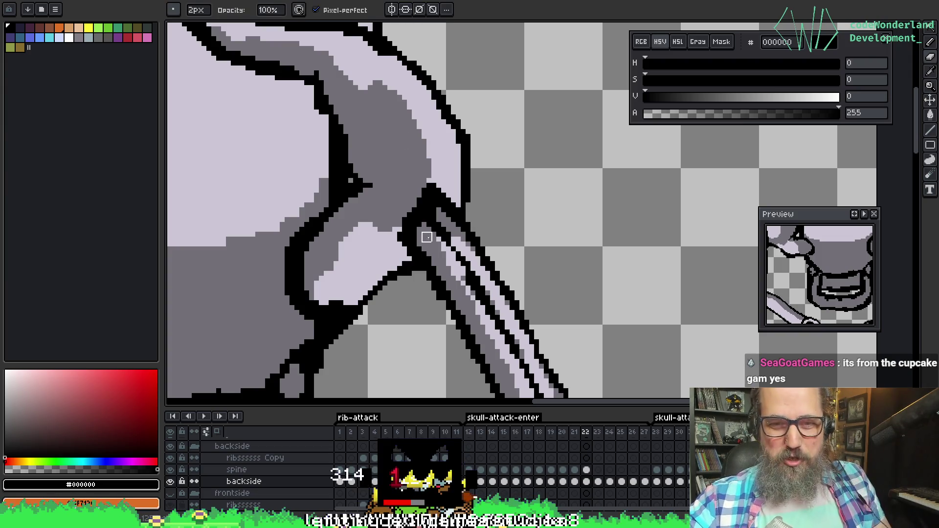
{"action": "left_click", "coordinate": [424, 232]}
{"action": "key", "text": "b"}
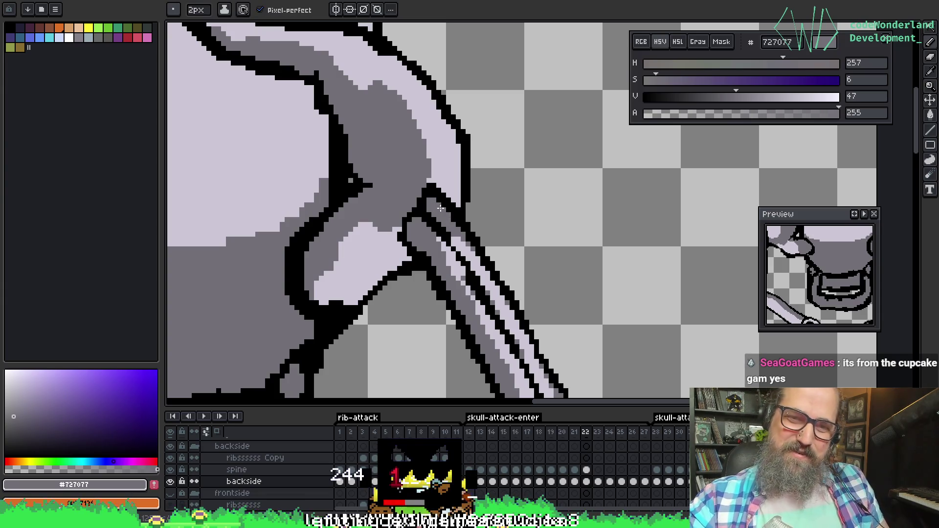
{"action": "left_click", "coordinate": [466, 268], "text": "alt"}
{"action": "left_click_drag", "start_coordinate": [464, 271], "coordinate": [495, 316]}
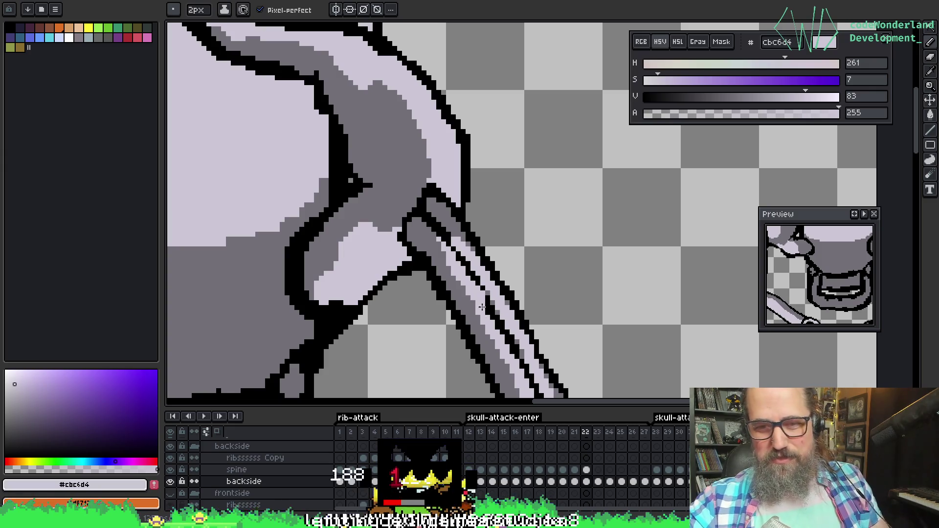
Extend the lavender highlight with a second stroke along the bone stripe
{"action": "key", "text": "alt"}
{"action": "left_click", "coordinate": [476, 283], "text": "alt"}
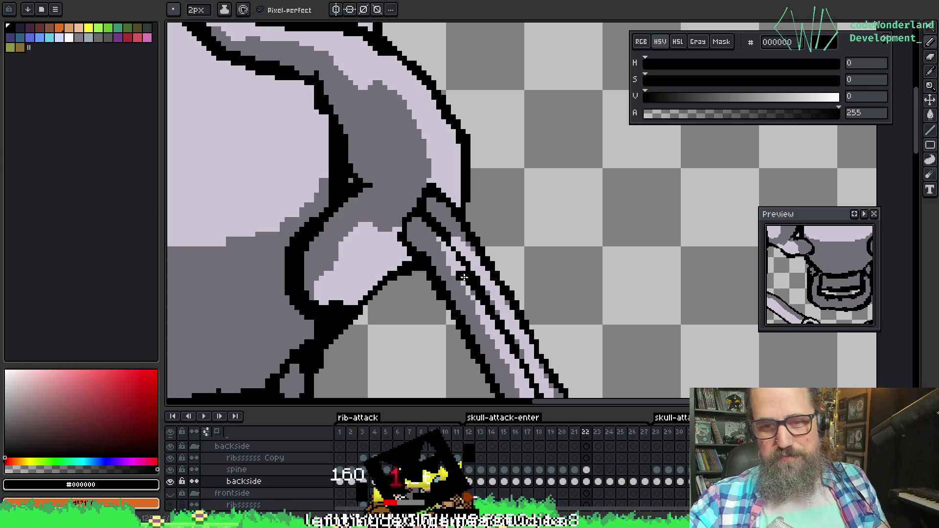
{"action": "left_click", "coordinate": [460, 270], "text": "alt"}
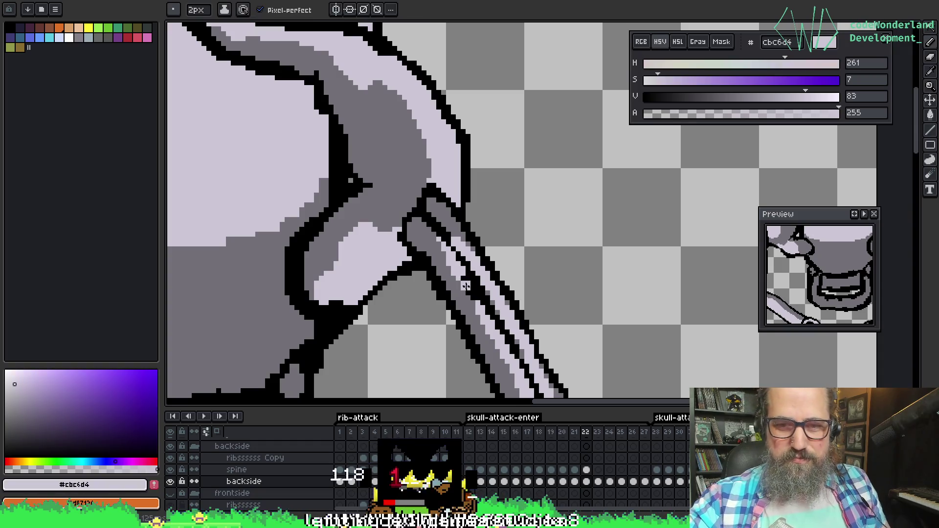
{"action": "left_click_drag", "start_coordinate": [462, 279], "coordinate": [488, 315]}
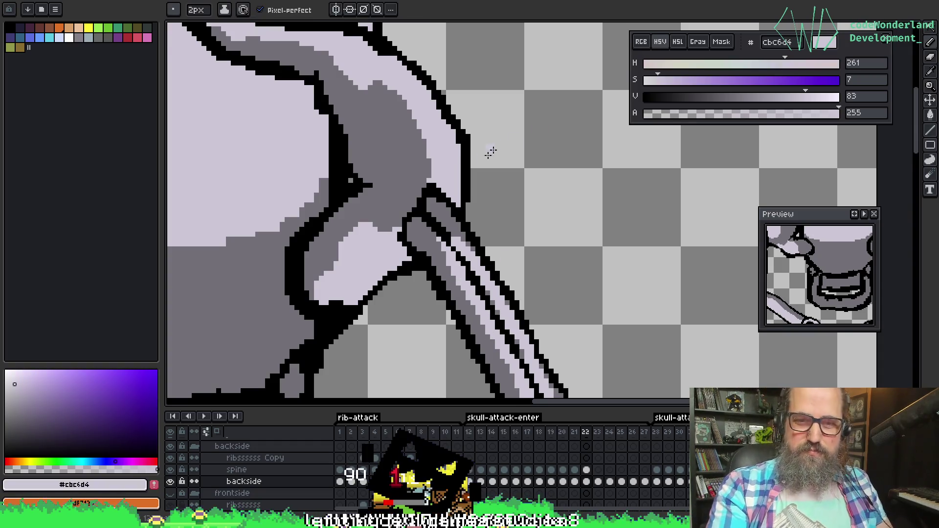
{"action": "scroll", "coordinate": [498, 147], "scroll_direction": "down", "scroll_amount": 1}
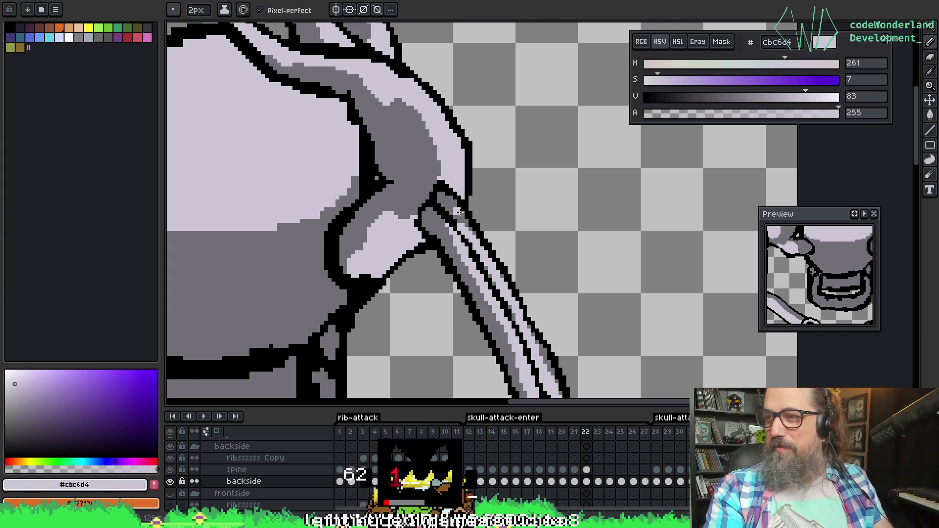
{"action": "scroll", "coordinate": [399, 214], "scroll_direction": "down", "scroll_amount": 1}
{"action": "mouse_move", "coordinate": [399, 214]}
{"action": "left_mouse_down"}
{"action": "mouse_move", "coordinate": [445, 256]}
{"action": "mouse_move", "coordinate": [488, 277]}
{"action": "mouse_move", "coordinate": [644, 319]}
{"action": "mouse_move", "coordinate": [462, 361]}
{"action": "left_mouse_up"}
{"action": "scroll", "coordinate": [396, 271], "scroll_direction": "up", "scroll_amount": 1}
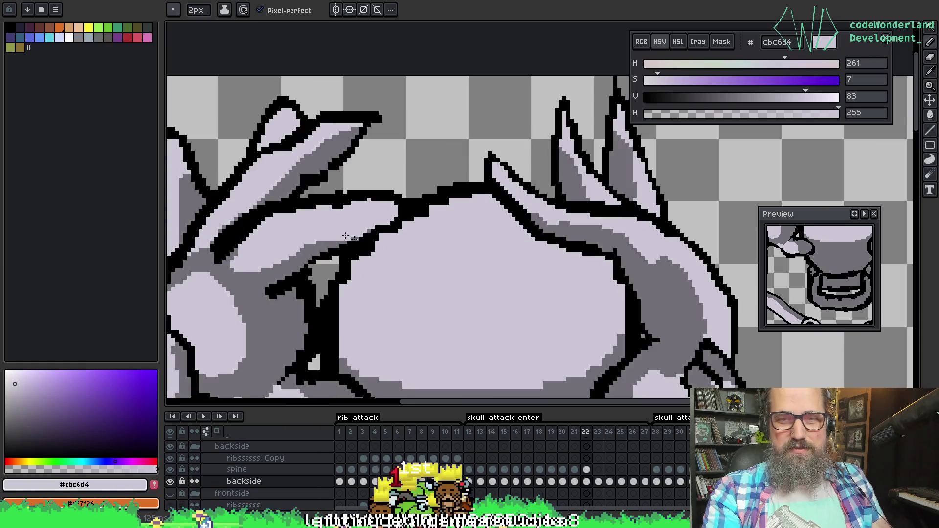
Paint #cbc6d4 lavender over the light patch and stray outline pixels beside the skull
{"action": "scroll", "coordinate": [292, 178], "scroll_direction": "up", "scroll_amount": 1}
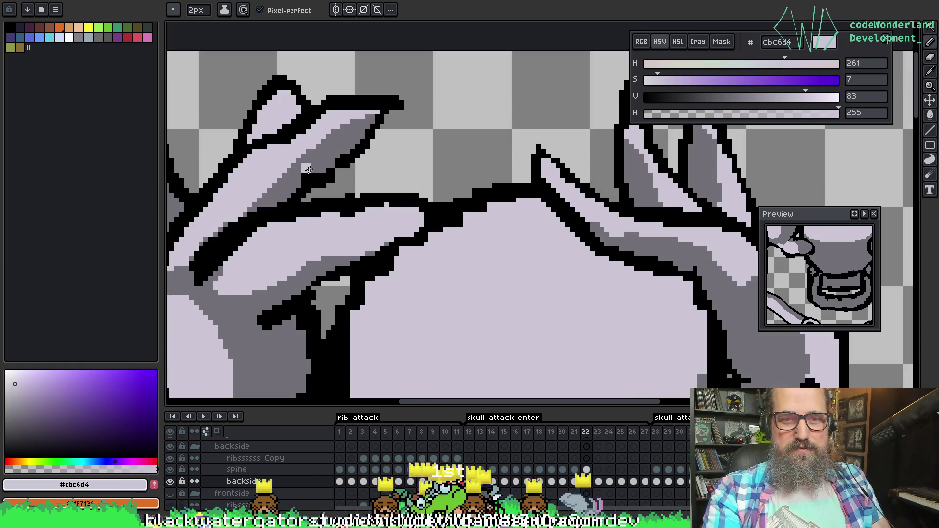
{"action": "left_click", "coordinate": [310, 166], "text": "alt"}
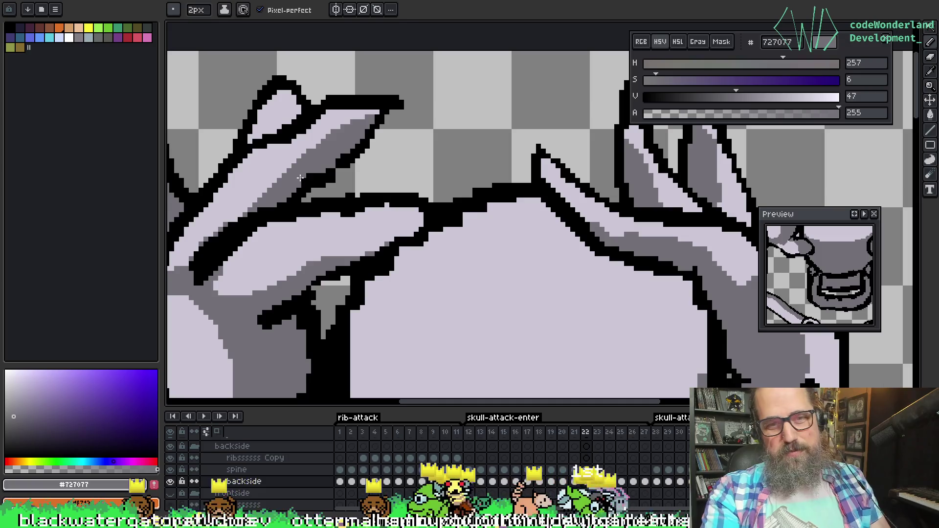
{"action": "left_click_drag", "start_coordinate": [402, 188], "coordinate": [345, 209]}
{"action": "scroll", "coordinate": [553, 293], "scroll_direction": "down", "scroll_amount": 2}
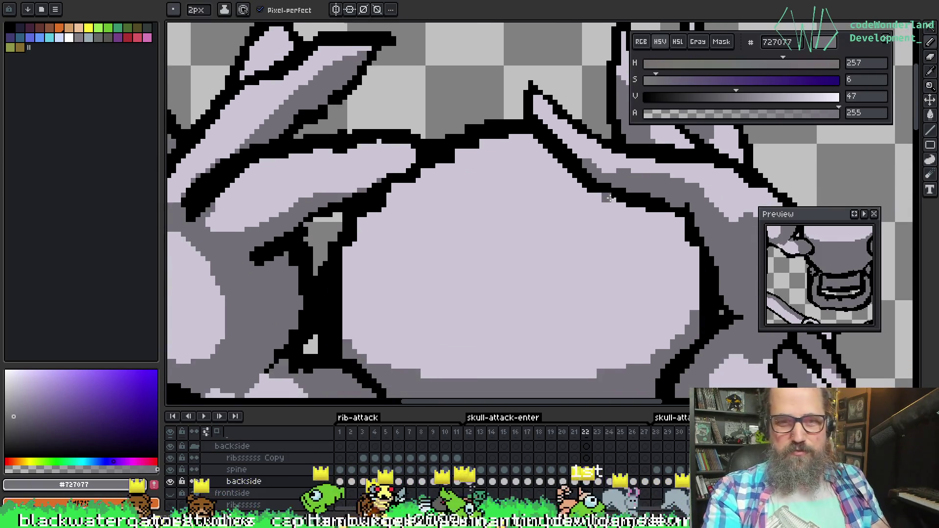
{"action": "scroll", "coordinate": [470, 142], "scroll_direction": "up", "scroll_amount": 2}
{"action": "key", "text": "b"}
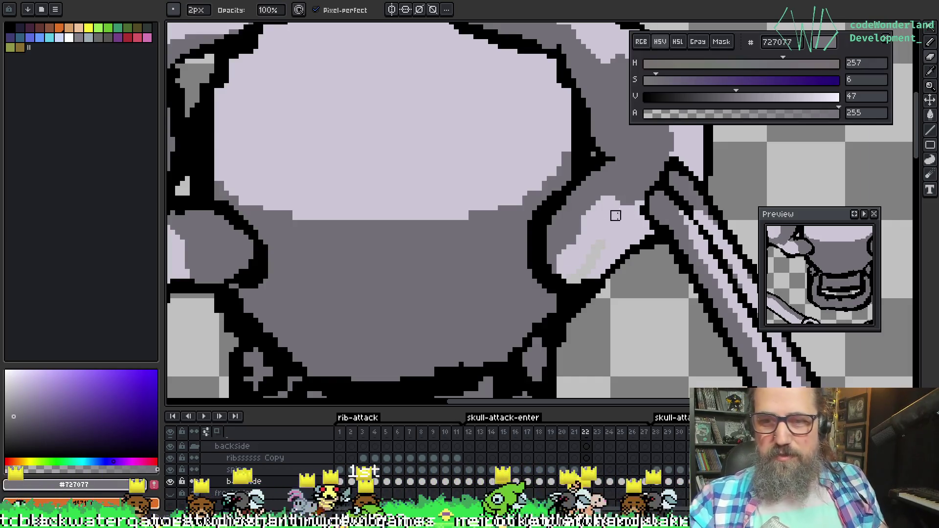
{"action": "left_click", "coordinate": [581, 242], "text": "alt"}
{"action": "left_click_drag", "start_coordinate": [565, 271], "coordinate": [580, 277]}
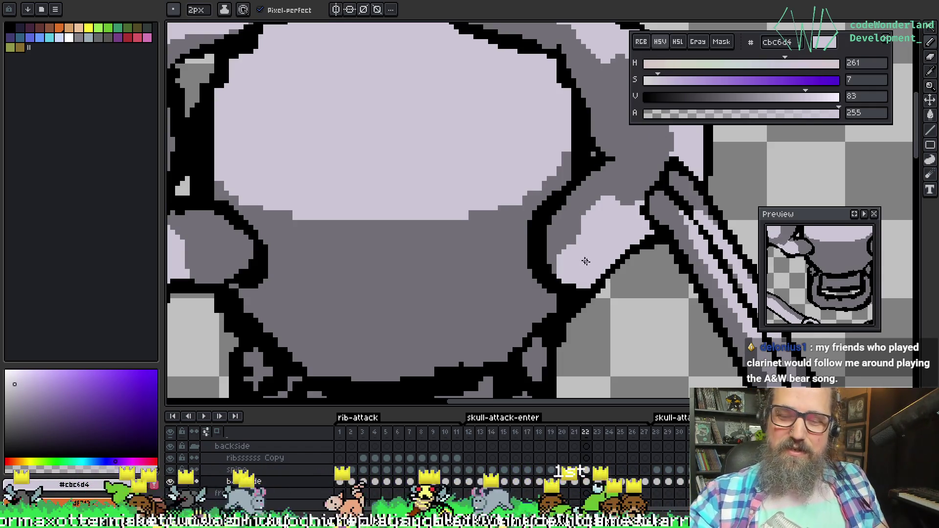
{"action": "left_click_drag", "start_coordinate": [583, 272], "coordinate": [574, 292]}
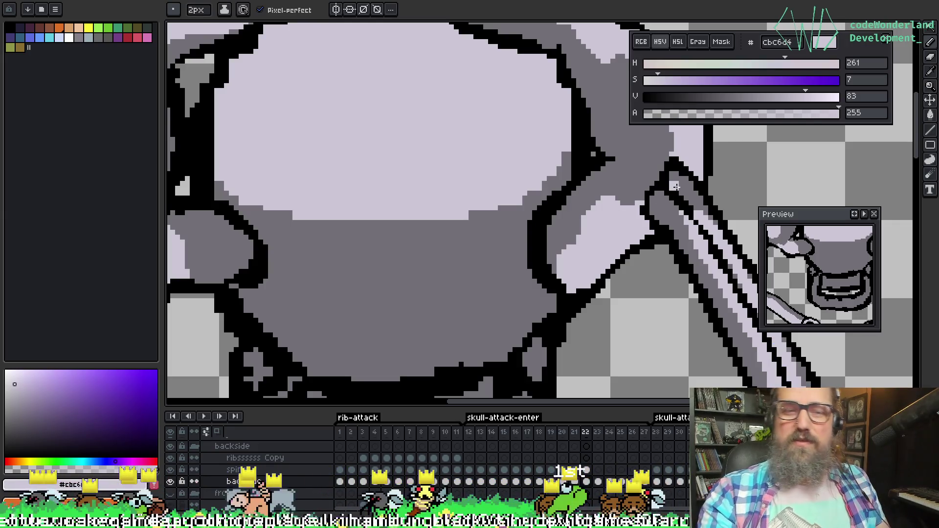
Sample medium grey #727077 from the left hand's knuckle with the skull and hands centred
{"action": "mouse_move", "coordinate": [245, 274]}
{"action": "left_mouse_down"}
{"action": "mouse_move", "coordinate": [318, 244]}
{"action": "mouse_move", "coordinate": [427, 260]}
{"action": "mouse_move", "coordinate": [370, 253]}
{"action": "left_mouse_up"}
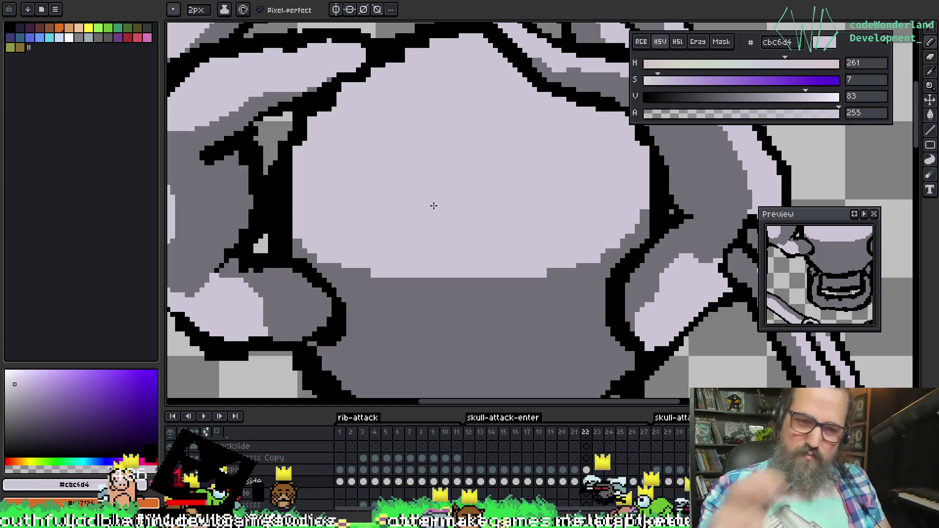
{"action": "left_click_drag", "start_coordinate": [450, 242], "coordinate": [405, 222]}
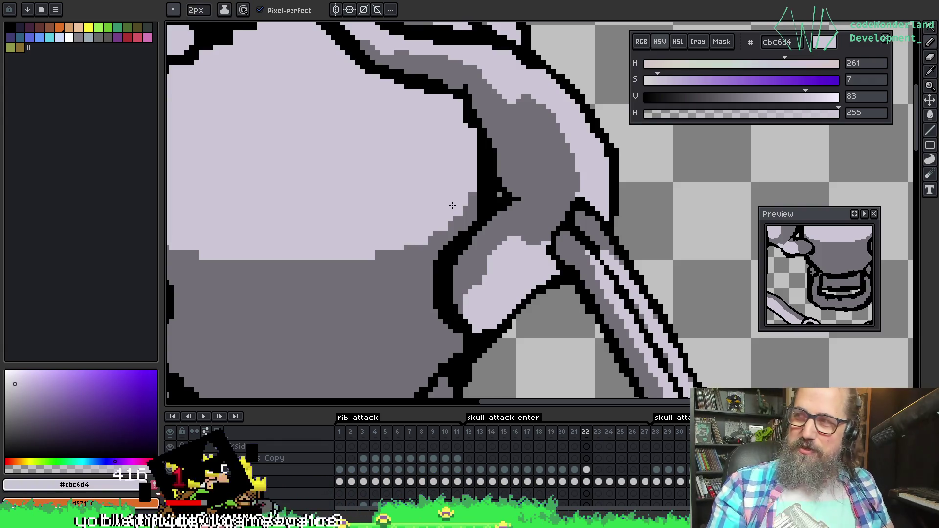
{"action": "mouse_move", "coordinate": [443, 290]}
{"action": "left_mouse_down"}
{"action": "mouse_move", "coordinate": [618, 216]}
{"action": "mouse_move", "coordinate": [578, 115]}
{"action": "left_mouse_up"}
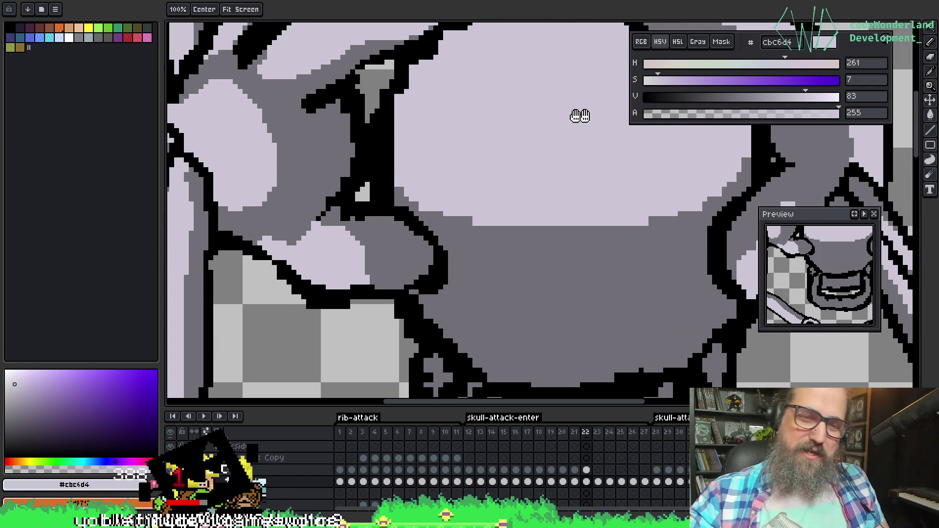
{"action": "left_click", "coordinate": [374, 224], "text": "alt"}
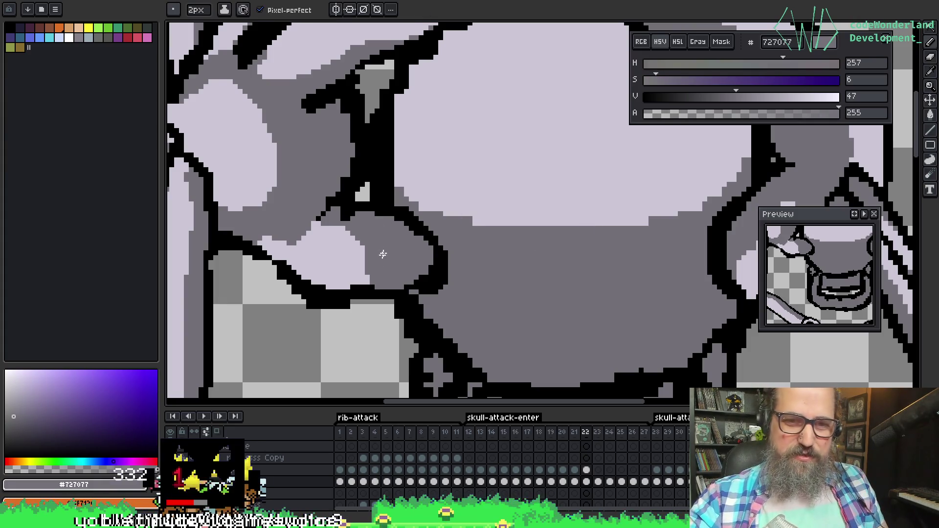
{"action": "scroll", "coordinate": [414, 251], "scroll_direction": "down", "scroll_amount": 1}
{"action": "scroll", "coordinate": [414, 250], "scroll_direction": "down", "scroll_amount": 1}
{"action": "scroll", "coordinate": [414, 250], "scroll_direction": "down", "scroll_amount": 1}
{"action": "scroll", "coordinate": [414, 251], "scroll_direction": "up", "scroll_amount": 1}
{"action": "left_click_drag", "start_coordinate": [430, 281], "coordinate": [429, 272]}
{"action": "scroll", "coordinate": [396, 260], "scroll_direction": "up", "scroll_amount": 1}
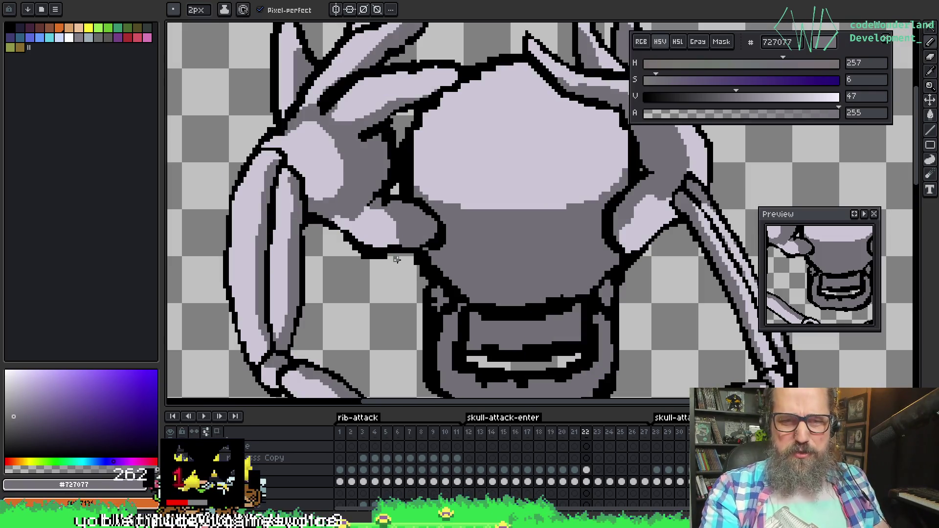
Sample #cbc6d4 from the skull and paint it over outline pixels near the hand
{"action": "key", "text": "e"}
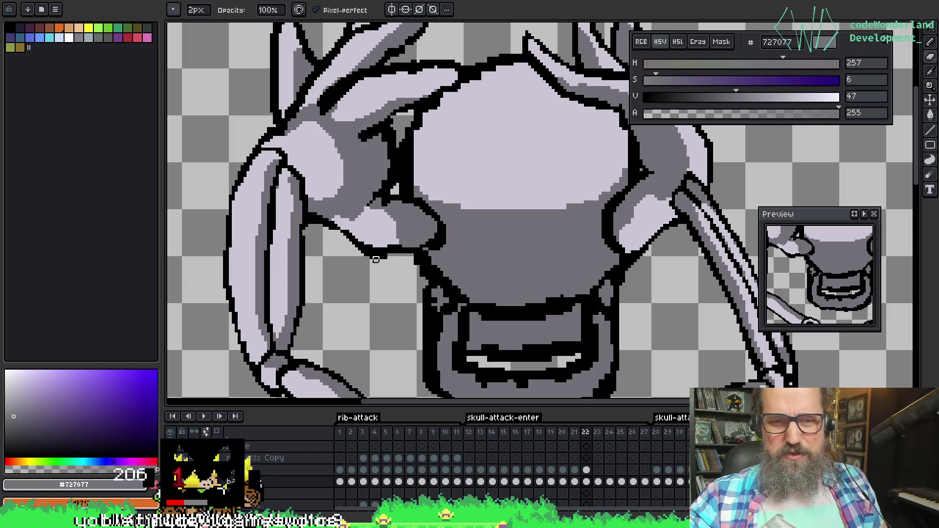
{"action": "key", "text": "b"}
{"action": "scroll", "coordinate": [425, 245], "scroll_direction": "up", "scroll_amount": 2}
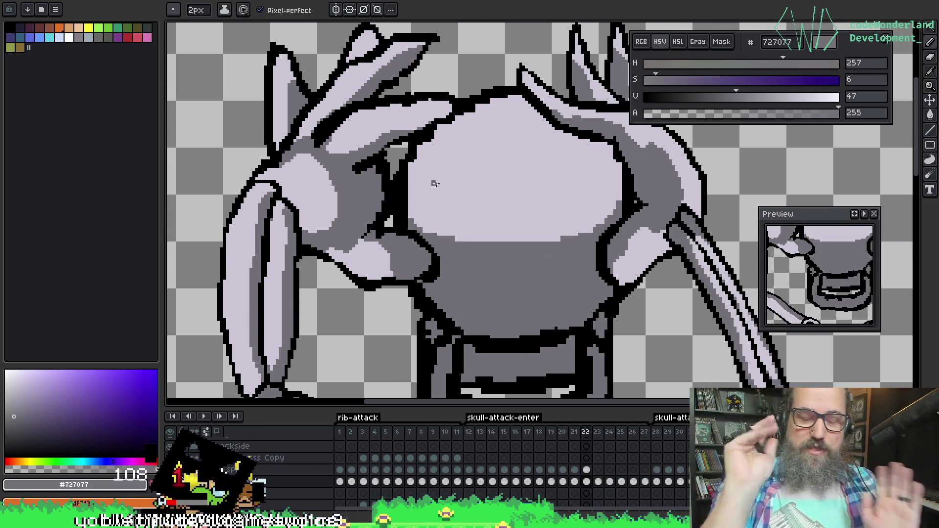
{"action": "scroll", "coordinate": [435, 183], "scroll_direction": "down", "scroll_amount": 4}
{"action": "left_click_drag", "start_coordinate": [436, 183], "coordinate": [381, 125]}
{"action": "scroll", "coordinate": [397, 59], "scroll_direction": "up", "scroll_amount": 3}
{"action": "scroll", "coordinate": [397, 59], "scroll_direction": "down", "scroll_amount": 3}
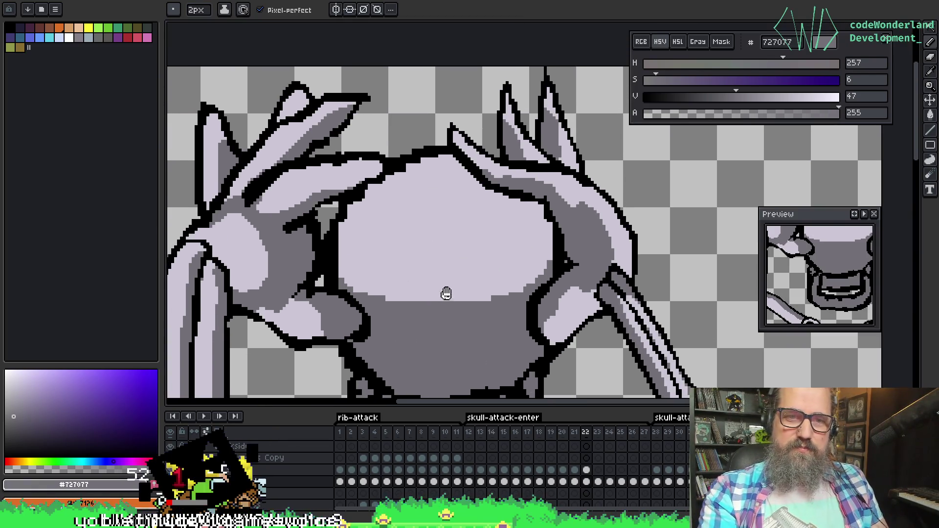
{"action": "scroll", "coordinate": [361, 215], "scroll_direction": "up", "scroll_amount": 2}
{"action": "key", "text": "i"}
{"action": "left_click", "coordinate": [338, 164]}
{"action": "key", "text": "b"}
{"action": "left_click_drag", "start_coordinate": [380, 154], "coordinate": [368, 169]}
Touch up the finger outline in black, re-pick #cbc6d4, and zoom out over the skeleton
{"action": "key", "text": "i"}
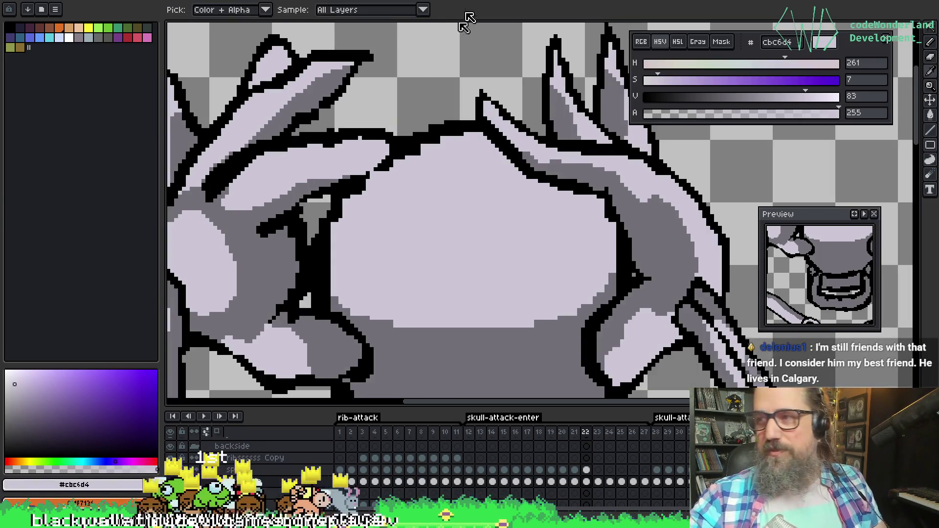
{"action": "key", "text": "b"}
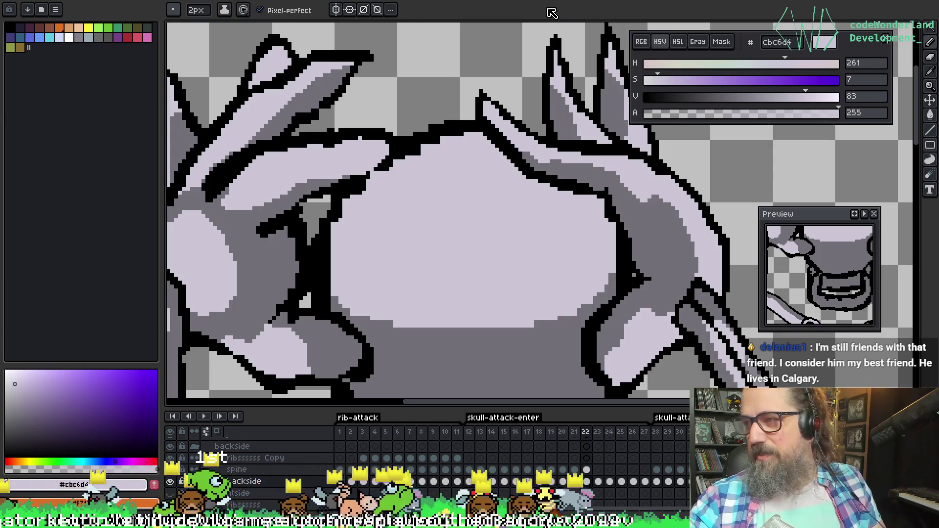
{"action": "key", "text": "i"}
{"action": "left_click", "coordinate": [377, 165]}
{"action": "key", "text": "b"}
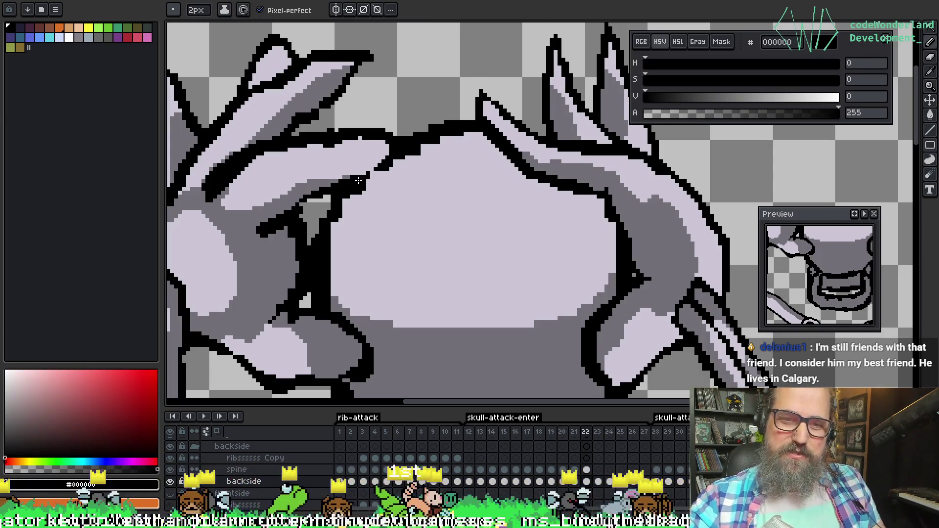
{"action": "key", "text": "i"}
{"action": "key", "text": "b"}
{"action": "left_click", "coordinate": [400, 137]}
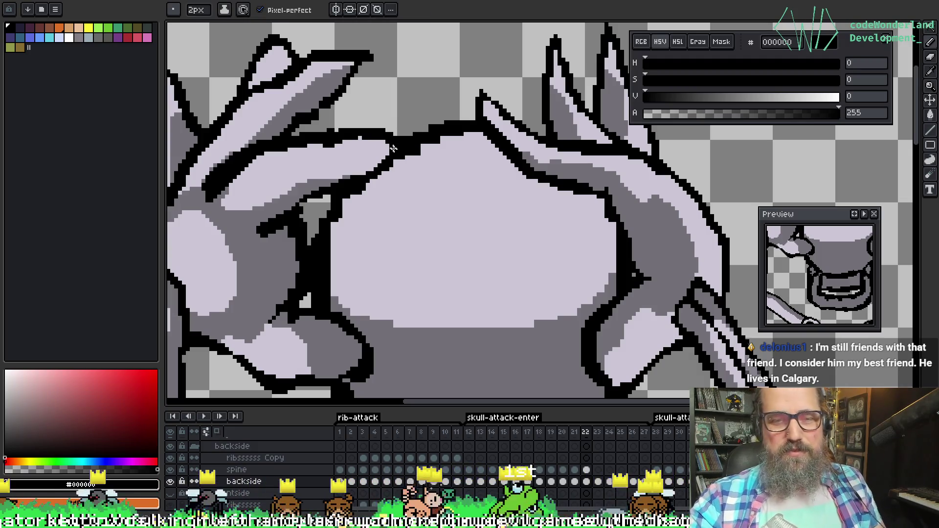
{"action": "key", "text": "i"}
{"action": "left_click", "coordinate": [357, 151]}
{"action": "key", "text": "b"}
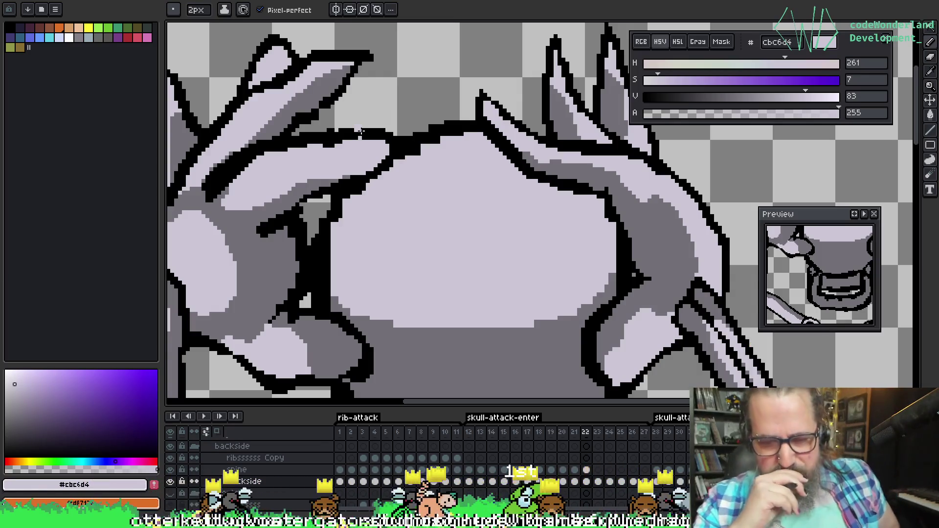
{"action": "mouse_move", "coordinate": [171, 182]}
{"action": "left_mouse_down"}
{"action": "mouse_move", "coordinate": [541, 168]}
{"action": "mouse_move", "coordinate": [639, 153]}
{"action": "mouse_move", "coordinate": [592, 191]}
{"action": "mouse_move", "coordinate": [530, 193]}
{"action": "mouse_move", "coordinate": [518, 161]}
{"action": "mouse_move", "coordinate": [516, 218]}
{"action": "mouse_move", "coordinate": [556, 147]}
{"action": "mouse_move", "coordinate": [570, 183]}
{"action": "left_mouse_up"}
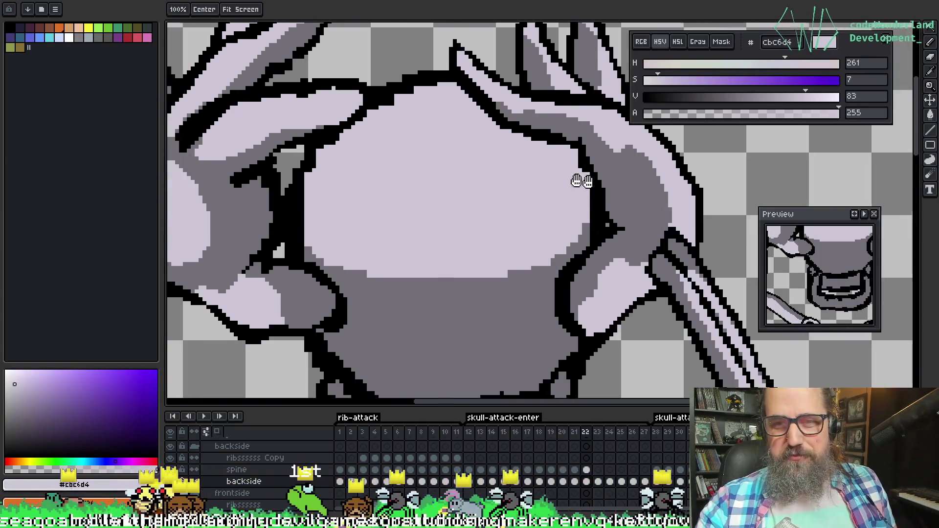
{"action": "key", "text": "b"}
{"action": "scroll", "coordinate": [516, 258], "scroll_direction": "down", "scroll_amount": 2}
{"action": "scroll", "coordinate": [516, 258], "scroll_direction": "down", "scroll_amount": 3}
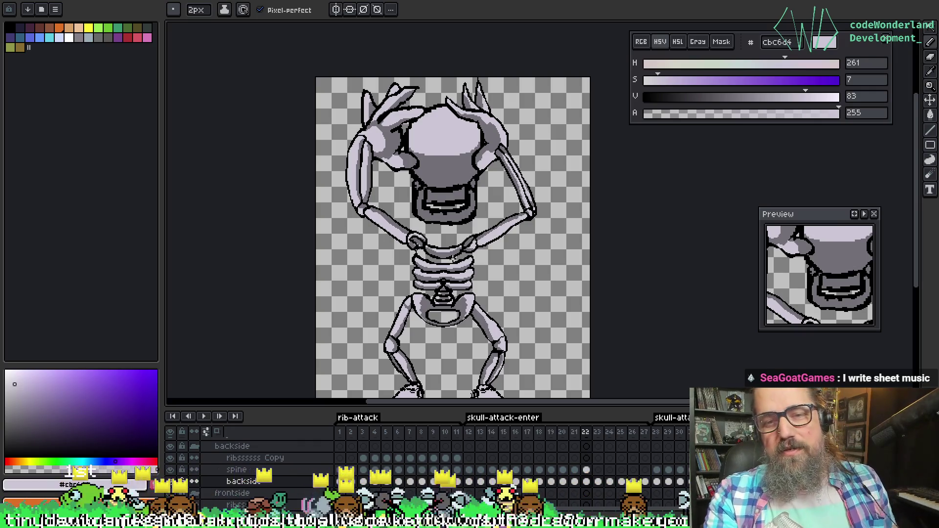
Shift the skeleton higher in view, undo the last leg edit, and save the sprite
{"action": "scroll", "coordinate": [446, 241], "scroll_direction": "up", "scroll_amount": 2}
{"action": "scroll", "coordinate": [448, 193], "scroll_direction": "down", "scroll_amount": 2}
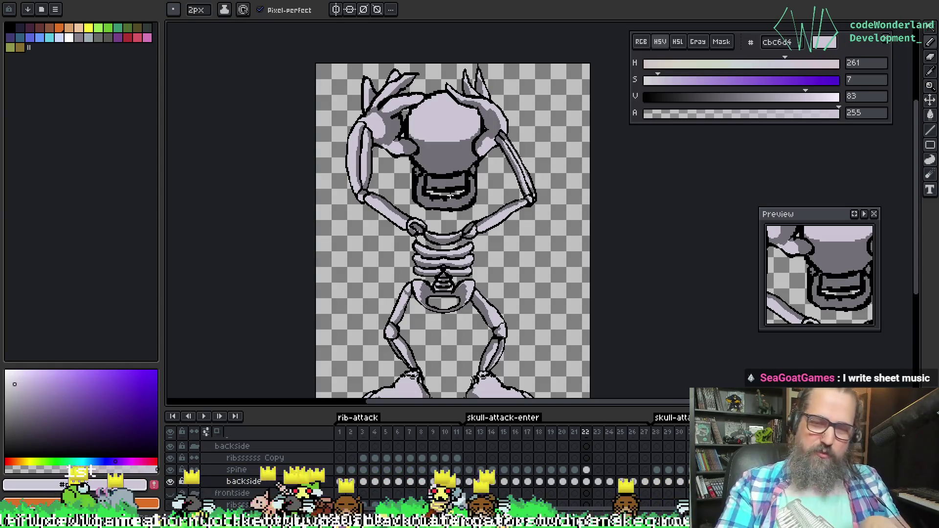
{"action": "key", "text": "space"}
{"action": "mouse_move", "coordinate": [528, 233]}
{"action": "left_mouse_down"}
{"action": "mouse_move", "coordinate": [518, 185]}
{"action": "mouse_move", "coordinate": [526, 183]}
{"action": "left_mouse_up"}
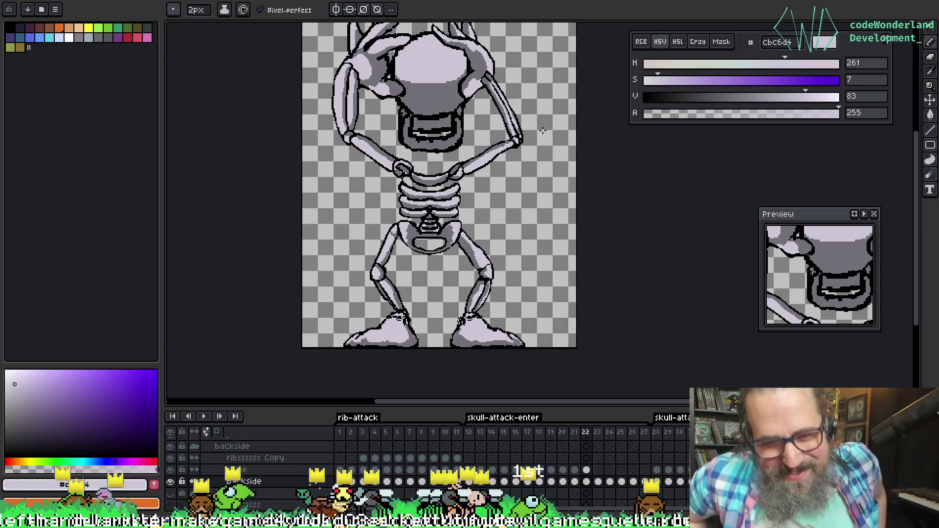
{"action": "key", "text": "space"}
{"action": "left_click_drag", "start_coordinate": [287, 255], "coordinate": [283, 270]}
{"action": "key", "text": "ctrl+s"}
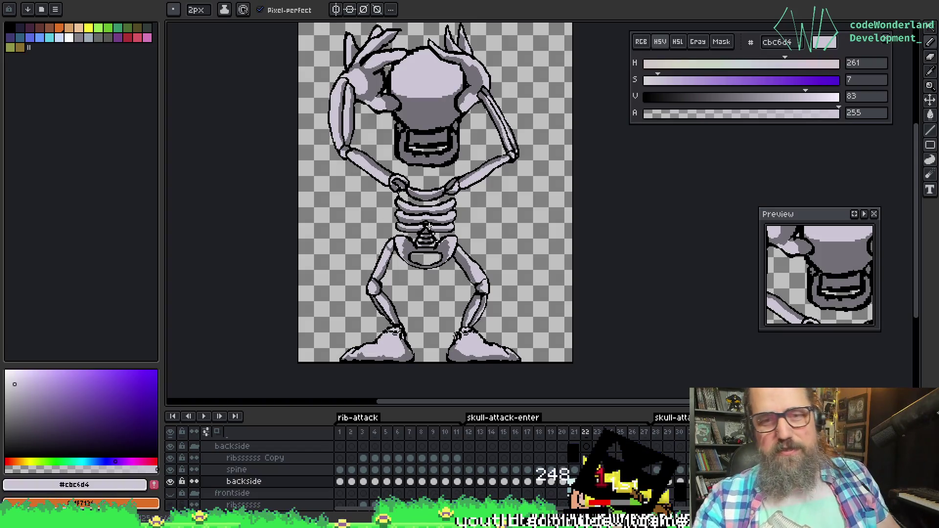
{"action": "key", "text": "ctrl+z"}
{"action": "key", "text": "ctrl+s"}
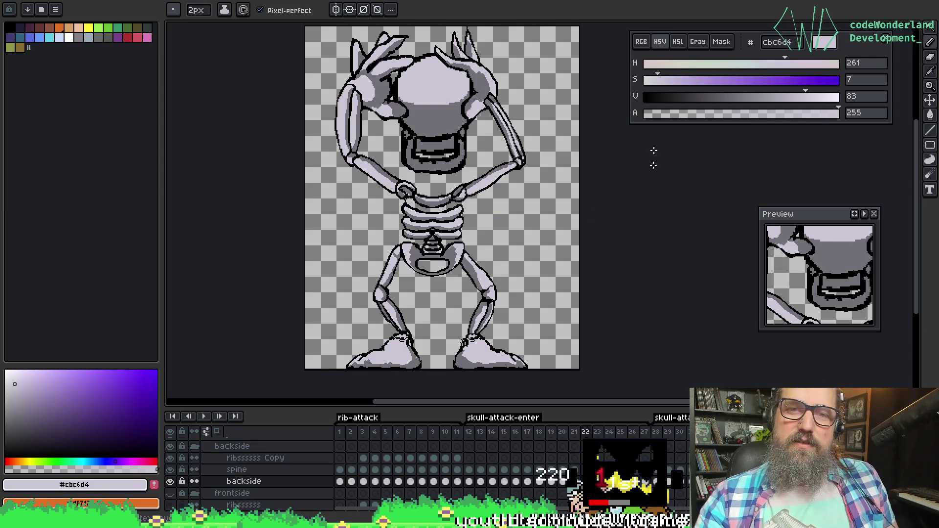
Zoom in on the left hand and horn on top of the skull
{"action": "scroll", "coordinate": [523, 230], "scroll_direction": "right", "scroll_amount": 2}
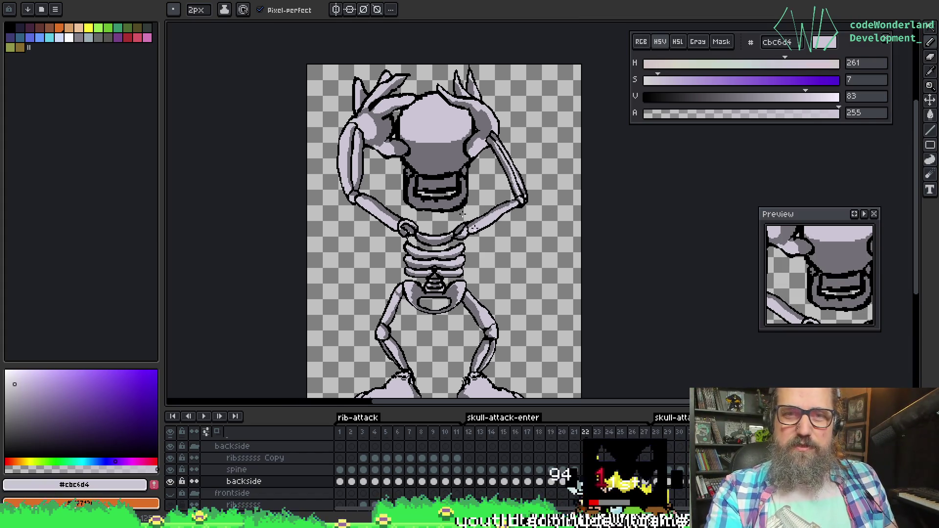
{"action": "scroll", "coordinate": [380, 59], "scroll_direction": "up", "scroll_amount": 3}
{"action": "scroll", "coordinate": [380, 59], "scroll_direction": "up", "scroll_amount": 1}
{"action": "scroll", "coordinate": [381, 59], "scroll_direction": "up", "scroll_amount": 1}
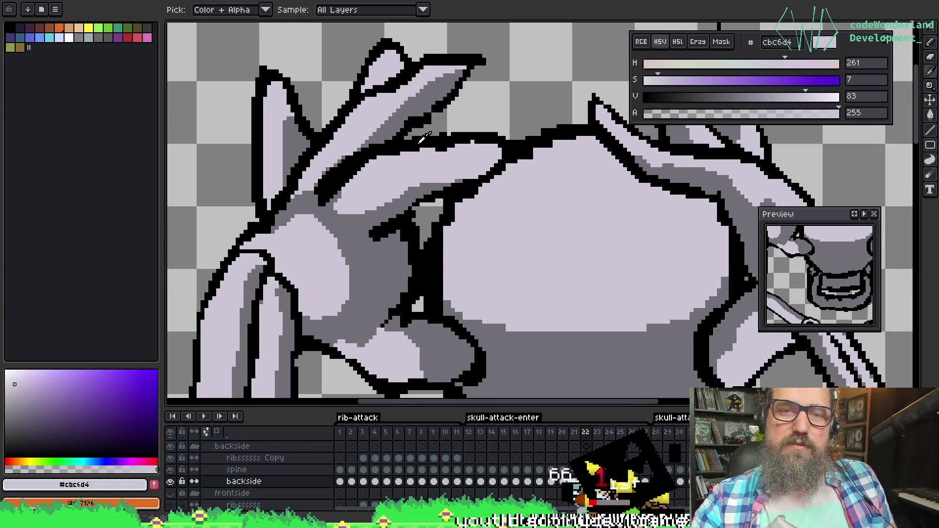
{"action": "key", "text": "alt"}
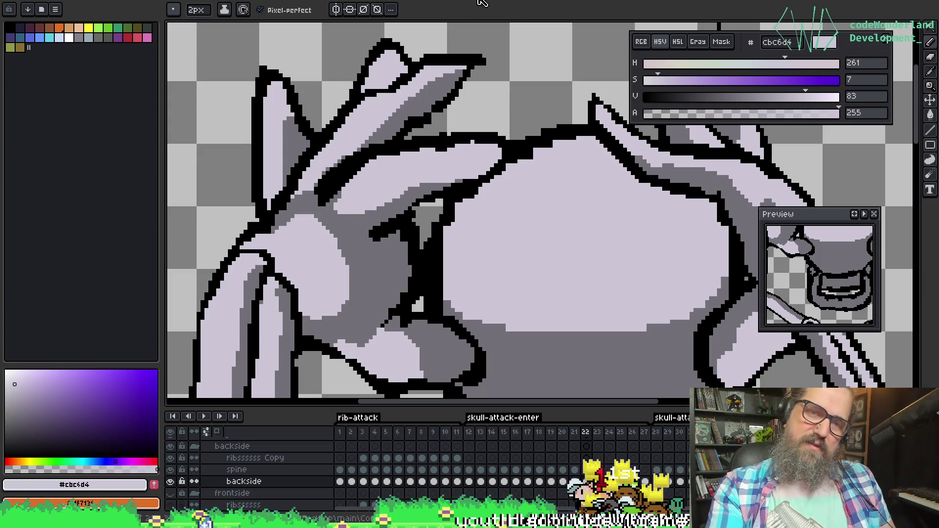
{"action": "scroll", "coordinate": [379, 88], "scroll_direction": "down", "scroll_amount": 5}
{"action": "scroll", "coordinate": [377, 119], "scroll_direction": "up", "scroll_amount": 4}
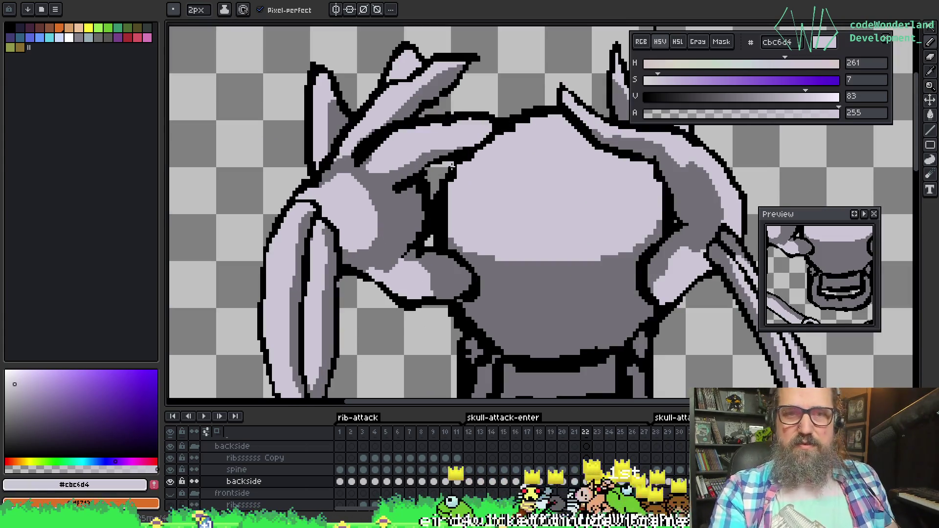
Retouch the left hand's fingertips on the skull with lavender, black and transparent pixels
{"action": "key", "text": "alt"}
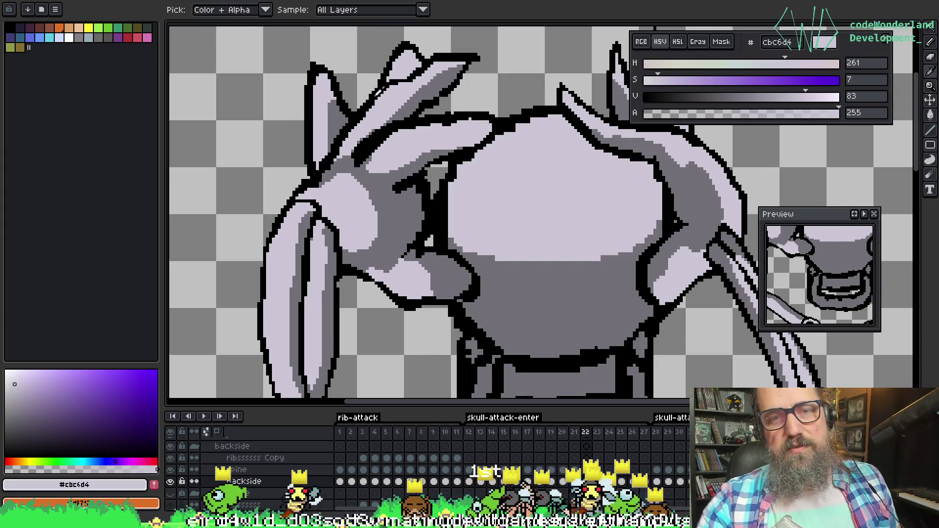
{"action": "left_click", "coordinate": [396, 73], "text": "alt"}
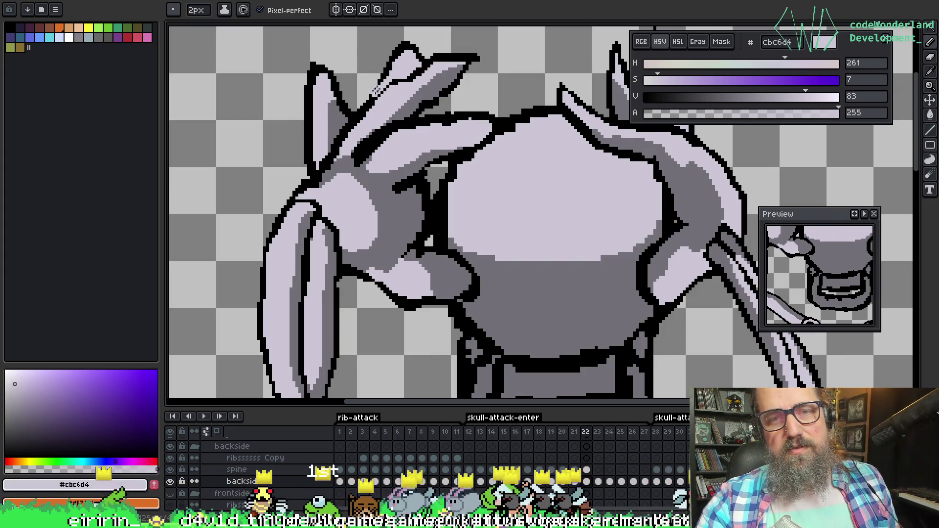
{"action": "left_click", "coordinate": [389, 67], "text": "alt"}
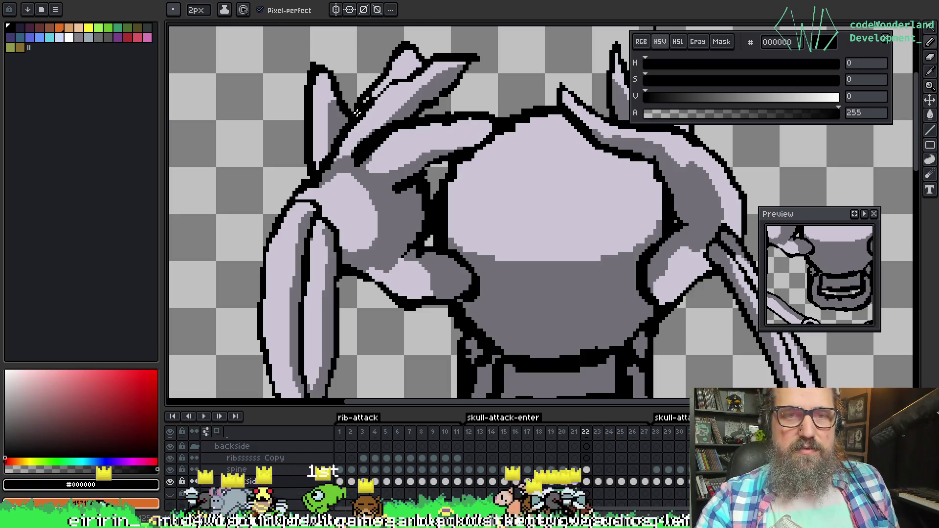
{"action": "left_click", "coordinate": [381, 59], "text": "alt"}
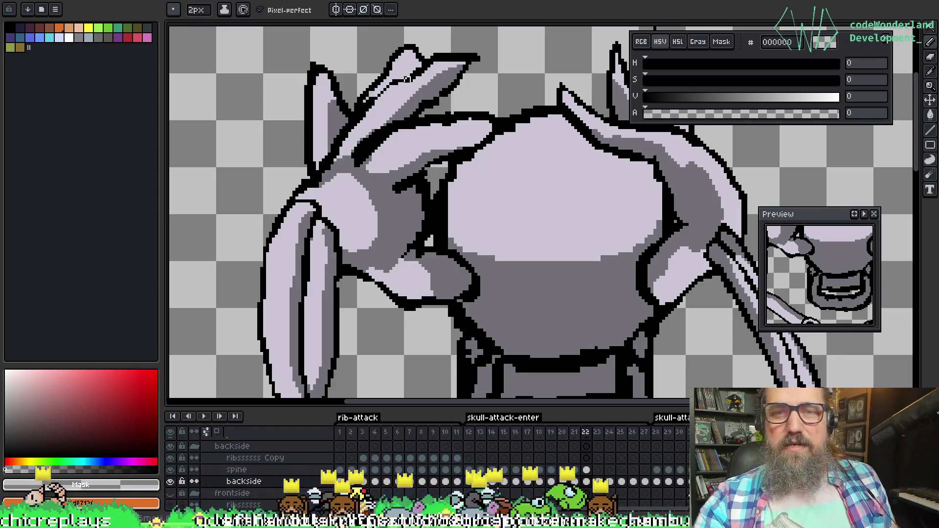
{"action": "mouse_move", "coordinate": [506, 109]}
{"action": "left_mouse_down"}
{"action": "mouse_move", "coordinate": [467, 86]}
{"action": "mouse_move", "coordinate": [491, 99]}
{"action": "left_mouse_up"}
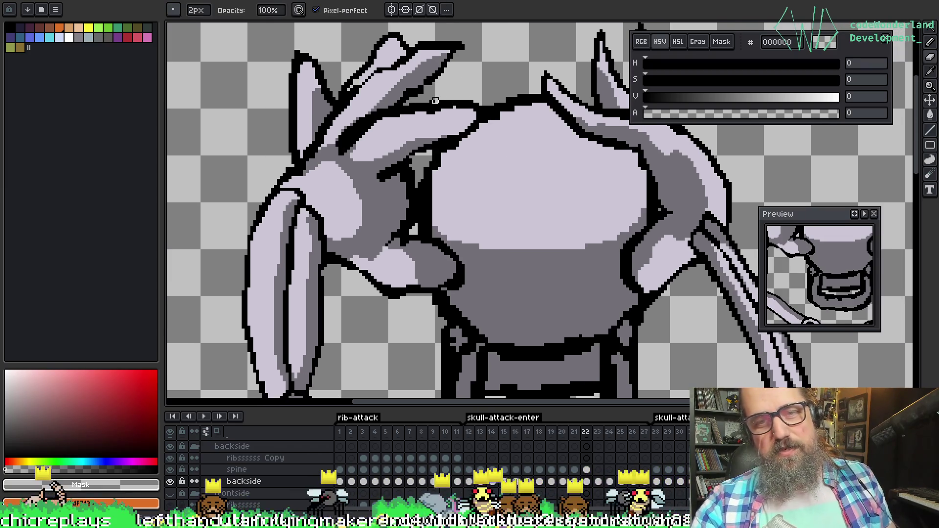
{"action": "left_click", "coordinate": [424, 126], "text": "alt"}
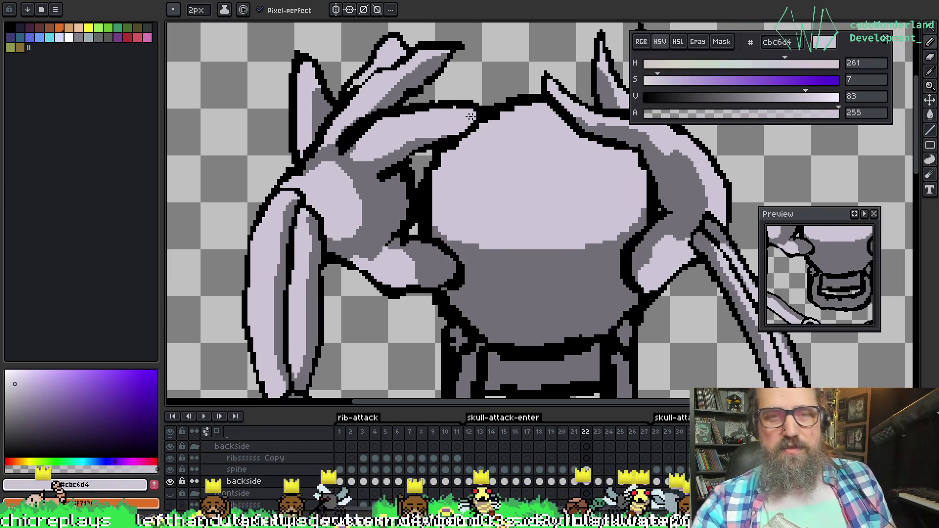
{"action": "mouse_move", "coordinate": [474, 115]}
{"action": "left_mouse_down"}
{"action": "mouse_move", "coordinate": [446, 226]}
{"action": "mouse_move", "coordinate": [425, 218]}
{"action": "mouse_move", "coordinate": [294, 226]}
{"action": "mouse_move", "coordinate": [507, 205]}
{"action": "mouse_move", "coordinate": [480, 161]}
{"action": "left_mouse_up"}
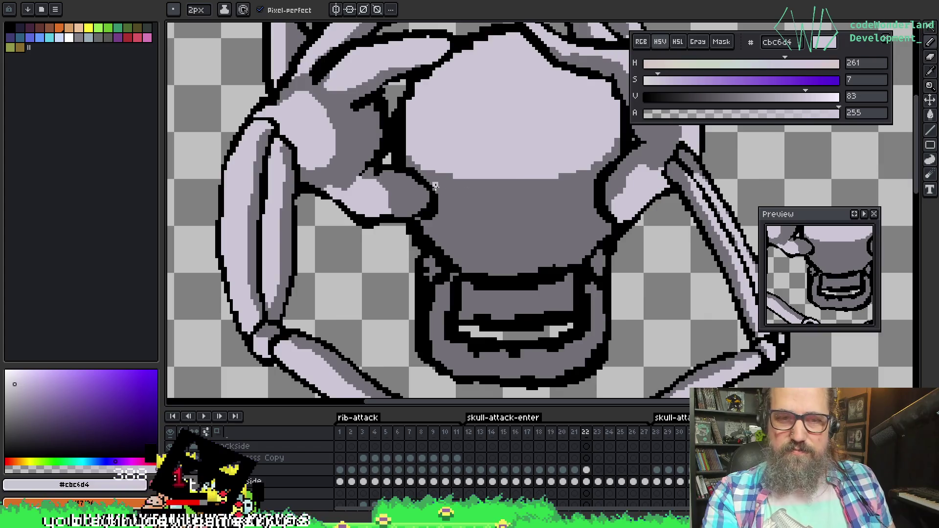
Outline the joint where the right arm bone meets the hand in black
{"action": "scroll", "coordinate": [437, 186], "scroll_direction": "down", "scroll_amount": 5}
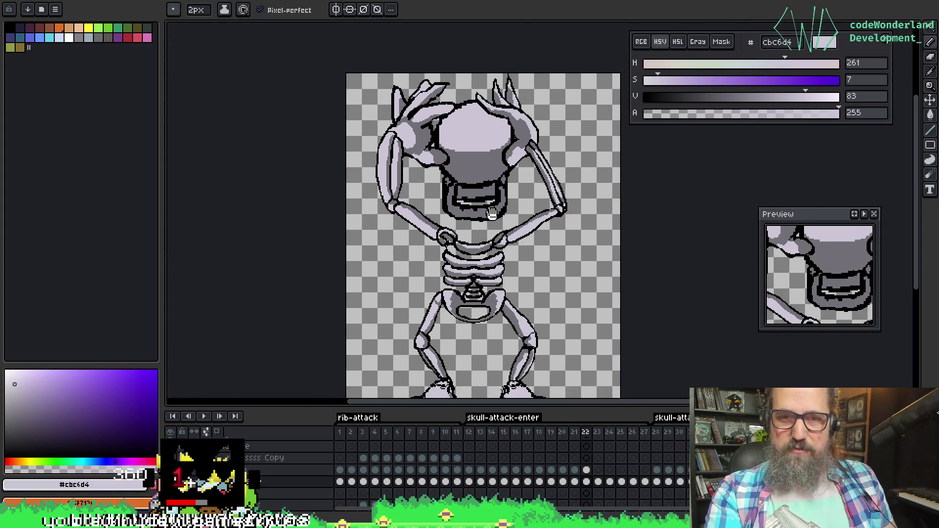
{"action": "left_click_drag", "start_coordinate": [491, 211], "coordinate": [502, 226]}
{"action": "scroll", "coordinate": [502, 226], "scroll_direction": "down", "scroll_amount": 1}
{"action": "scroll", "coordinate": [518, 195], "scroll_direction": "up", "scroll_amount": 1}
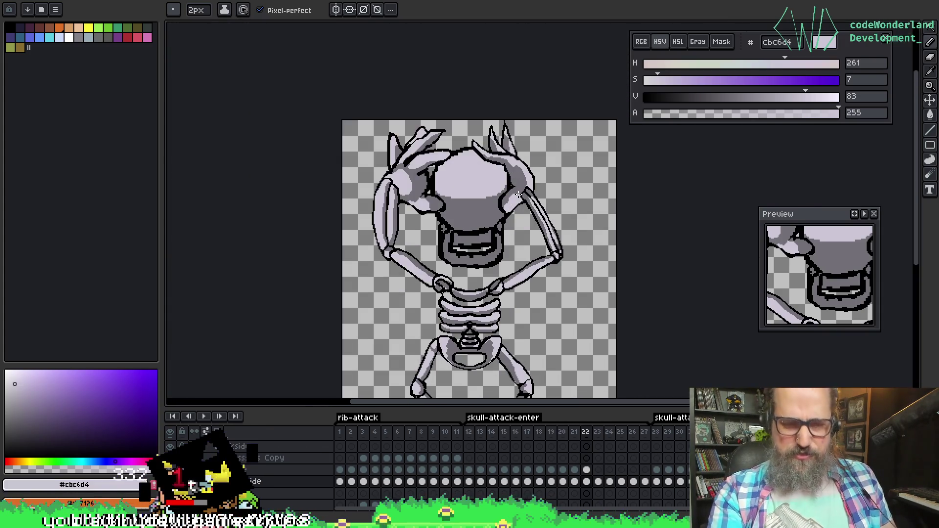
{"action": "scroll", "coordinate": [511, 186], "scroll_direction": "up", "scroll_amount": 2}
{"action": "mouse_move", "coordinate": [588, 172]}
{"action": "left_mouse_down"}
{"action": "mouse_move", "coordinate": [472, 99]}
{"action": "mouse_move", "coordinate": [576, 122]}
{"action": "left_mouse_up"}
{"action": "scroll", "coordinate": [578, 122], "scroll_direction": "down", "scroll_amount": 1}
{"action": "scroll", "coordinate": [578, 164], "scroll_direction": "down", "scroll_amount": 1}
{"action": "scroll", "coordinate": [578, 164], "scroll_direction": "up", "scroll_amount": 1}
{"action": "scroll", "coordinate": [548, 125], "scroll_direction": "up", "scroll_amount": 2}
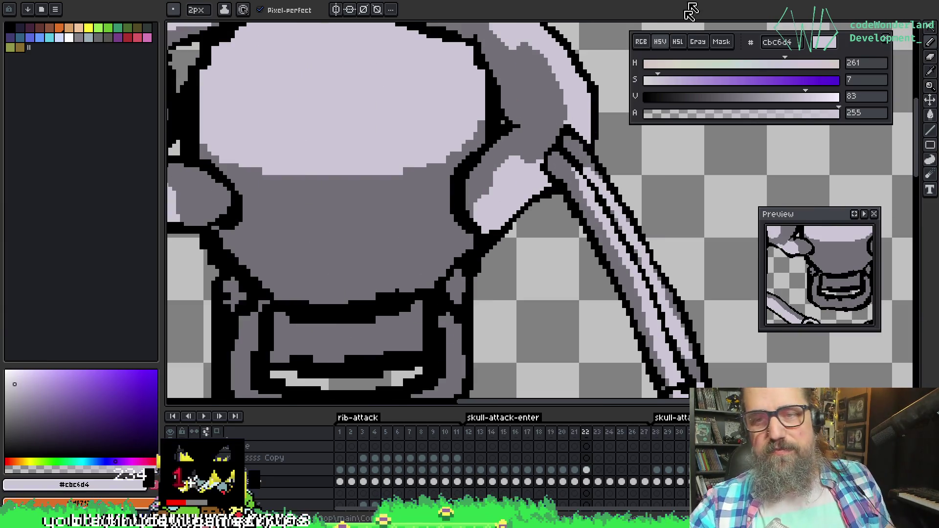
{"action": "left_click", "coordinate": [583, 129], "text": "alt"}
{"action": "mouse_move", "coordinate": [583, 129]}
{"action": "left_mouse_down"}
{"action": "mouse_move", "coordinate": [591, 142]}
{"action": "mouse_move", "coordinate": [577, 117]}
{"action": "mouse_move", "coordinate": [558, 132]}
{"action": "mouse_move", "coordinate": [545, 179]}
{"action": "left_mouse_up"}
Cover stray orange pixels in grey, highlight the arm bone in #cbc6d4, then go to frame 23
{"action": "left_click", "coordinate": [551, 156], "text": "alt"}
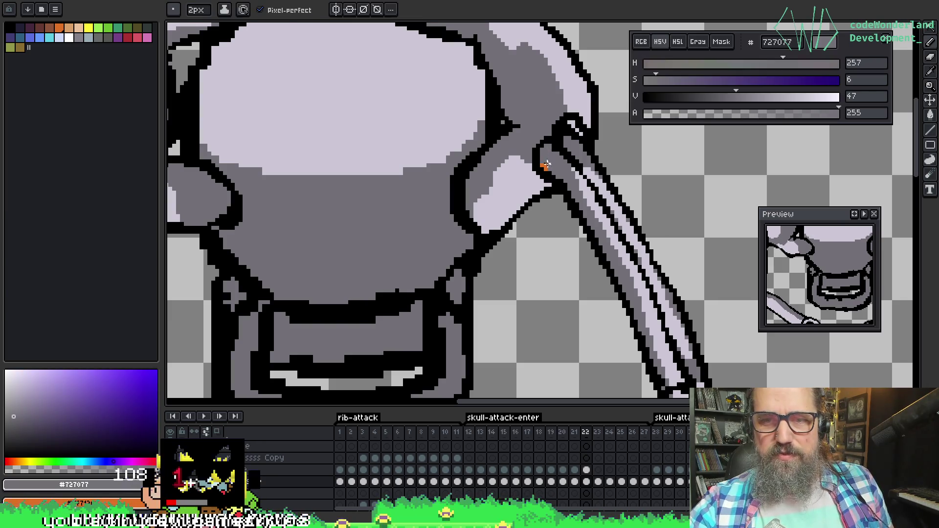
{"action": "left_click_drag", "start_coordinate": [544, 161], "coordinate": [547, 171]}
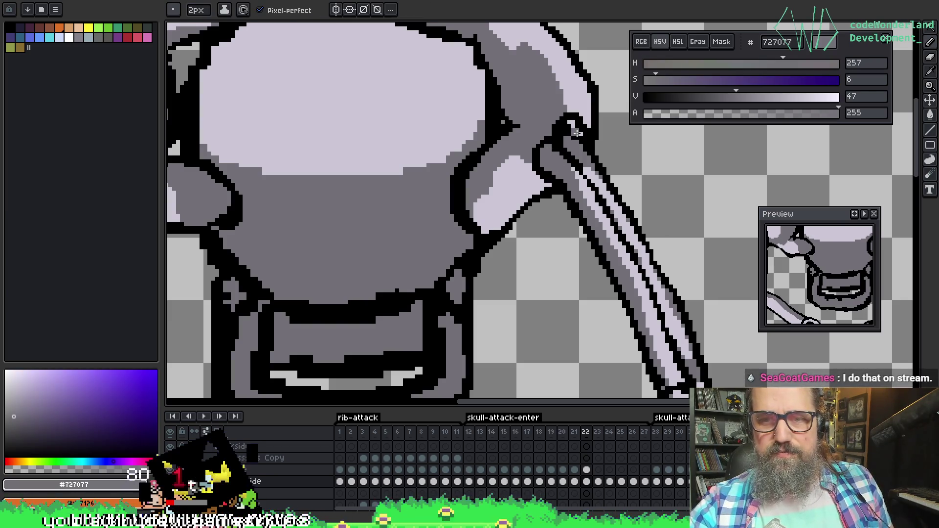
{"action": "left_click", "coordinate": [595, 166], "text": "alt"}
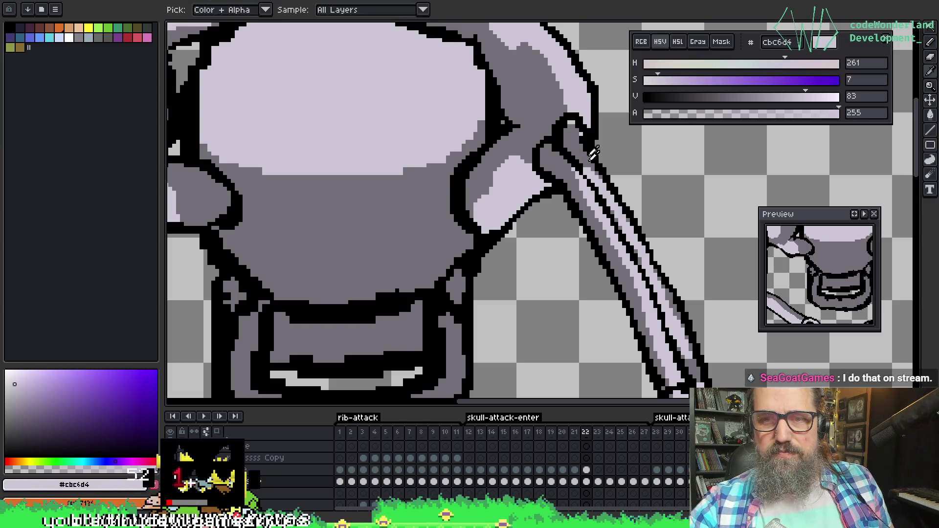
{"action": "left_click_drag", "start_coordinate": [574, 129], "coordinate": [590, 160]}
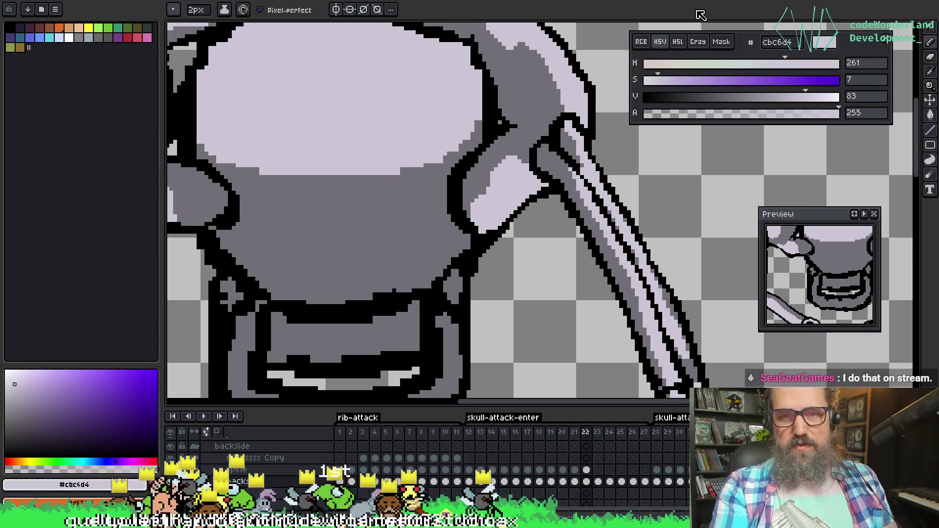
{"action": "scroll", "coordinate": [403, 148], "scroll_direction": "down", "scroll_amount": 5}
{"action": "scroll", "coordinate": [402, 149], "scroll_direction": "down", "scroll_amount": 1}
{"action": "scroll", "coordinate": [430, 152], "scroll_direction": "up", "scroll_amount": 1}
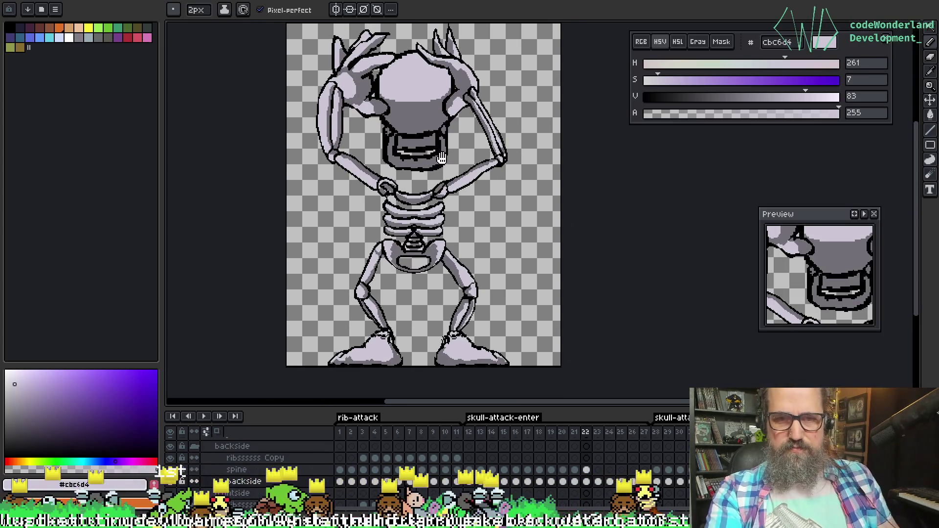
{"action": "key", "text": "Return"}
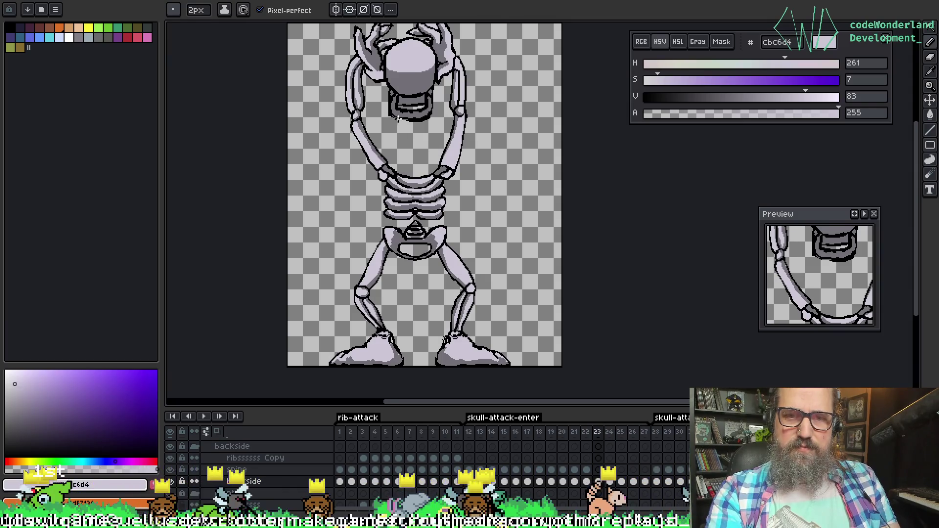
Eyedrop light lavender #cbc6d4 from the raised arm bone in frame 23
{"action": "scroll", "coordinate": [398, 118], "scroll_direction": "up", "scroll_amount": 3}
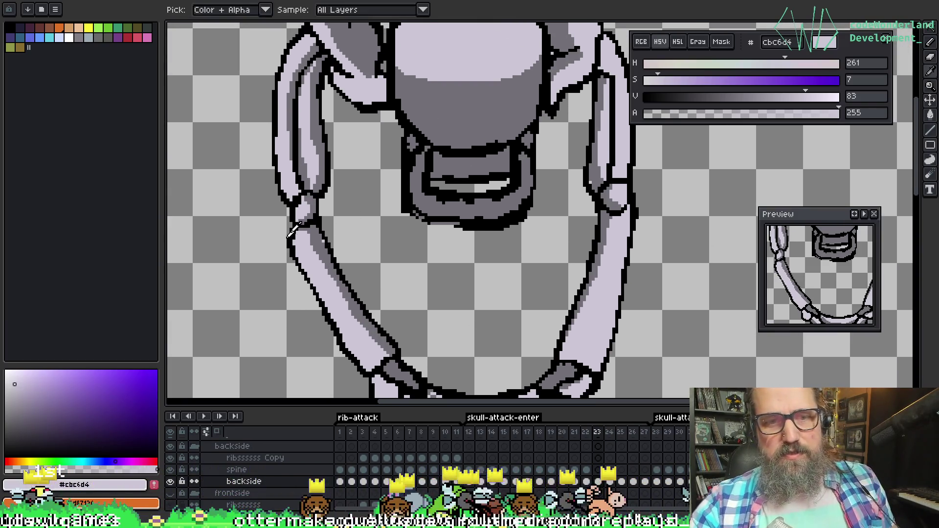
{"action": "left_click", "coordinate": [308, 221], "text": "alt"}
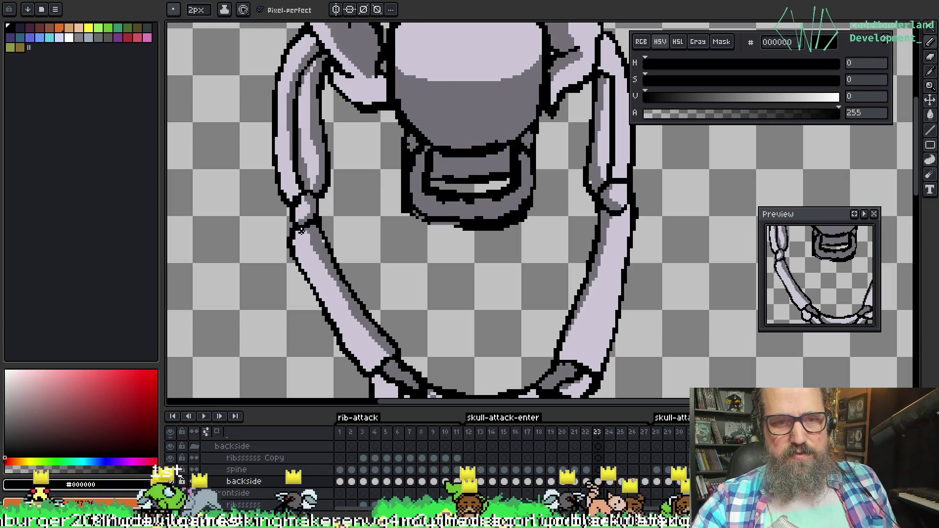
{"action": "left_click", "coordinate": [312, 226], "text": "alt"}
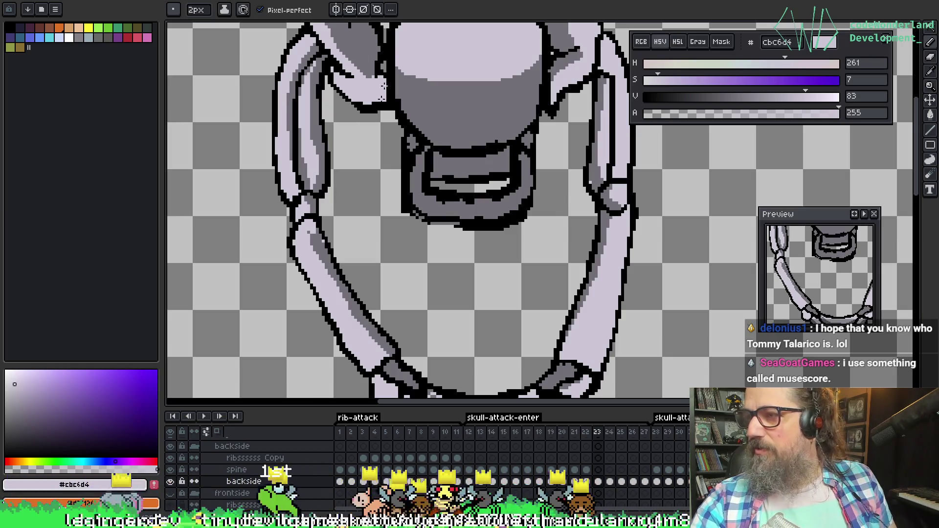
{"action": "key", "text": "alt"}
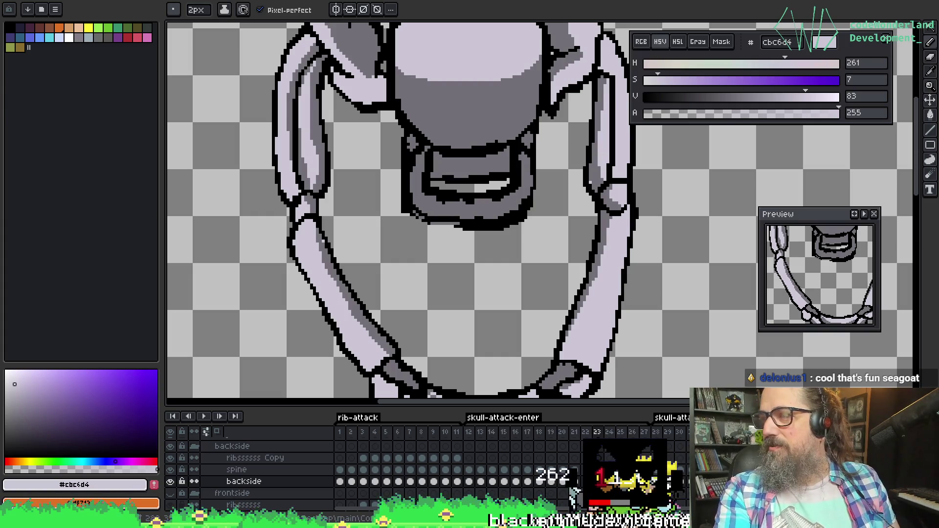
{"action": "key", "text": "alt+Tab"}
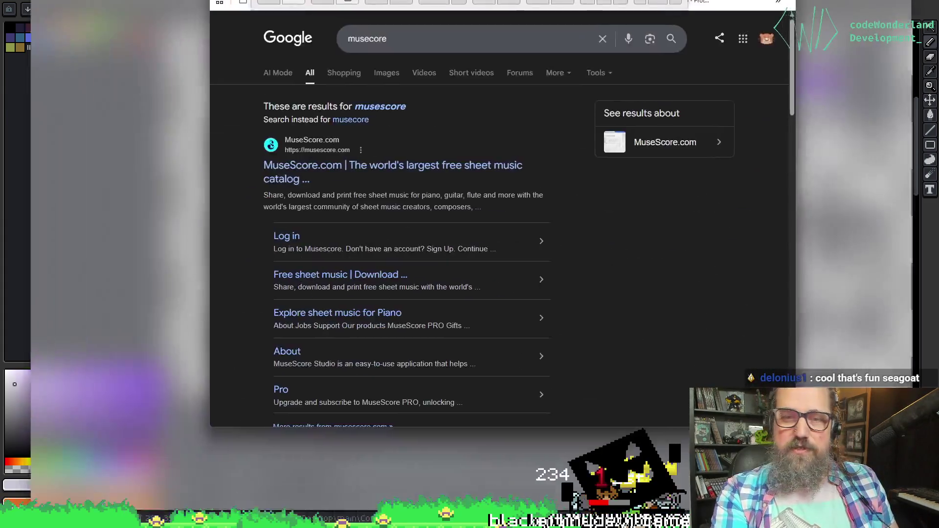
Scroll the 'musecore' Google results down to the MuseScore videos, then return to Aseprite
{"action": "scroll", "coordinate": [223, 283], "scroll_direction": "down", "scroll_amount": 3}
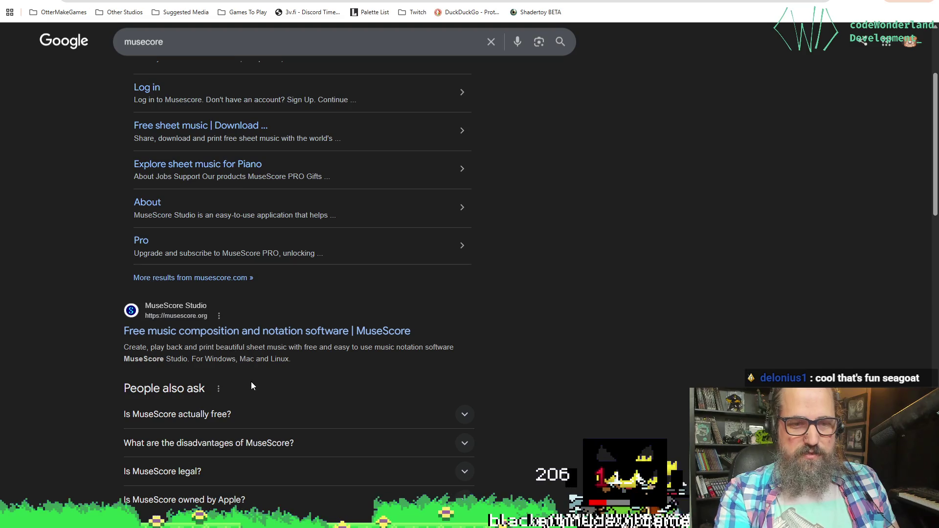
{"action": "scroll", "coordinate": [291, 389], "scroll_direction": "down", "scroll_amount": 4}
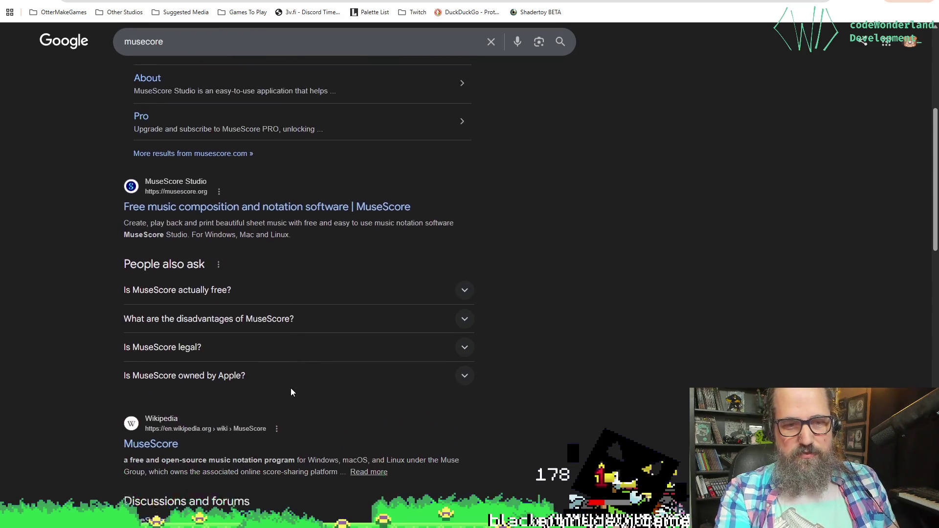
{"action": "scroll", "coordinate": [291, 389], "scroll_direction": "down", "scroll_amount": 3}
{"action": "scroll", "coordinate": [599, 398], "scroll_direction": "down", "scroll_amount": 4}
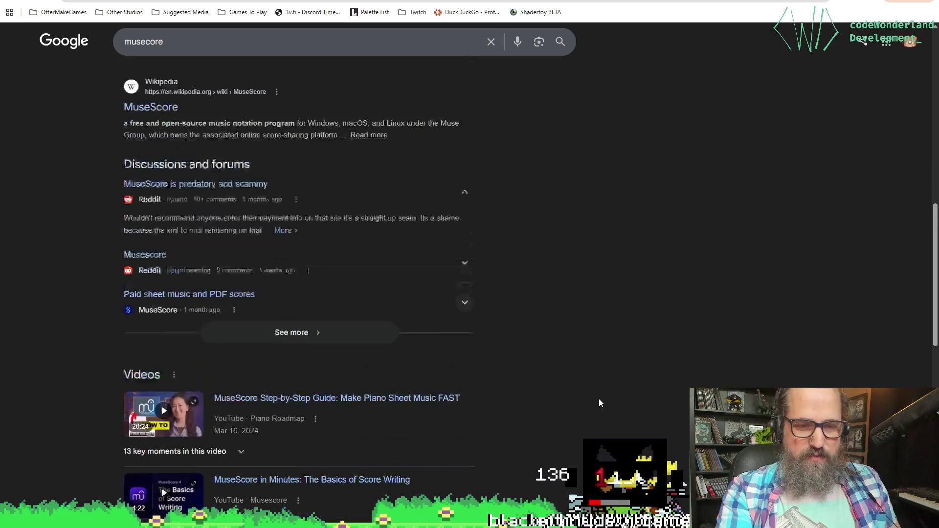
{"action": "key", "text": "alt+Tab"}
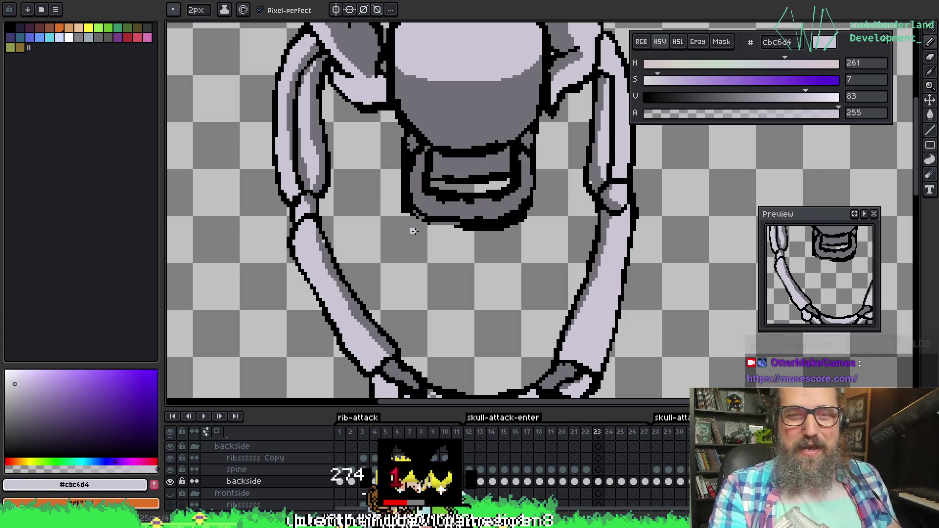
Zoom in on the skull's lower jaw and switch to the Eraser
{"action": "scroll", "coordinate": [394, 251], "scroll_direction": "up", "scroll_amount": 1}
{"action": "key", "text": "e"}
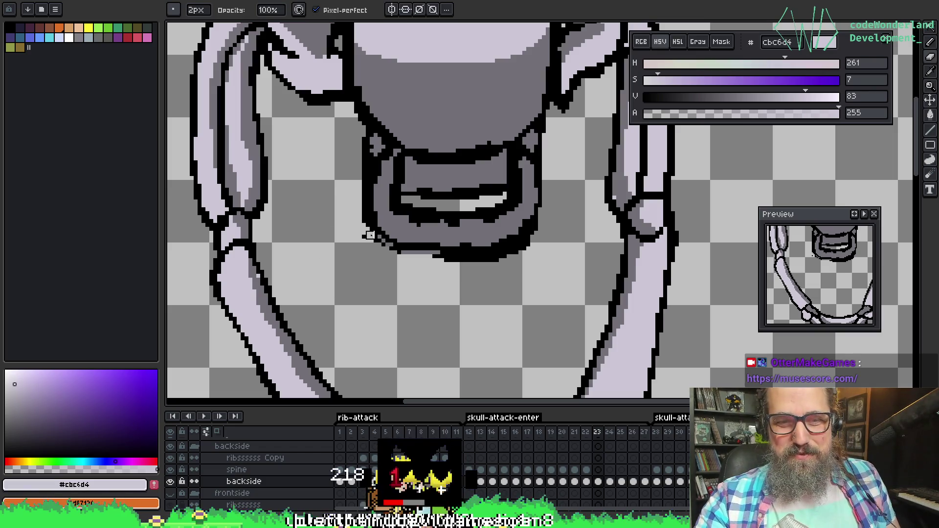
Erase the bottom outline row under the jaw, then sample grey #727077 and finally black
{"action": "mouse_move", "coordinate": [440, 254]}
{"action": "left_mouse_down"}
{"action": "mouse_move", "coordinate": [504, 258]}
{"action": "mouse_move", "coordinate": [538, 239]}
{"action": "left_mouse_up"}
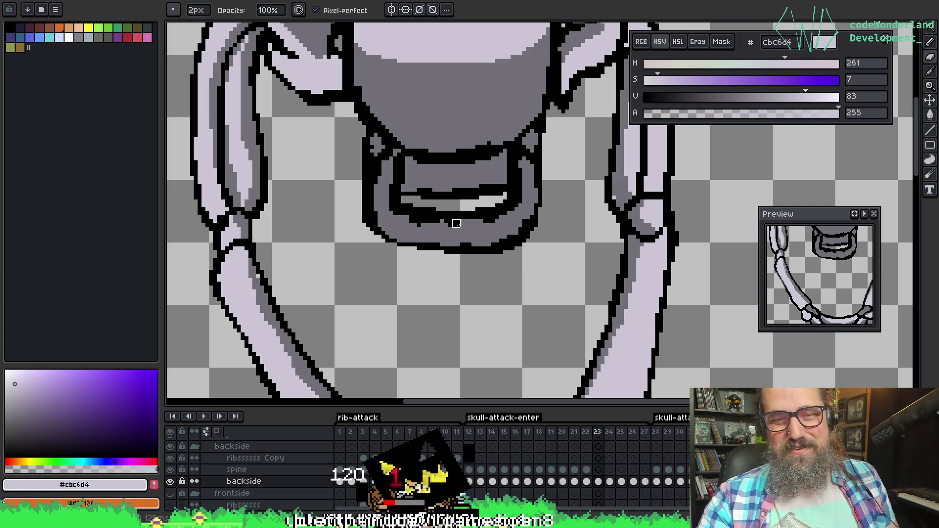
{"action": "left_click_drag", "start_coordinate": [452, 228], "coordinate": [428, 266]}
{"action": "left_click", "coordinate": [426, 268]}
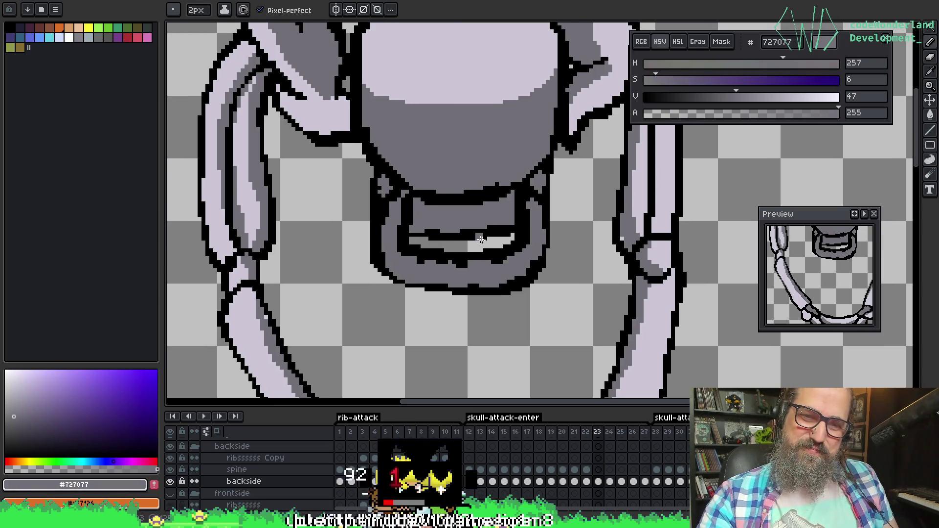
{"action": "mouse_move", "coordinate": [471, 238]}
{"action": "left_mouse_down"}
{"action": "mouse_move", "coordinate": [420, 264]}
{"action": "mouse_move", "coordinate": [463, 300]}
{"action": "mouse_move", "coordinate": [490, 237]}
{"action": "left_mouse_up"}
{"action": "mouse_move", "coordinate": [478, 126]}
{"action": "left_mouse_down"}
{"action": "mouse_move", "coordinate": [309, 316]}
{"action": "mouse_move", "coordinate": [250, 300]}
{"action": "mouse_move", "coordinate": [365, 226]}
{"action": "left_mouse_up"}
{"action": "mouse_move", "coordinate": [346, 325]}
{"action": "left_mouse_down"}
{"action": "mouse_move", "coordinate": [383, 164]}
{"action": "mouse_move", "coordinate": [472, 191]}
{"action": "mouse_move", "coordinate": [377, 289]}
{"action": "mouse_move", "coordinate": [415, 237]}
{"action": "mouse_move", "coordinate": [419, 258]}
{"action": "mouse_move", "coordinate": [374, 215]}
{"action": "mouse_move", "coordinate": [415, 157]}
{"action": "mouse_move", "coordinate": [334, 156]}
{"action": "left_mouse_up"}
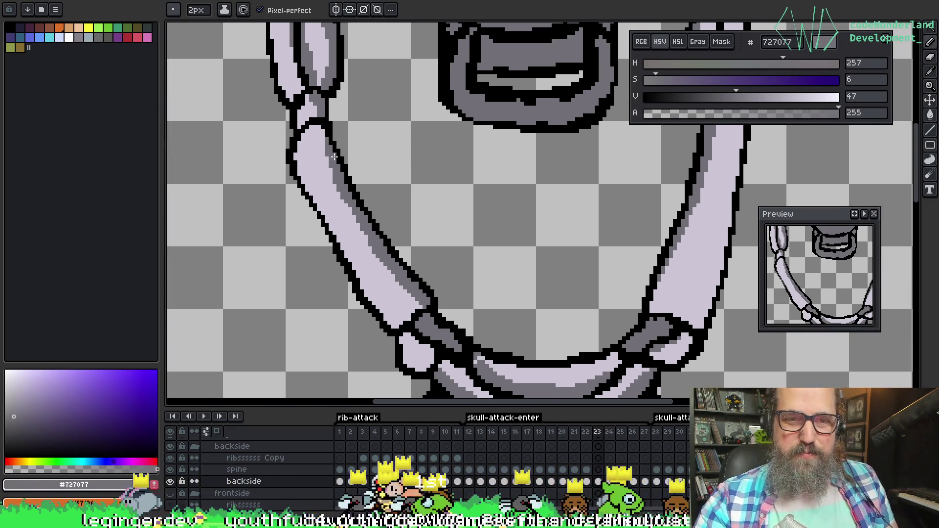
{"action": "mouse_move", "coordinate": [399, 151]}
{"action": "left_mouse_down"}
{"action": "mouse_move", "coordinate": [425, 252]}
{"action": "mouse_move", "coordinate": [373, 308]}
{"action": "mouse_move", "coordinate": [432, 86]}
{"action": "mouse_move", "coordinate": [373, 208]}
{"action": "left_mouse_up"}
{"action": "left_click", "coordinate": [317, 207], "text": "alt"}
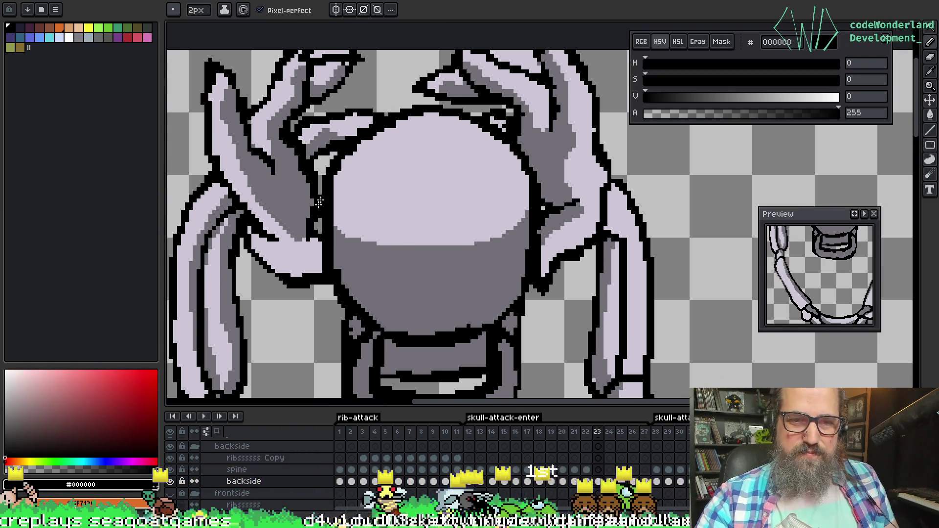
Outline a left-hand finger bone in black and shade part of it mid grey #727077
{"action": "mouse_move", "coordinate": [224, 167]}
{"action": "left_mouse_down"}
{"action": "mouse_move", "coordinate": [274, 136]}
{"action": "mouse_move", "coordinate": [308, 157]}
{"action": "mouse_move", "coordinate": [303, 228]}
{"action": "mouse_move", "coordinate": [244, 251]}
{"action": "left_mouse_up"}
{"action": "mouse_move", "coordinate": [237, 202]}
{"action": "left_mouse_down"}
{"action": "mouse_move", "coordinate": [232, 154]}
{"action": "mouse_move", "coordinate": [271, 176]}
{"action": "mouse_move", "coordinate": [235, 201]}
{"action": "mouse_move", "coordinate": [273, 193]}
{"action": "mouse_move", "coordinate": [277, 217]}
{"action": "mouse_move", "coordinate": [253, 219]}
{"action": "mouse_move", "coordinate": [278, 232]}
{"action": "left_mouse_up"}
{"action": "key", "text": "alt"}
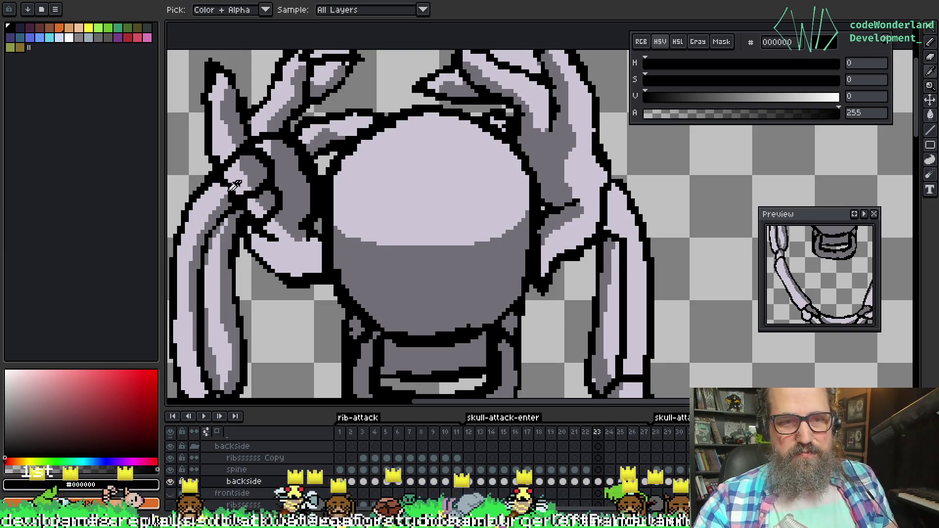
{"action": "left_click", "coordinate": [238, 184], "text": "alt"}
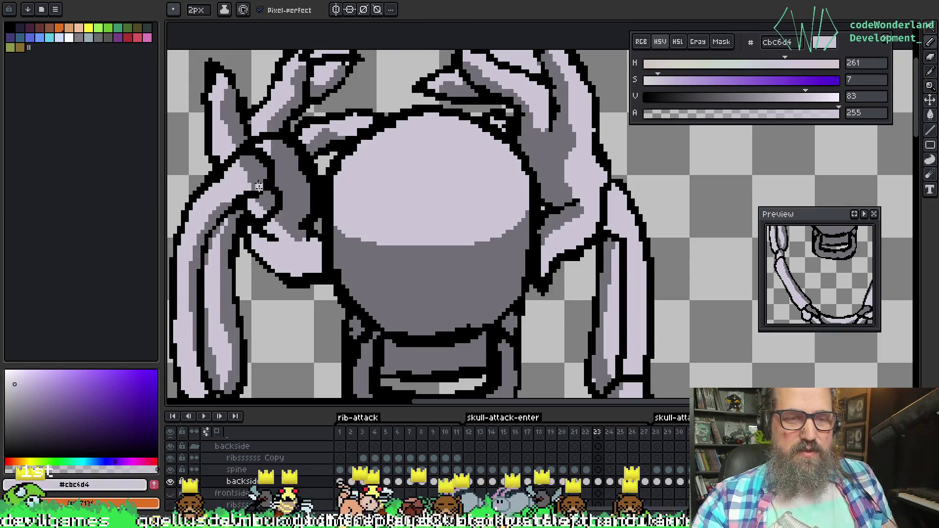
{"action": "left_click", "coordinate": [234, 217], "text": "alt"}
{"action": "mouse_move", "coordinate": [239, 215]}
{"action": "left_mouse_down"}
{"action": "mouse_move", "coordinate": [252, 208]}
{"action": "mouse_move", "coordinate": [260, 217]}
{"action": "left_mouse_up"}
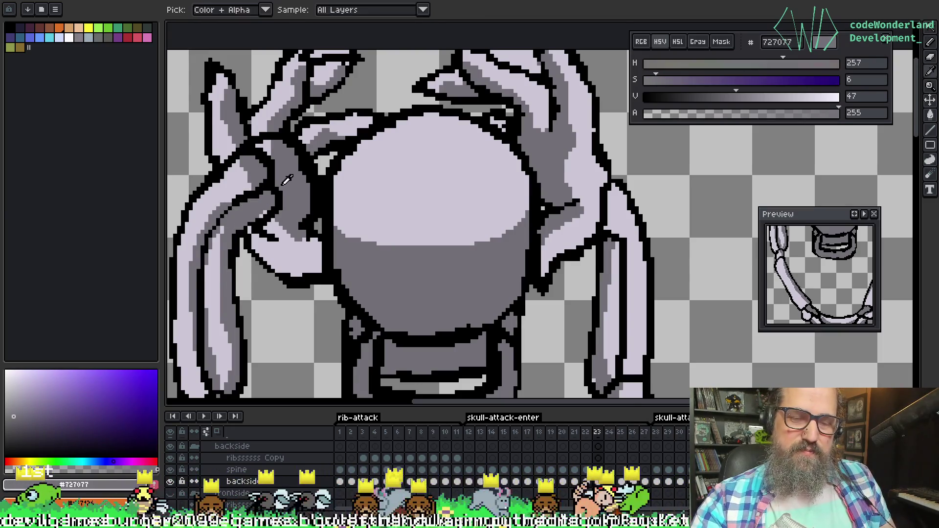
Fill the finger with light bone colour #cbc6d4 and touch up its pixels
{"action": "left_click", "coordinate": [245, 176], "text": "alt"}
{"action": "mouse_move", "coordinate": [246, 164]}
{"action": "left_mouse_down"}
{"action": "mouse_move", "coordinate": [241, 192]}
{"action": "mouse_move", "coordinate": [222, 210]}
{"action": "left_mouse_up"}
{"action": "left_click", "coordinate": [260, 169], "text": "alt"}
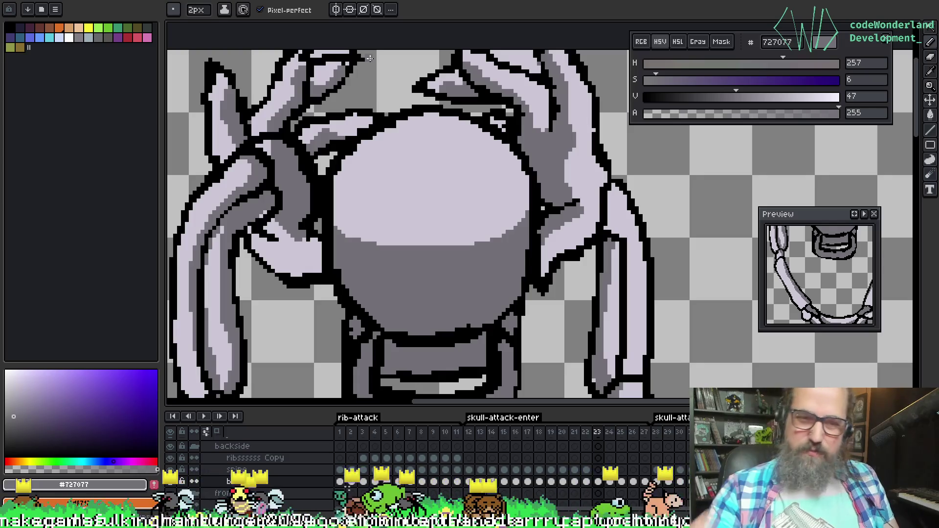
{"action": "left_click", "coordinate": [220, 238], "text": "alt"}
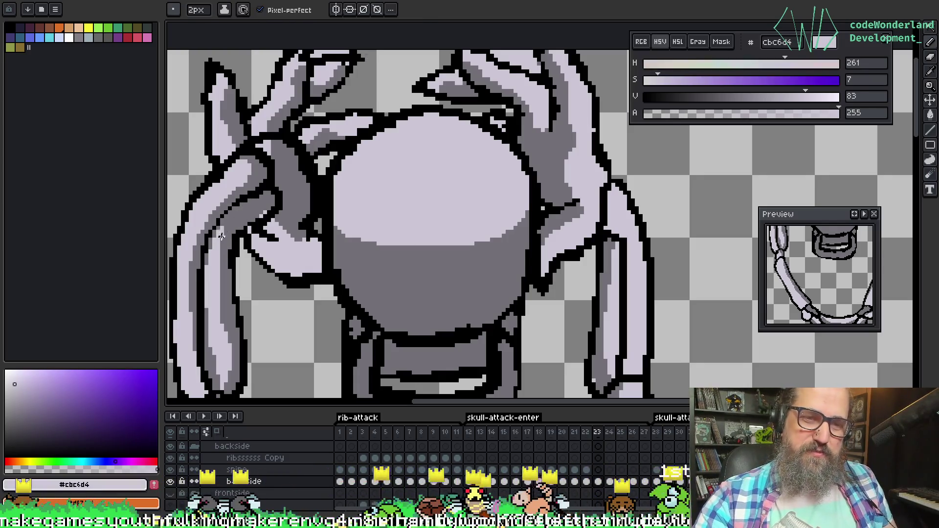
{"action": "key", "text": "g"}
{"action": "left_click", "coordinate": [268, 204]}
{"action": "left_click", "coordinate": [239, 217], "text": "alt"}
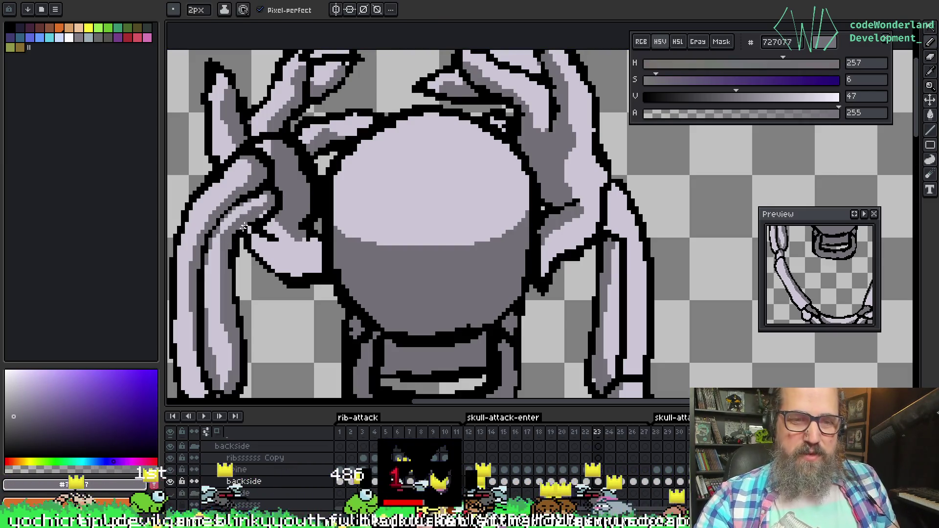
Shade a few more finger pixels in mid grey #727077
{"action": "key", "text": "alt"}
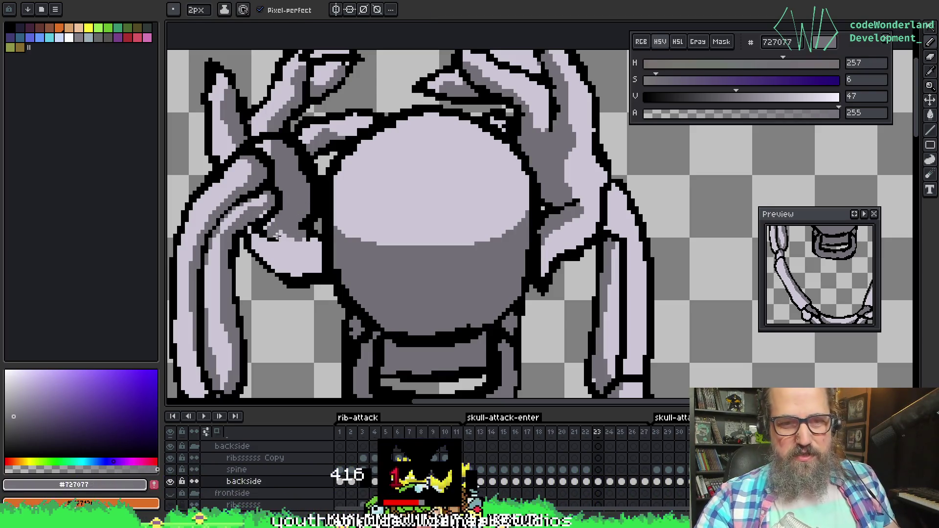
{"action": "left_click_drag", "start_coordinate": [280, 231], "coordinate": [298, 242]}
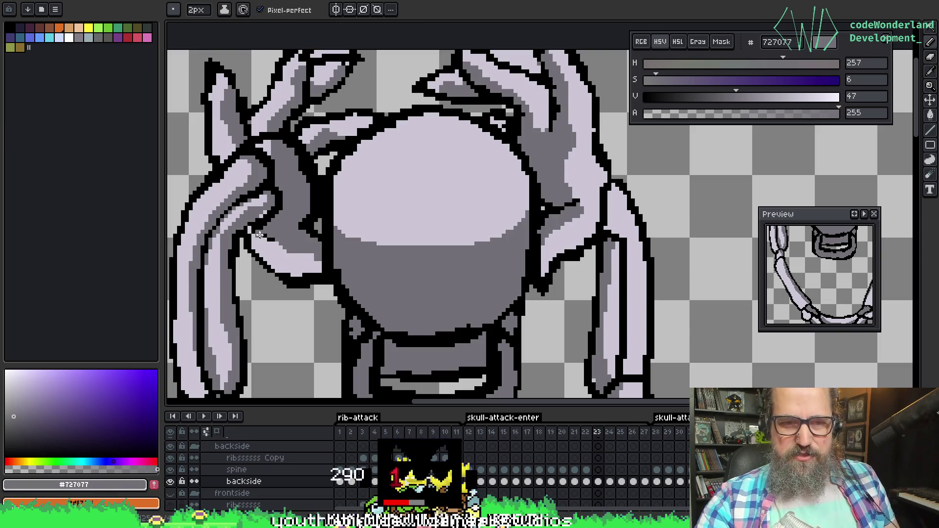
{"action": "left_click", "coordinate": [306, 211], "text": "alt"}
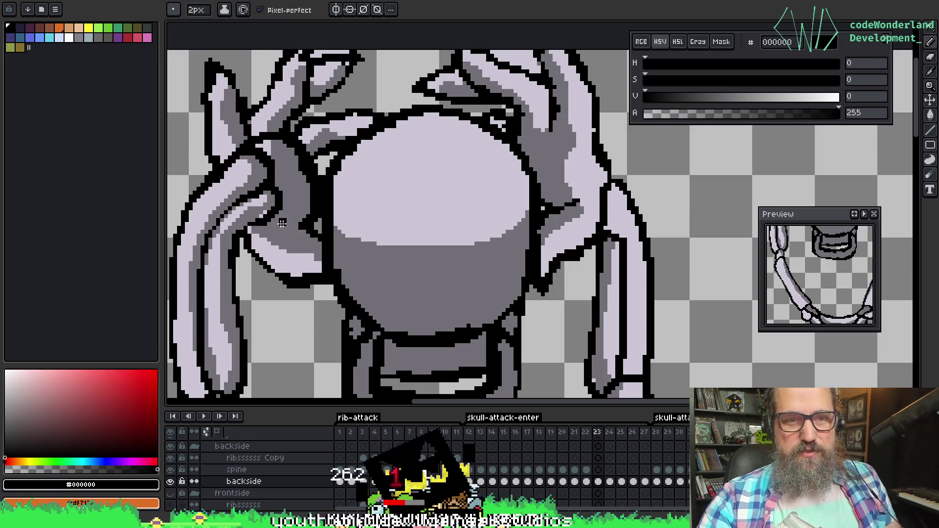
{"action": "left_click", "coordinate": [307, 205], "text": "alt"}
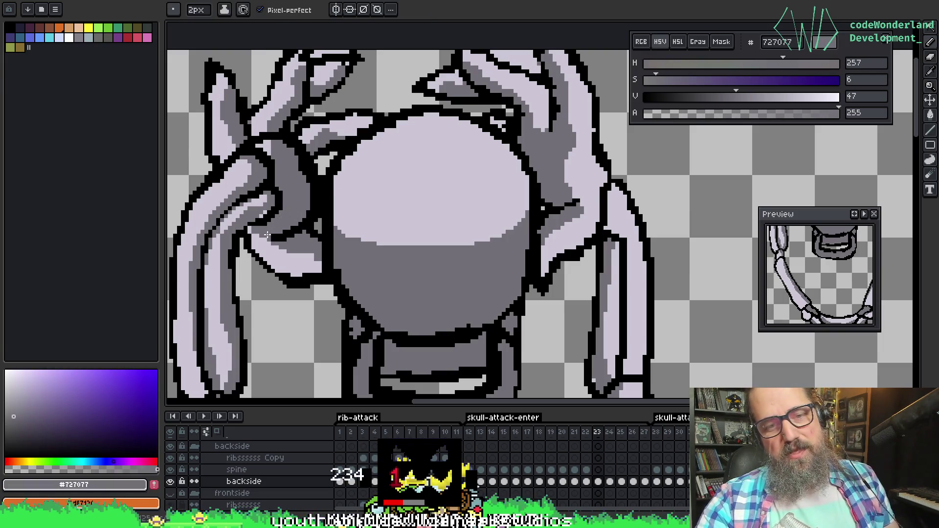
{"action": "left_click", "coordinate": [296, 218], "text": "alt"}
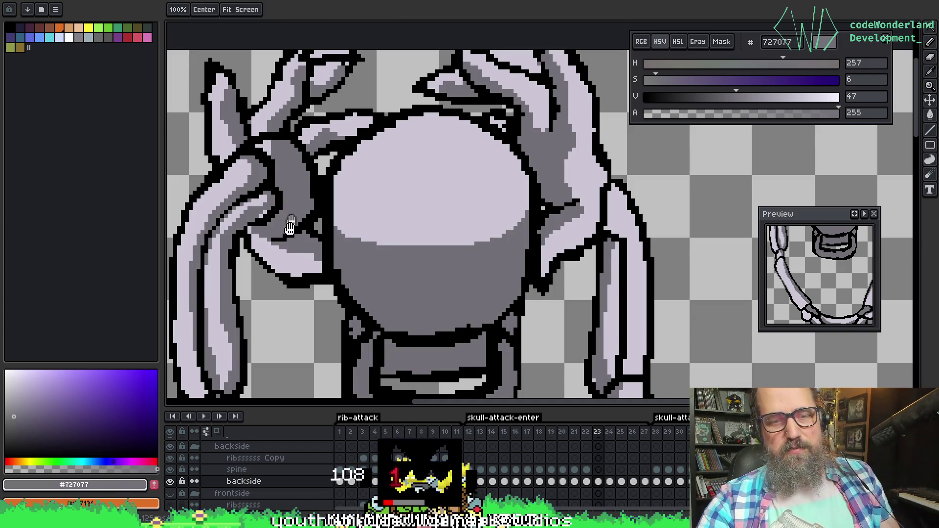
{"action": "scroll", "coordinate": [320, 215], "scroll_direction": "down", "scroll_amount": 1}
{"action": "scroll", "coordinate": [319, 220], "scroll_direction": "up", "scroll_amount": 1}
Add a short black outline under the finger and shade its edge pixels grey
{"action": "left_click", "coordinate": [324, 212], "text": "alt"}
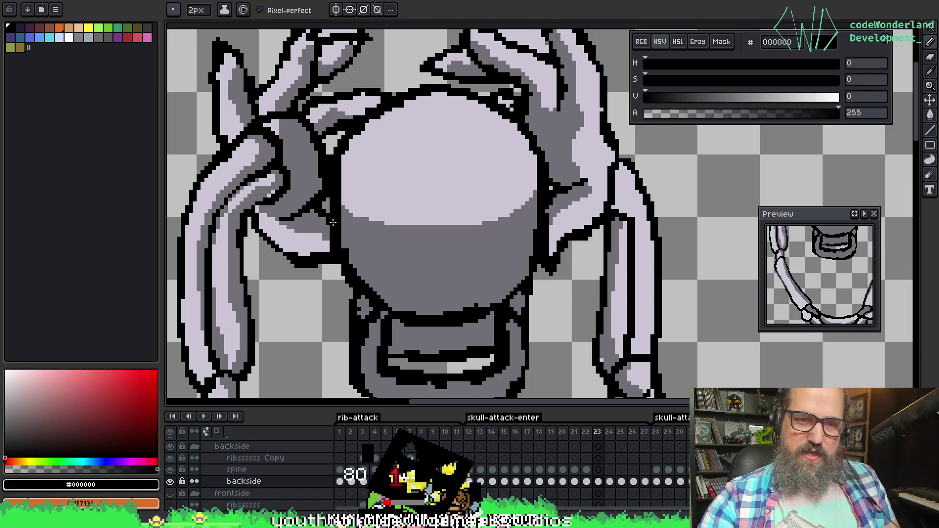
{"action": "key", "text": "v"}
{"action": "key", "text": "b"}
{"action": "mouse_move", "coordinate": [340, 223]}
{"action": "left_mouse_down"}
{"action": "mouse_move", "coordinate": [366, 237]}
{"action": "mouse_move", "coordinate": [345, 247]}
{"action": "left_mouse_up"}
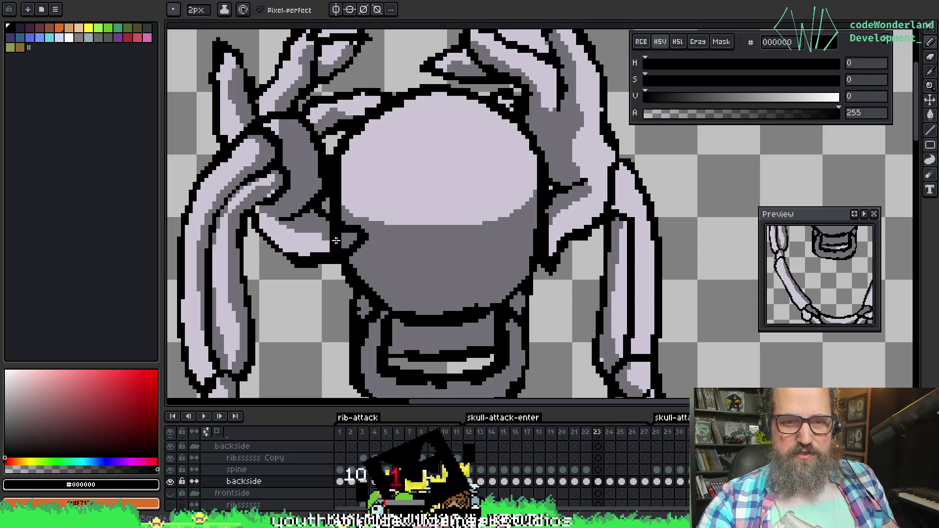
{"action": "left_click", "coordinate": [337, 237], "text": "alt"}
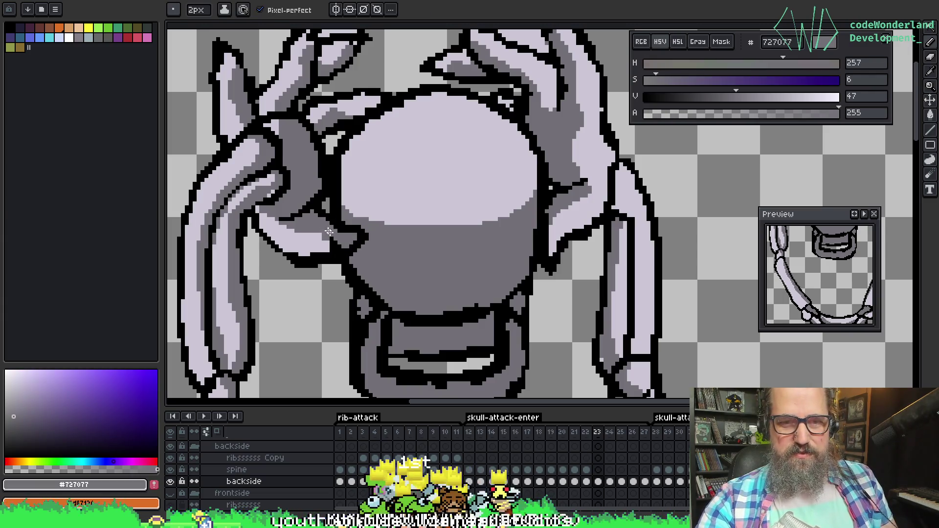
{"action": "left_click_drag", "start_coordinate": [390, 138], "coordinate": [405, 205]}
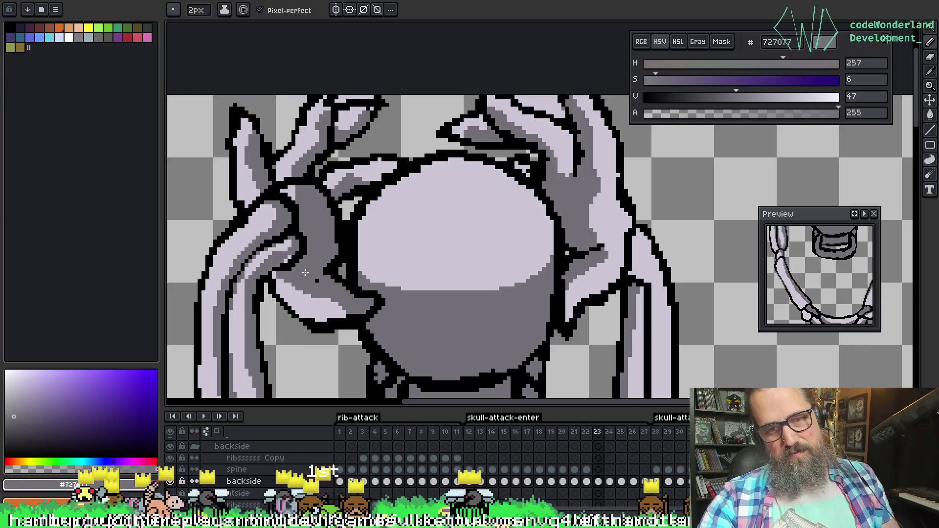
{"action": "left_click_drag", "start_coordinate": [318, 284], "coordinate": [311, 271]}
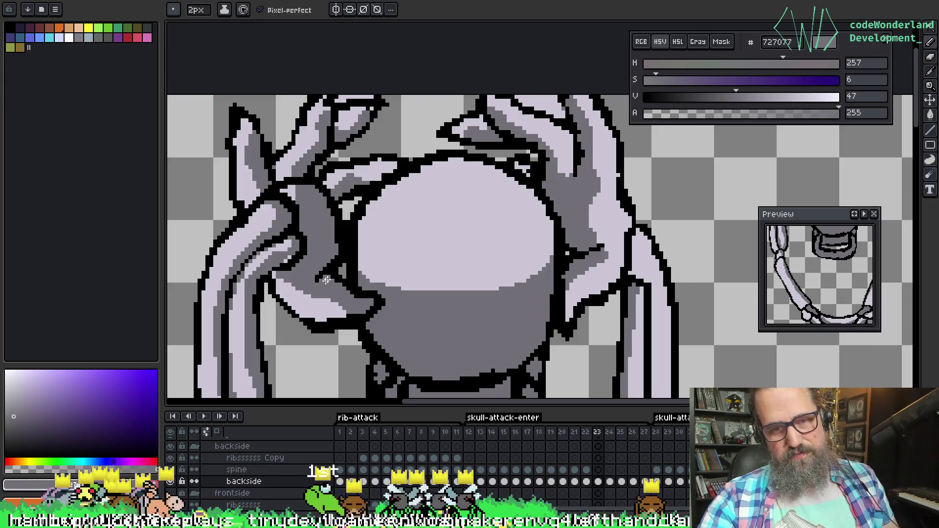
Draw a new black outline along a left-hand finger
{"action": "scroll", "coordinate": [344, 260], "scroll_direction": "up", "scroll_amount": 2}
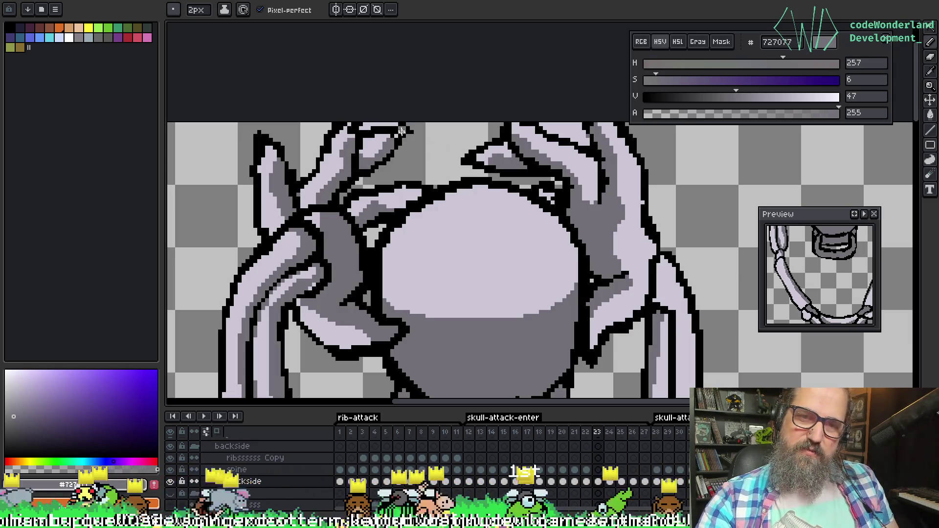
{"action": "scroll", "coordinate": [429, 205], "scroll_direction": "down", "scroll_amount": 1}
{"action": "key", "text": "i"}
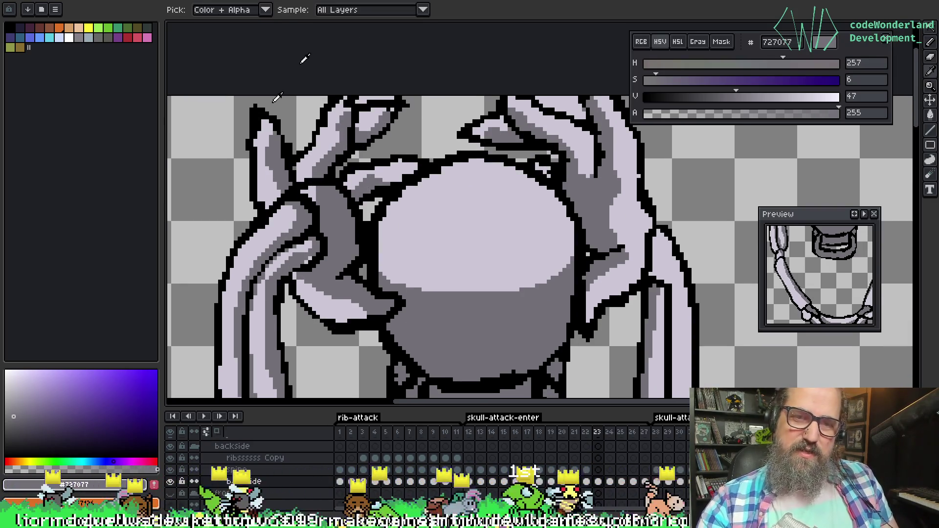
{"action": "key", "text": "b"}
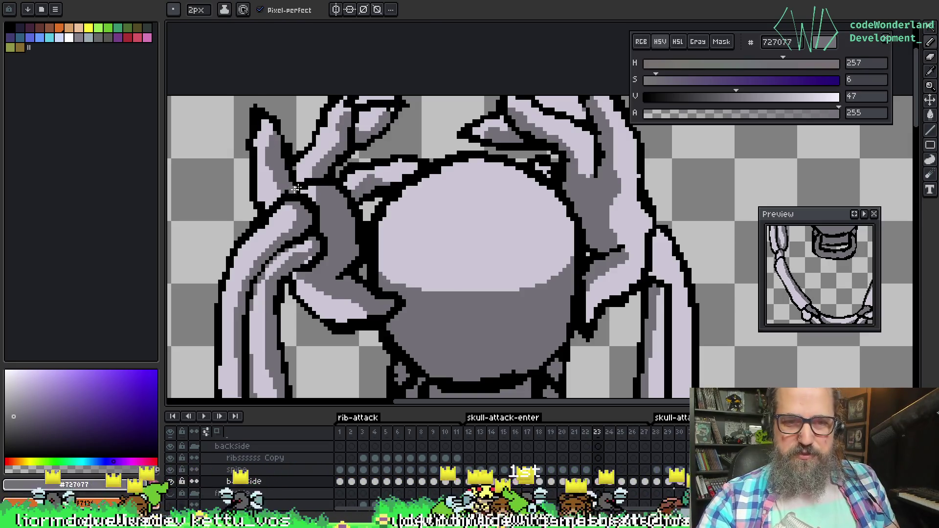
{"action": "left_click", "coordinate": [291, 190], "text": "alt"}
{"action": "left_click_drag", "start_coordinate": [291, 191], "coordinate": [356, 170]}
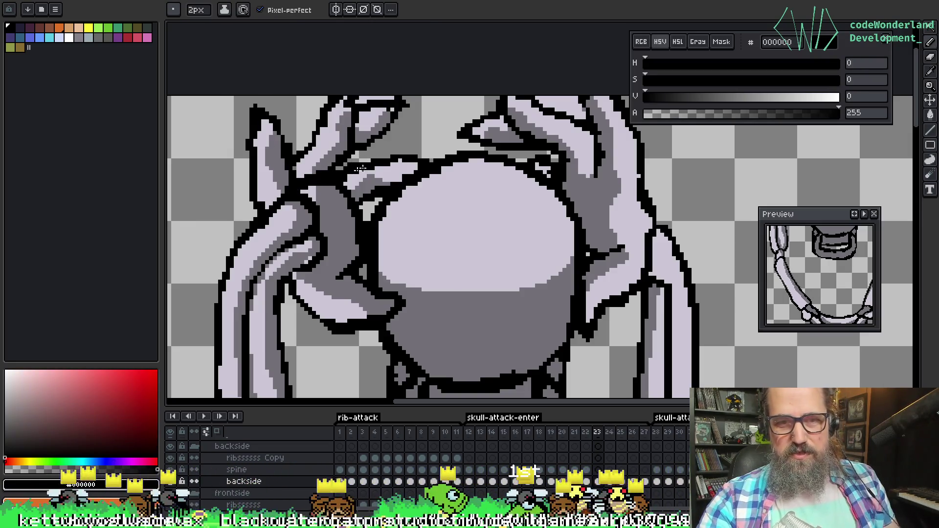
Paint mid grey over part of that line and draw a diagonal black finger outline
{"action": "key", "text": "i"}
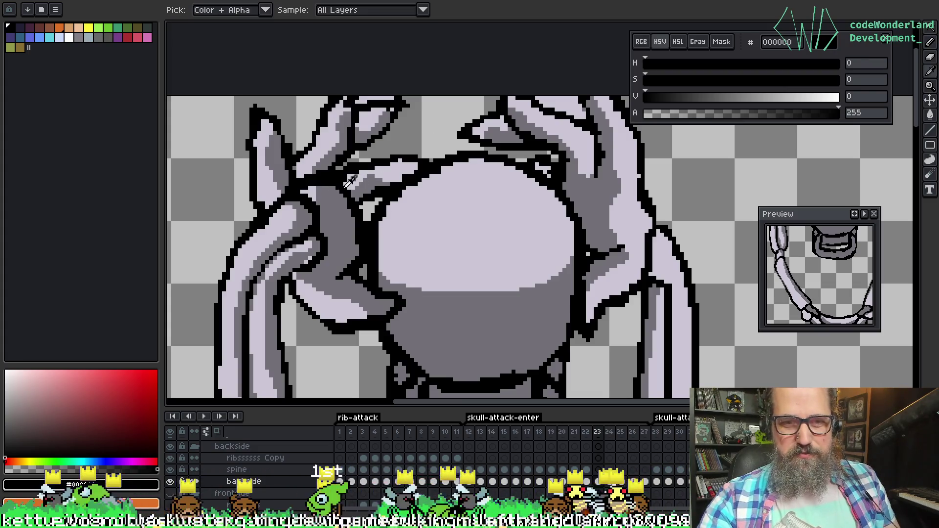
{"action": "left_click", "coordinate": [336, 195], "text": "alt"}
{"action": "left_click_drag", "start_coordinate": [337, 194], "coordinate": [391, 179]}
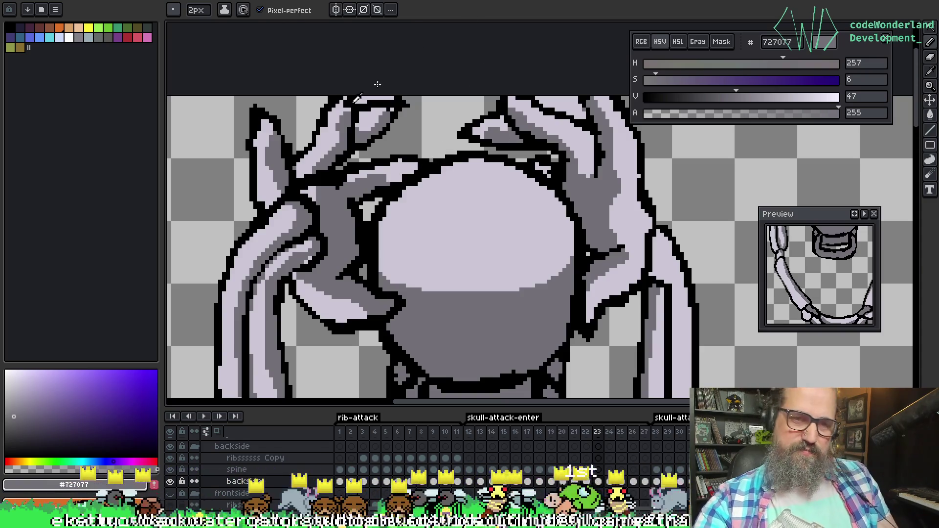
{"action": "left_click", "coordinate": [295, 195], "text": "alt"}
{"action": "mouse_move", "coordinate": [358, 112]}
{"action": "left_mouse_down"}
{"action": "mouse_move", "coordinate": [317, 138]}
{"action": "mouse_move", "coordinate": [287, 184]}
{"action": "left_mouse_up"}
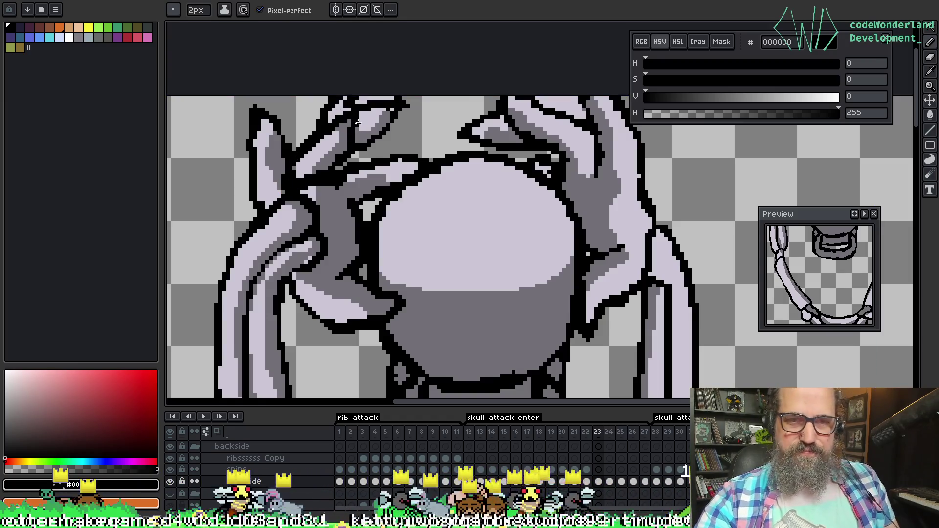
{"action": "left_click", "coordinate": [292, 181]}
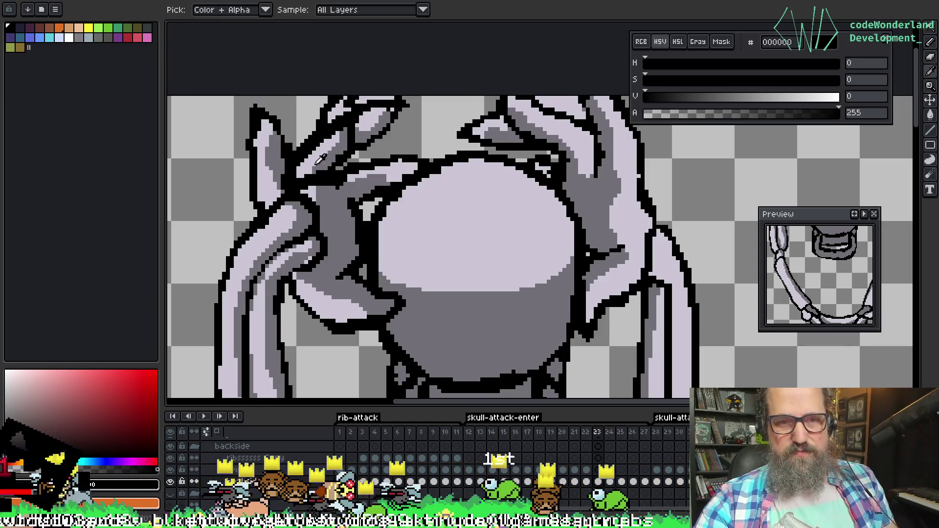
Fill a small patch of the finger with mid grey #727077
{"action": "left_click", "coordinate": [333, 143], "text": "alt"}
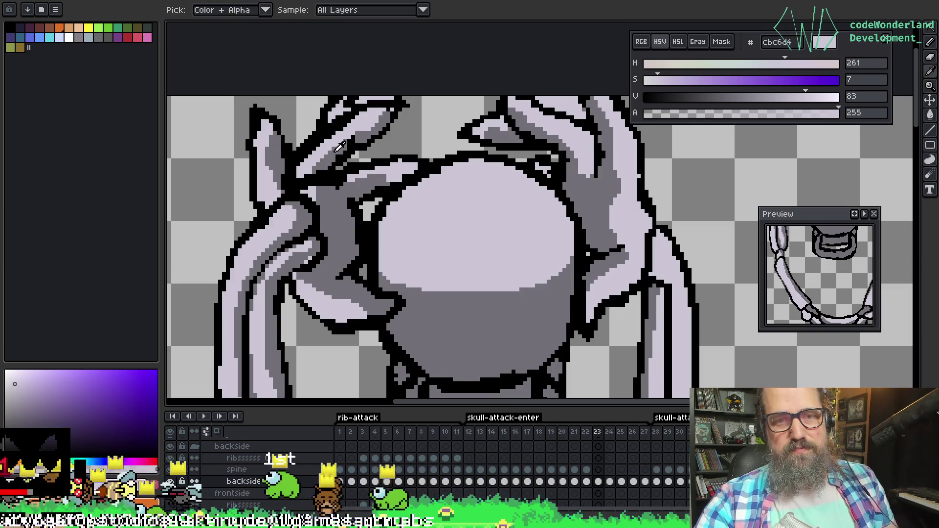
{"action": "left_click", "coordinate": [345, 148], "text": "alt"}
{"action": "left_click_drag", "start_coordinate": [330, 159], "coordinate": [348, 146]}
{"action": "left_click", "coordinate": [351, 125], "text": "alt"}
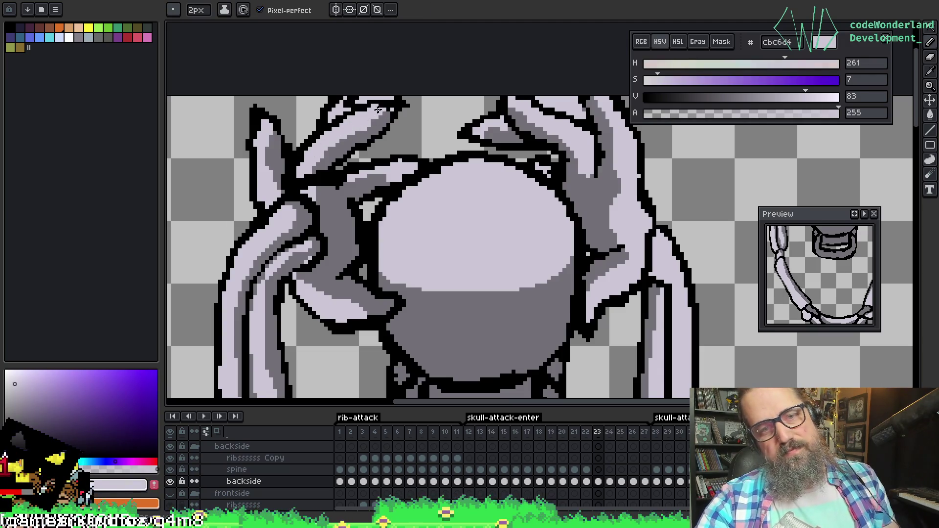
Draw a black outline down the finger's edge, partly covered with lavender #cbc6d4
{"action": "key", "text": "alt"}
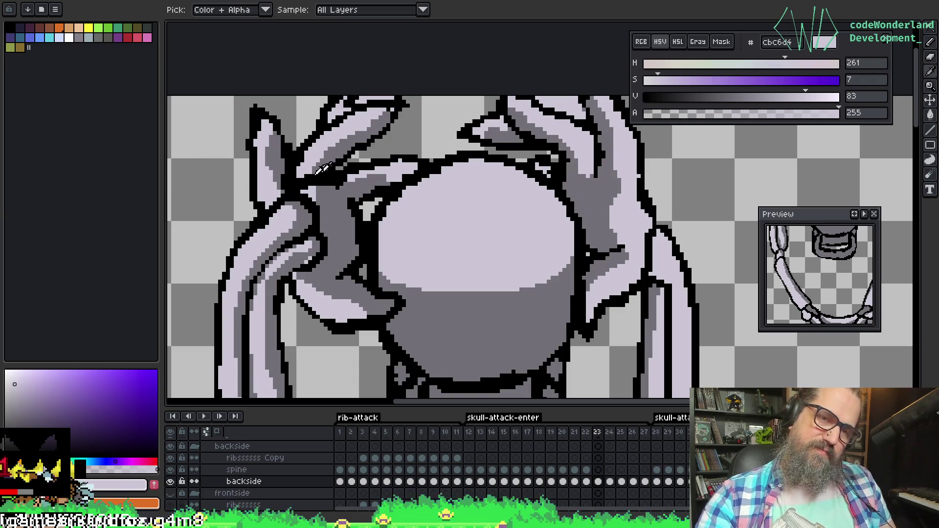
{"action": "left_click", "coordinate": [333, 177], "text": "alt"}
{"action": "mouse_move", "coordinate": [310, 166]}
{"action": "left_mouse_down"}
{"action": "mouse_move", "coordinate": [271, 188]}
{"action": "mouse_move", "coordinate": [265, 213]}
{"action": "left_mouse_up"}
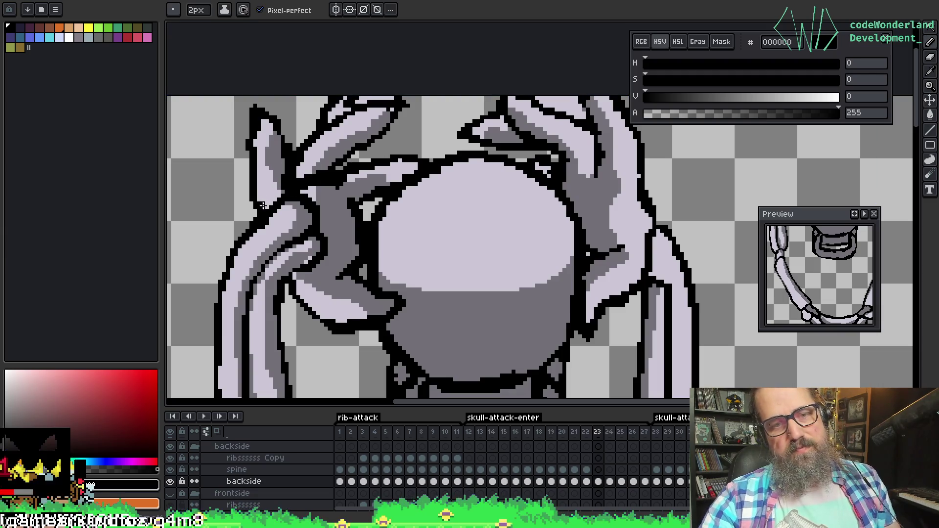
{"action": "key", "text": "alt"}
{"action": "left_click", "coordinate": [305, 163], "text": "alt"}
{"action": "left_click_drag", "start_coordinate": [307, 162], "coordinate": [304, 176]}
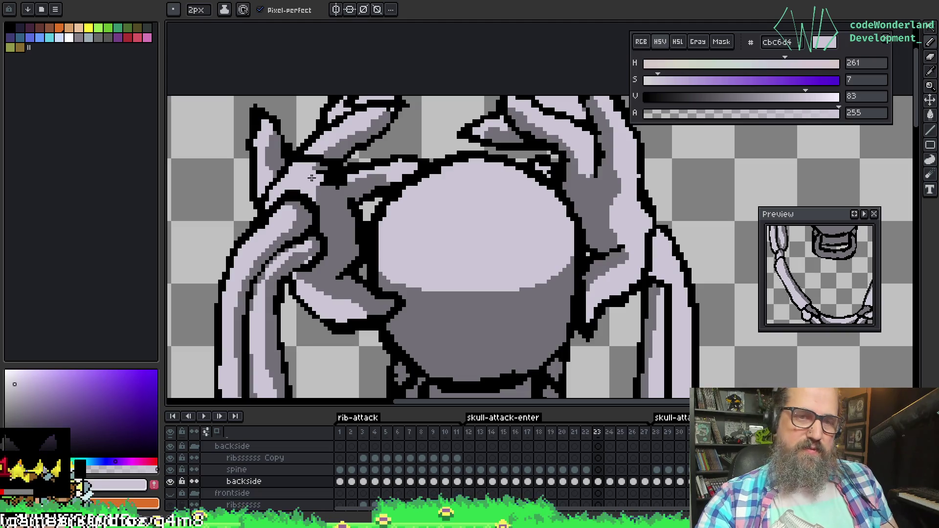
Shade the light knuckle pixels beside the skull with mid grey #727077
{"action": "key", "text": "alt"}
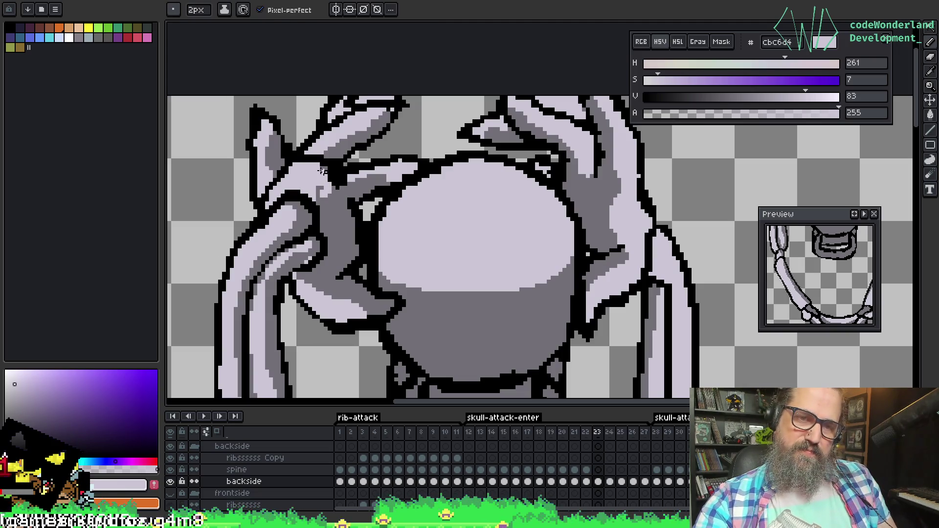
{"action": "left_click", "coordinate": [348, 191], "text": "alt"}
{"action": "left_click_drag", "start_coordinate": [308, 187], "coordinate": [335, 203]}
{"action": "key", "text": "ctrl"}
{"action": "key", "text": "alt"}
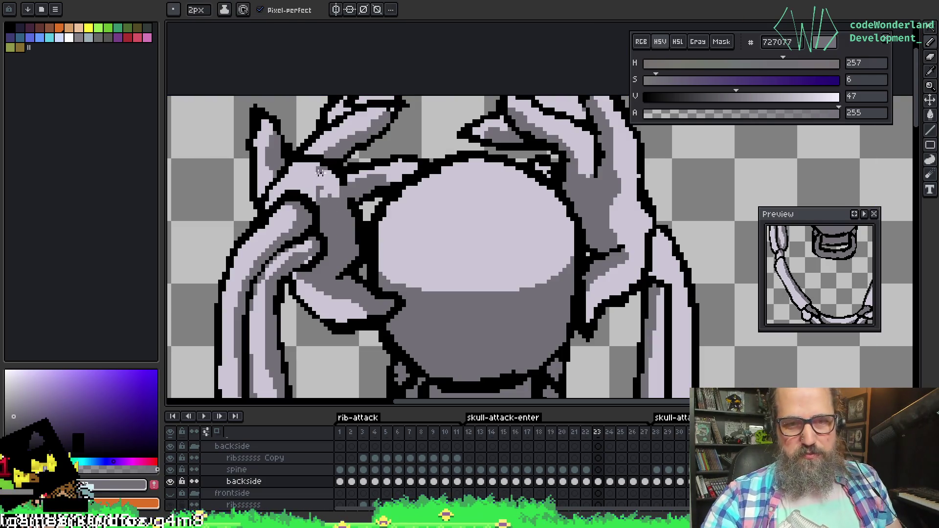
{"action": "key", "text": "ctrl"}
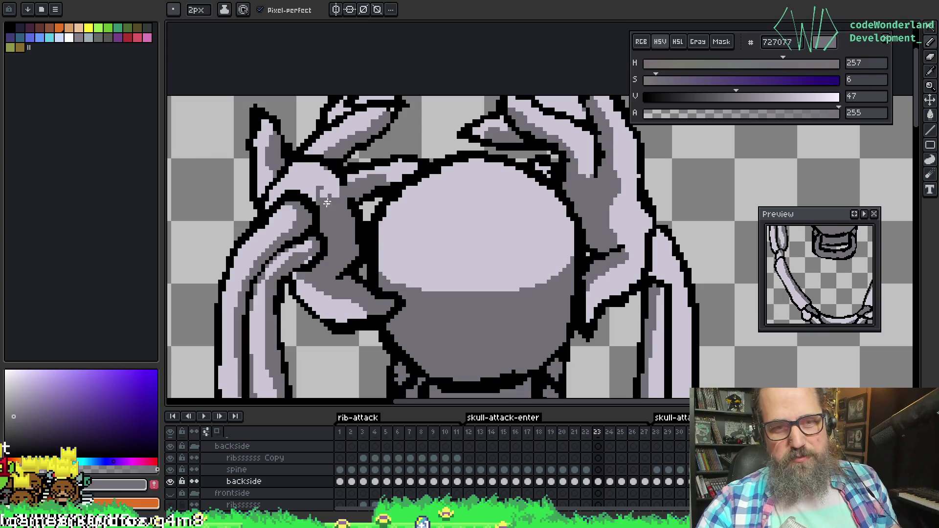
{"action": "mouse_move", "coordinate": [333, 201]}
{"action": "left_mouse_down"}
{"action": "mouse_move", "coordinate": [329, 183]}
{"action": "mouse_move", "coordinate": [332, 211]}
{"action": "left_mouse_up"}
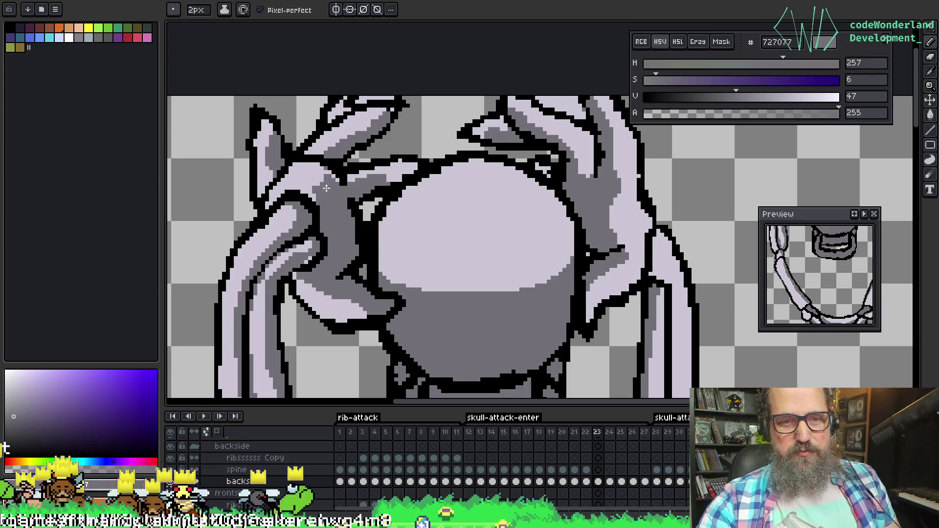
{"action": "left_click_drag", "start_coordinate": [341, 163], "coordinate": [337, 179]}
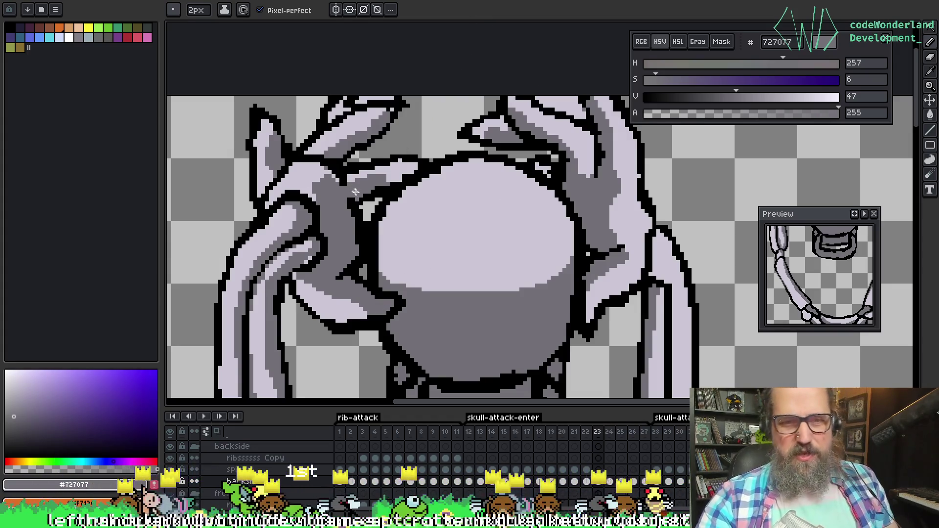
Save the sprite with Ctrl+S and make black the active colour
{"action": "key", "text": "i"}
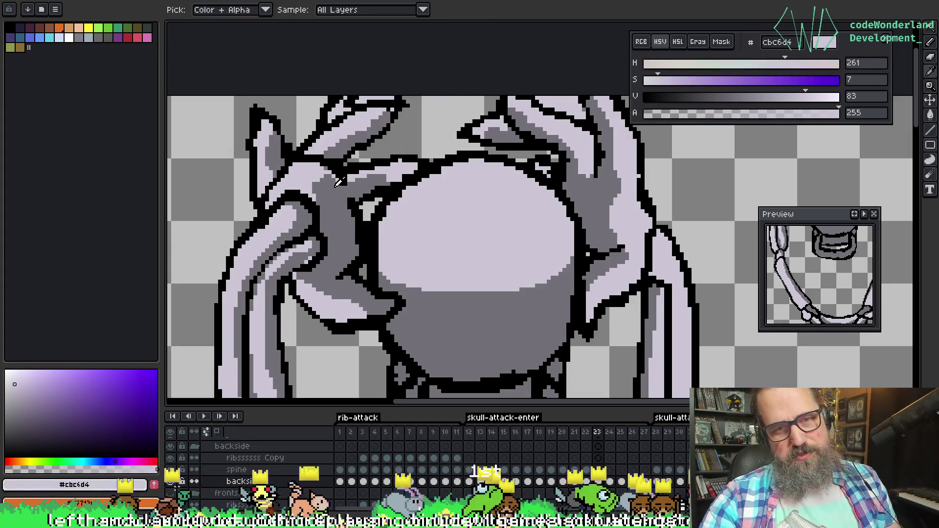
{"action": "key", "text": "b"}
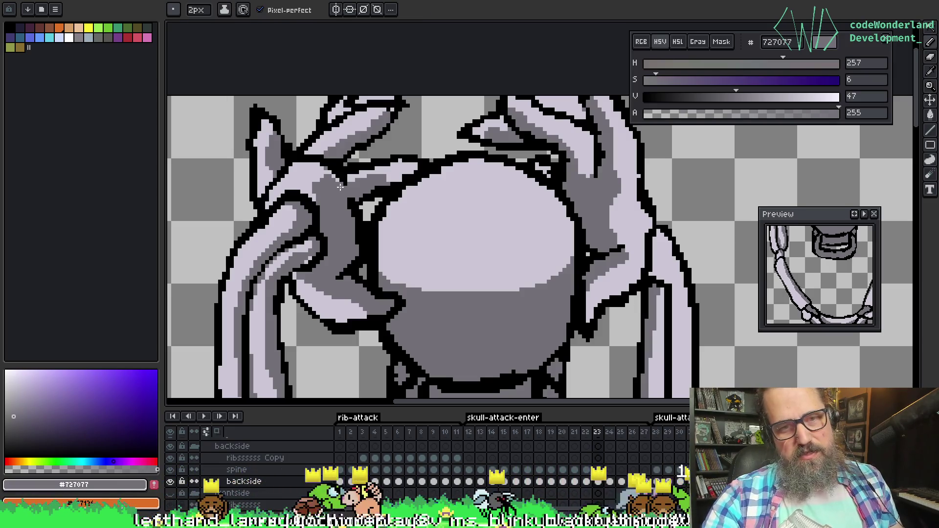
{"action": "left_click", "coordinate": [348, 172], "text": "alt"}
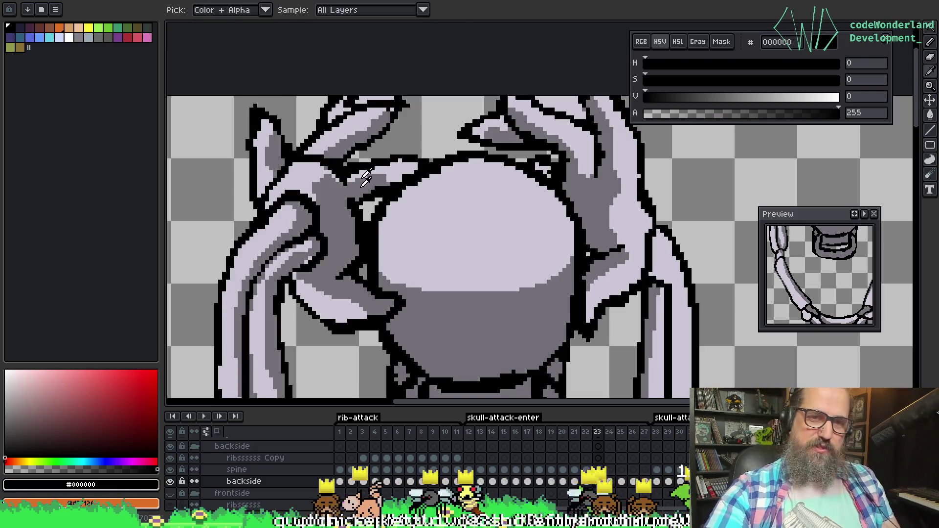
{"action": "left_click", "coordinate": [344, 182], "text": "alt"}
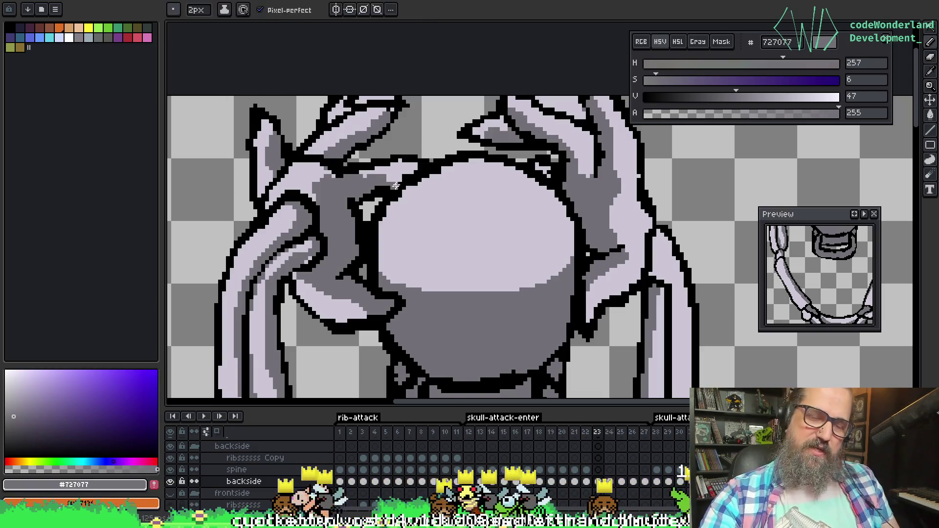
{"action": "key", "text": "ctrl+s"}
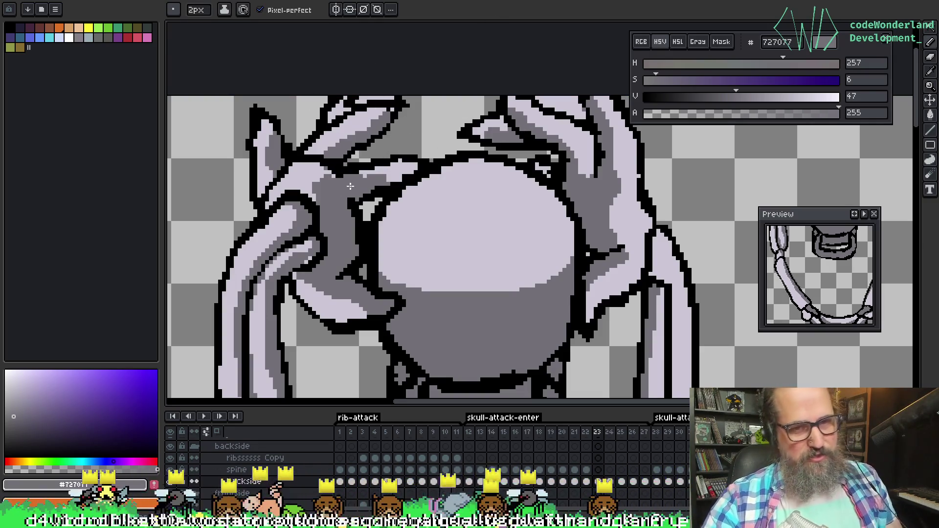
{"action": "key", "text": "alt"}
{"action": "left_click", "coordinate": [343, 162], "text": "alt"}
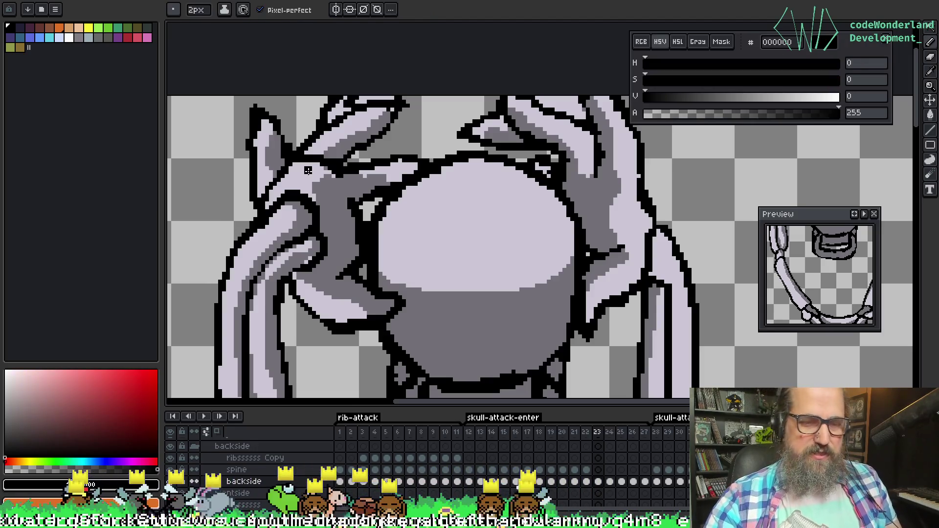
{"action": "left_click_drag", "start_coordinate": [285, 238], "coordinate": [296, 231]}
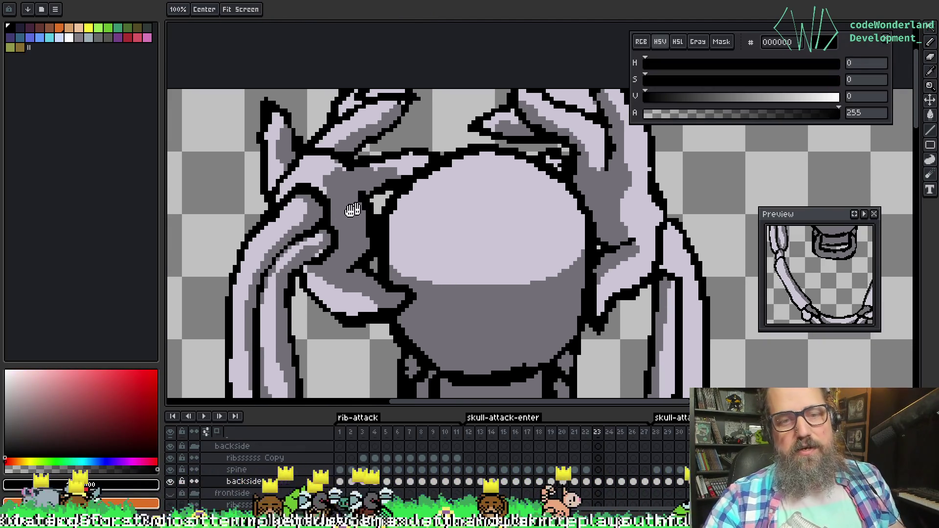
Paint light lavender #cbc6d4 over the black outline pixels near the left hand
{"action": "left_click", "coordinate": [311, 250], "text": "alt"}
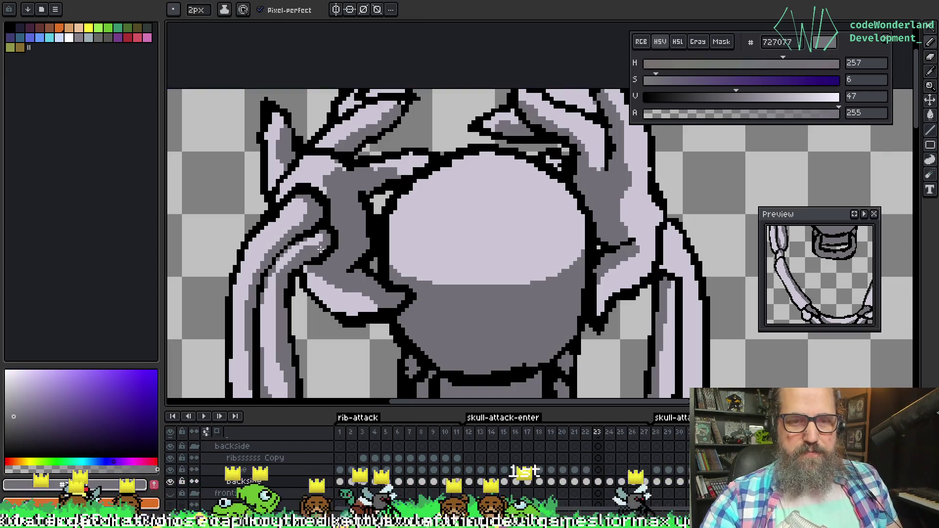
{"action": "key", "text": "alt"}
{"action": "key", "text": "alt"}
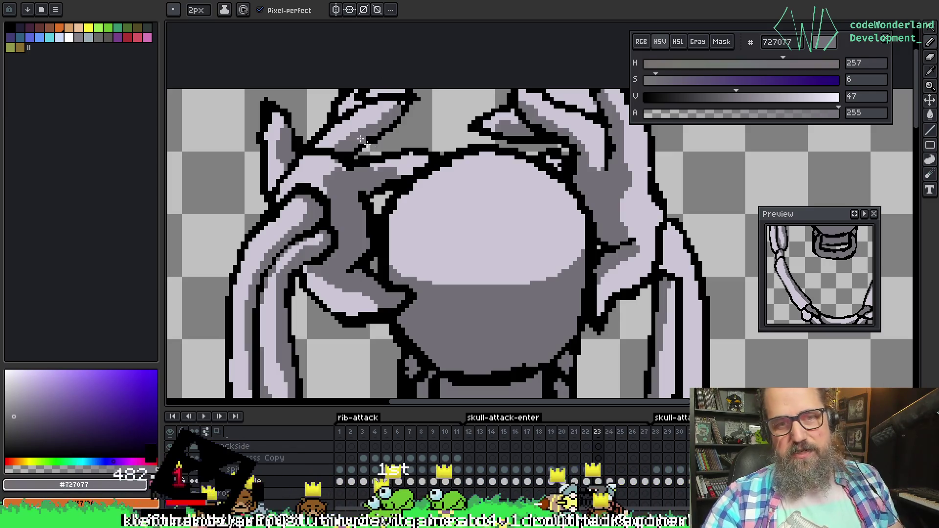
{"action": "key", "text": "alt"}
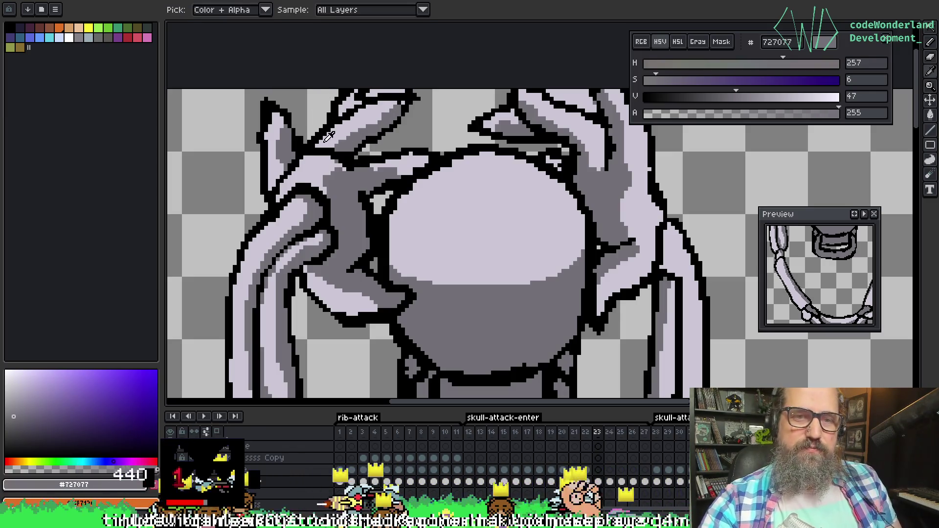
{"action": "left_click", "coordinate": [317, 155], "text": "alt"}
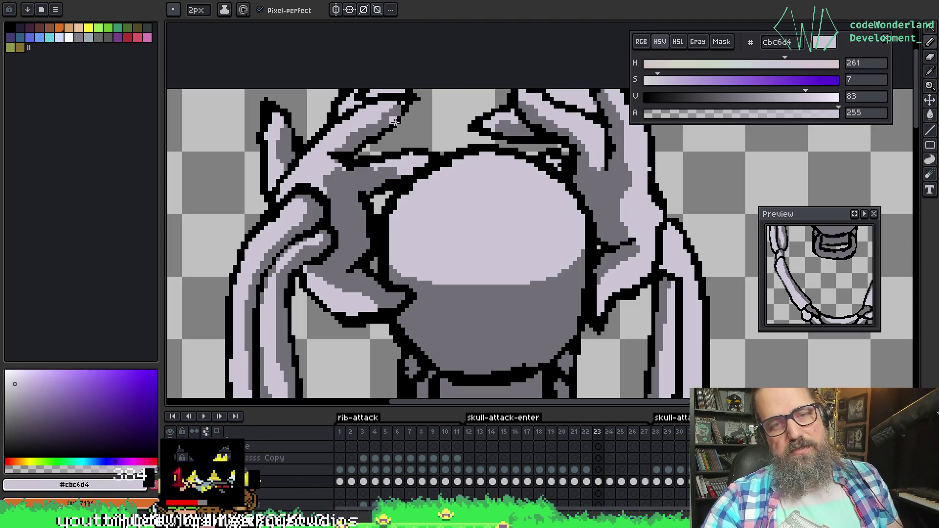
{"action": "left_click_drag", "start_coordinate": [358, 144], "coordinate": [357, 152]}
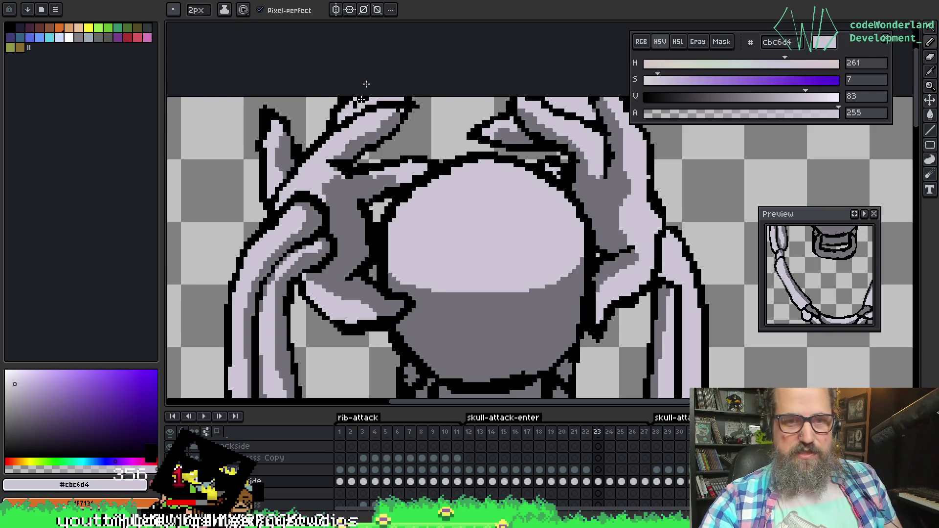
{"action": "key", "text": "alt"}
{"action": "left_click", "coordinate": [348, 160], "text": "alt"}
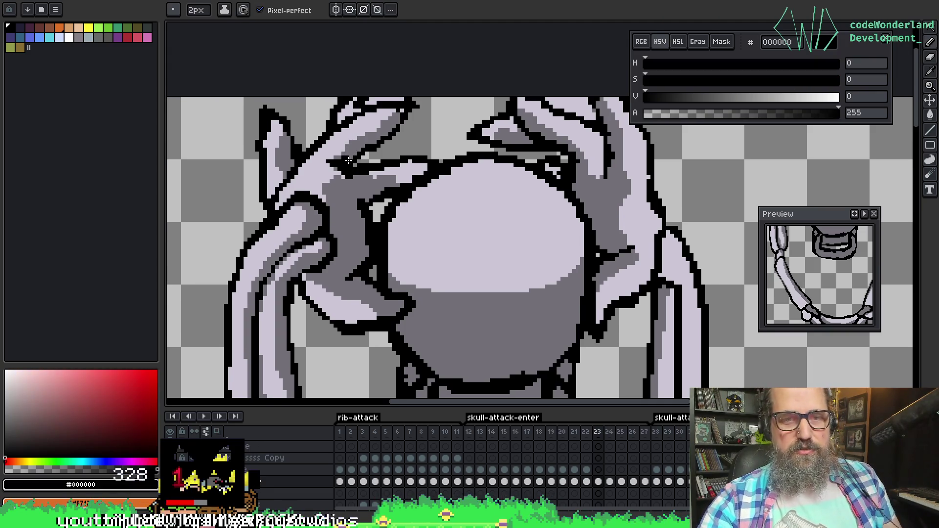
{"action": "left_click", "coordinate": [347, 160], "text": "alt"}
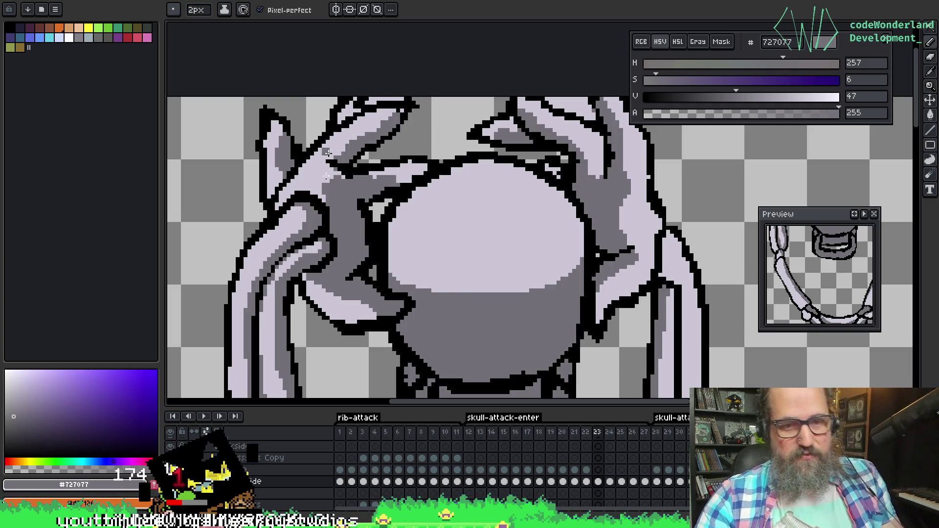
{"action": "key", "text": "i"}
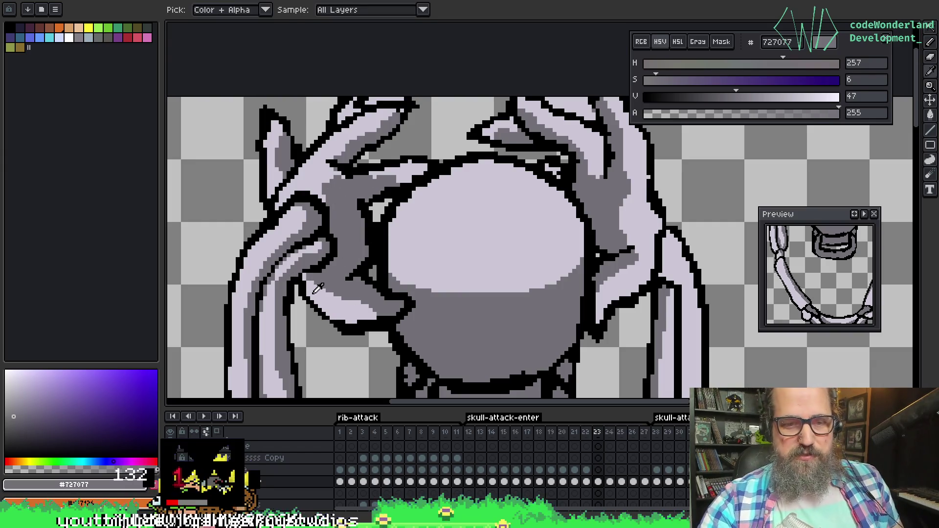
{"action": "left_click", "coordinate": [313, 291], "text": "alt"}
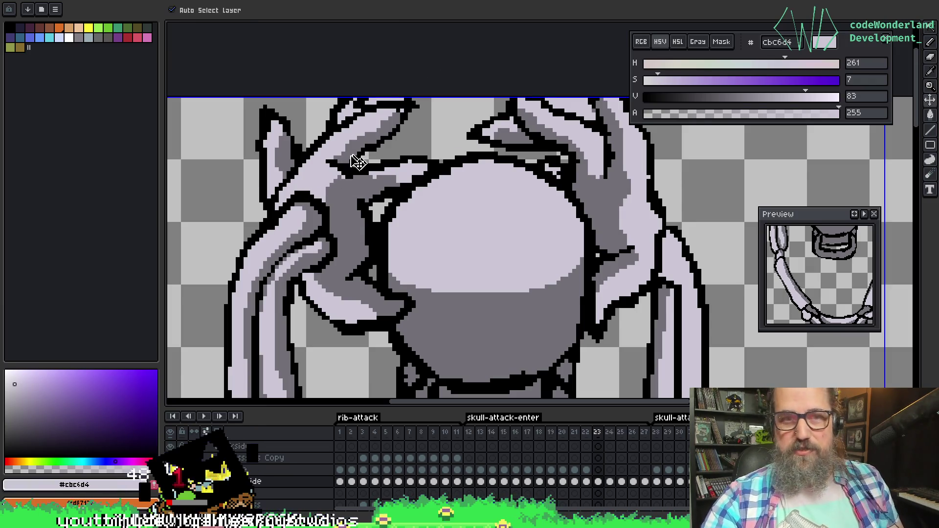
{"action": "mouse_move", "coordinate": [333, 181]}
{"action": "left_mouse_down"}
{"action": "mouse_move", "coordinate": [388, 184]}
{"action": "mouse_move", "coordinate": [367, 169]}
{"action": "mouse_move", "coordinate": [367, 178]}
{"action": "mouse_move", "coordinate": [404, 167]}
{"action": "left_mouse_up"}
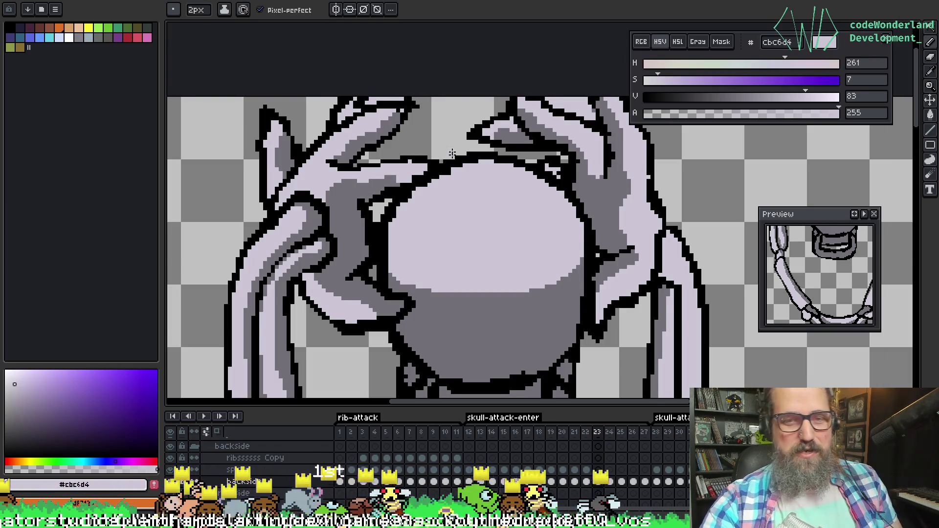
Cover the black line between finger and skull top edge with lavender
{"action": "scroll", "coordinate": [610, 130], "scroll_direction": "up", "scroll_amount": 3}
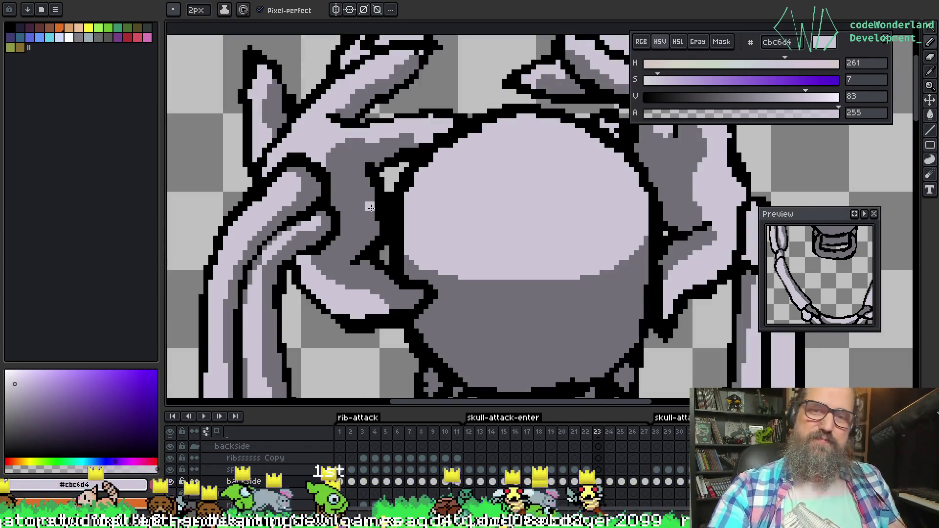
{"action": "left_click_drag", "start_coordinate": [460, 125], "coordinate": [437, 133]}
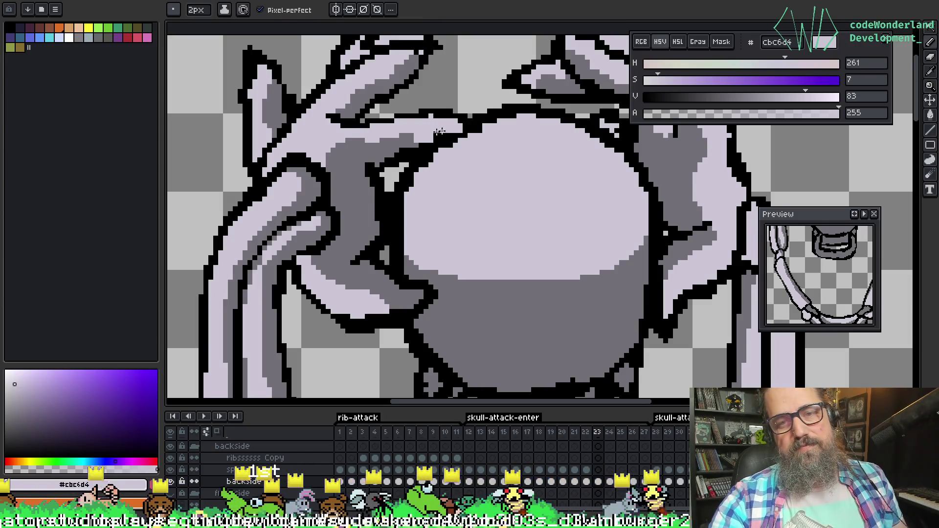
{"action": "left_click", "coordinate": [406, 142], "text": "alt"}
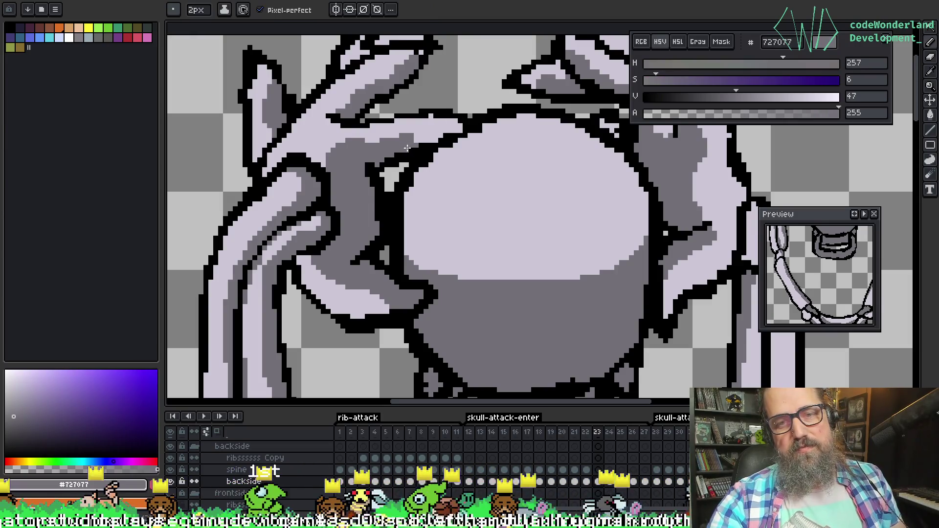
{"action": "key", "text": "i"}
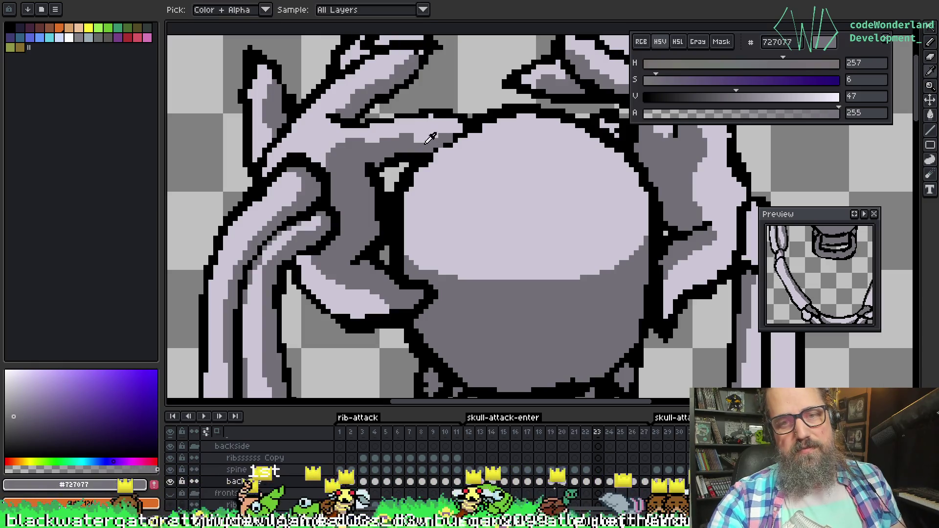
{"action": "left_click", "coordinate": [444, 152], "text": "alt"}
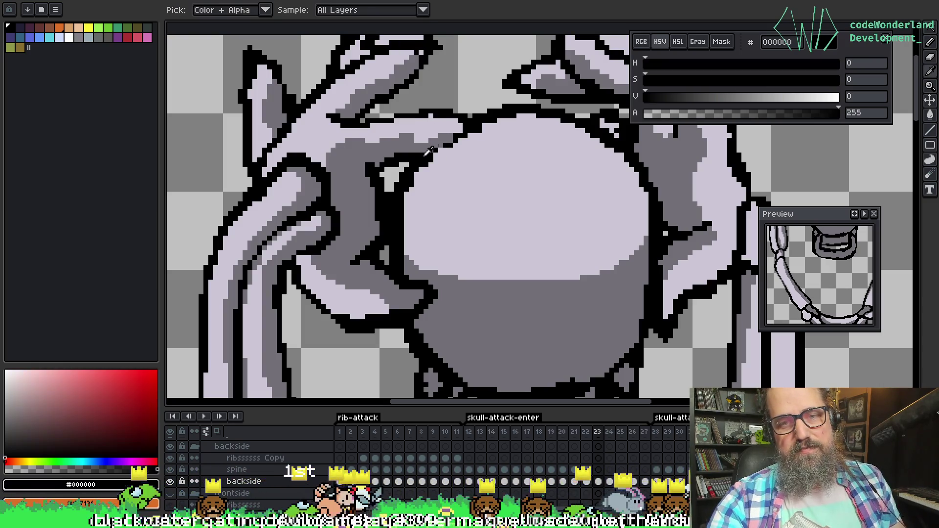
{"action": "left_click", "coordinate": [423, 144], "text": "alt"}
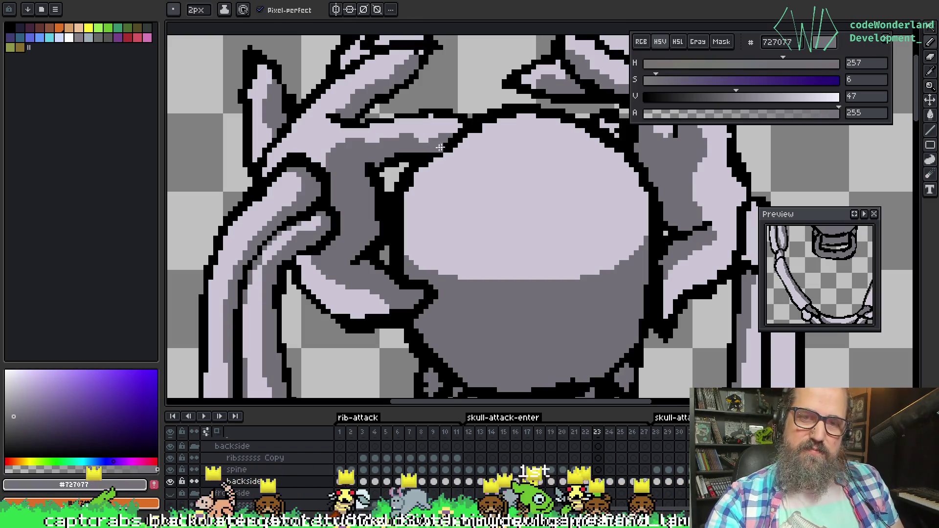
{"action": "left_click", "coordinate": [456, 130], "text": "alt"}
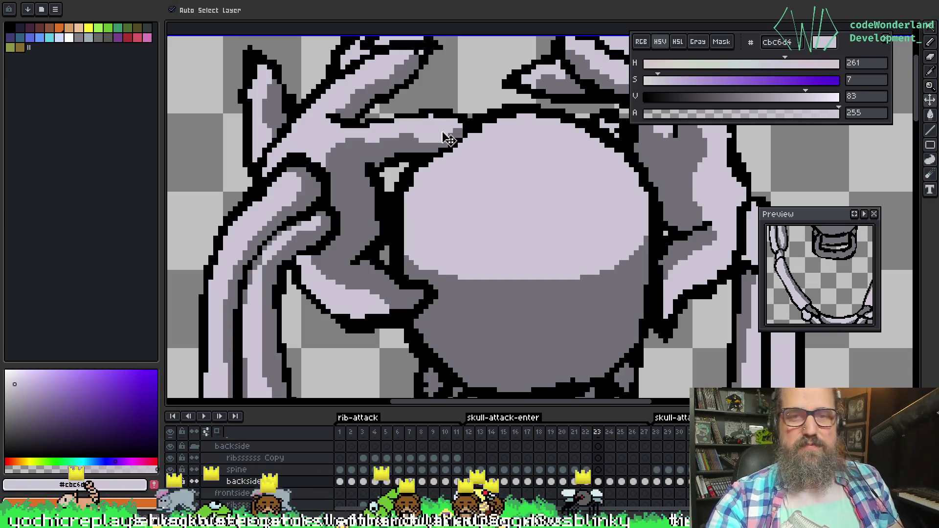
{"action": "mouse_move", "coordinate": [445, 120]}
{"action": "left_mouse_down"}
{"action": "mouse_move", "coordinate": [431, 117]}
{"action": "mouse_move", "coordinate": [453, 118]}
{"action": "left_mouse_up"}
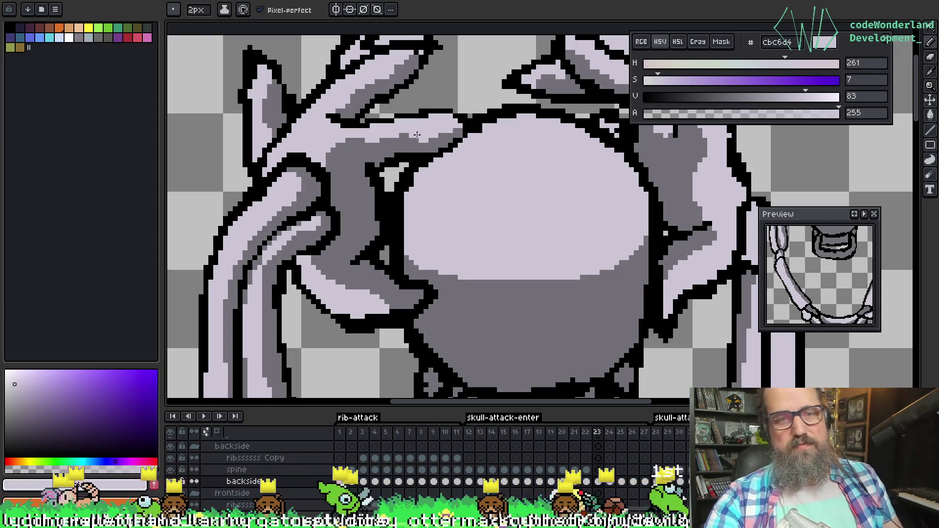
{"action": "scroll", "coordinate": [417, 134], "scroll_direction": "down", "scroll_amount": 4}
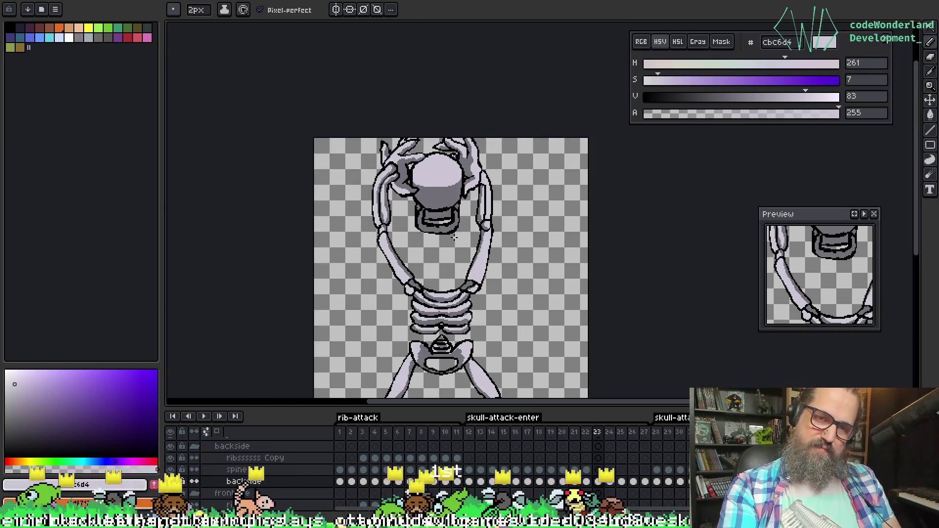
Bring the right hand into view and add black outline pixels beside it
{"action": "scroll", "coordinate": [387, 162], "scroll_direction": "up", "scroll_amount": 4}
{"action": "scroll", "coordinate": [440, 205], "scroll_direction": "down", "scroll_amount": 6}
{"action": "scroll", "coordinate": [460, 181], "scroll_direction": "up", "scroll_amount": 5}
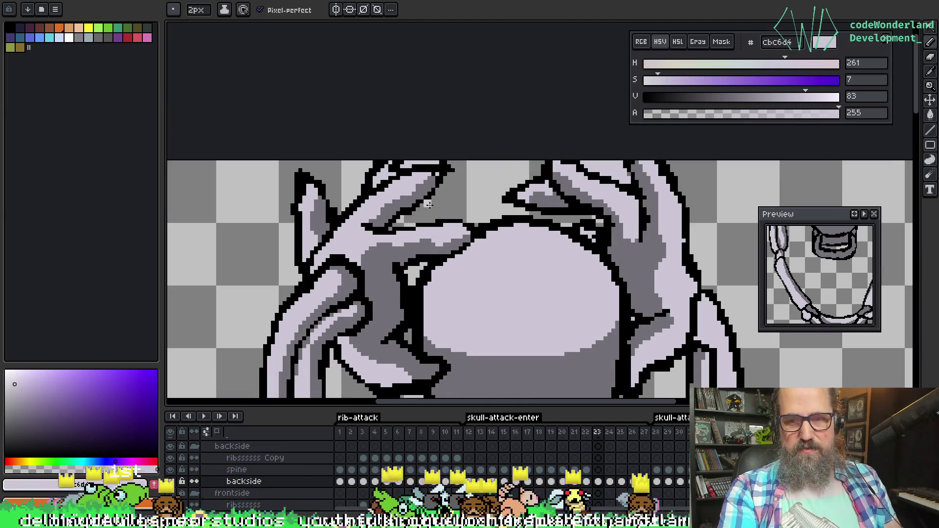
{"action": "left_click_drag", "start_coordinate": [338, 225], "coordinate": [333, 220]}
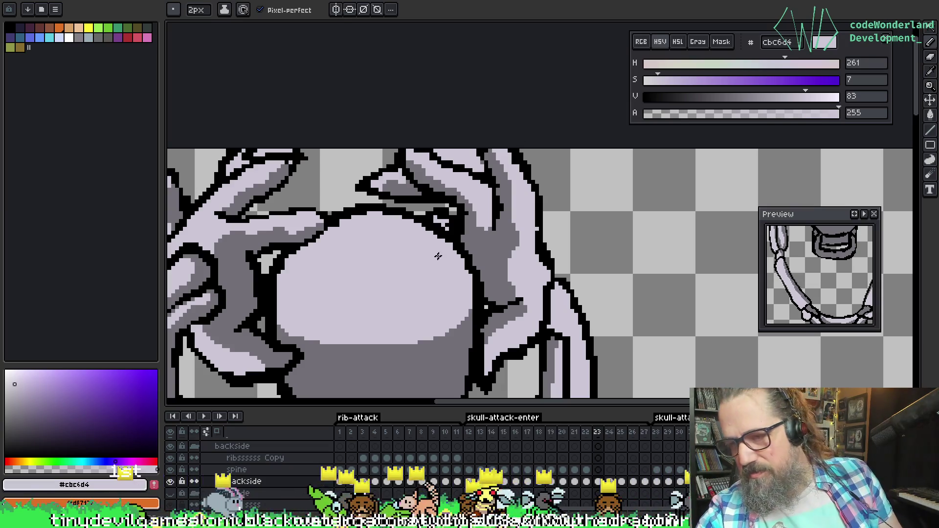
{"action": "key", "text": "i"}
{"action": "left_click_drag", "start_coordinate": [480, 326], "coordinate": [500, 224]}
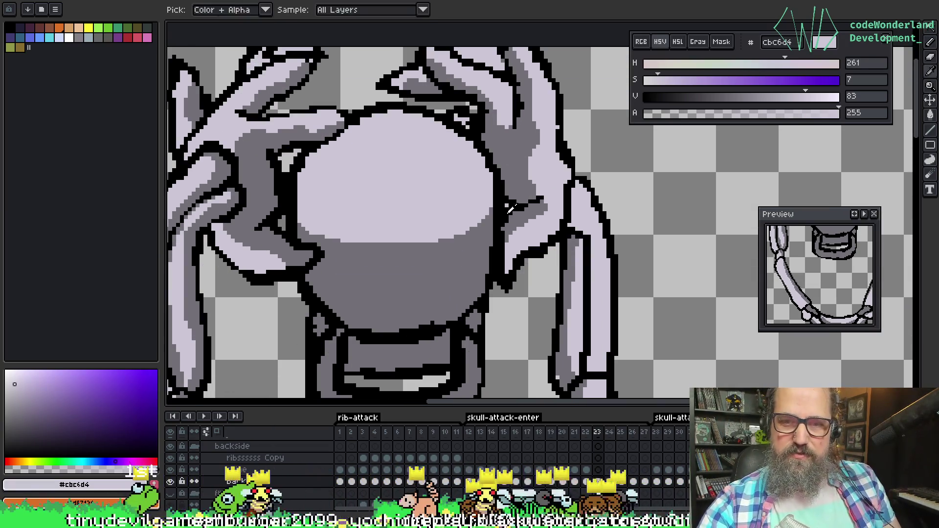
{"action": "left_click", "coordinate": [500, 224], "text": "alt"}
{"action": "left_click", "coordinate": [521, 232], "text": "alt"}
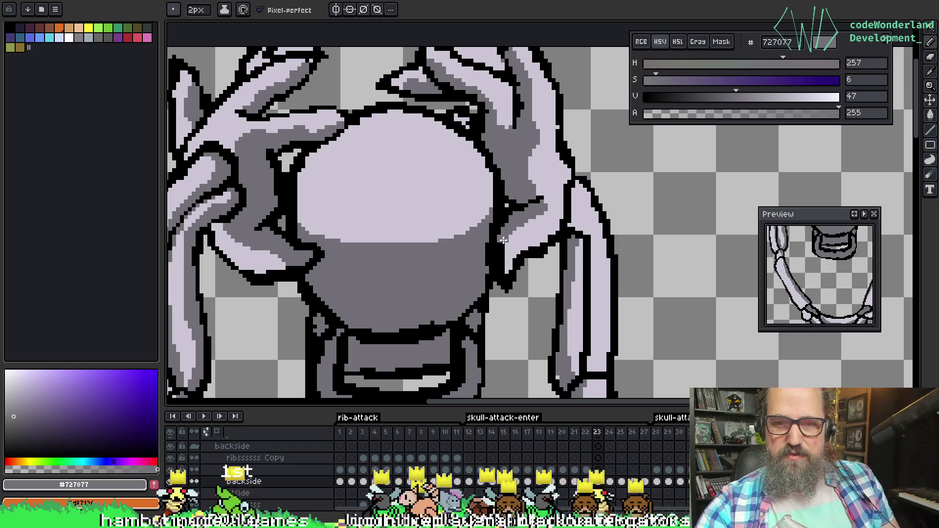
{"action": "left_click", "coordinate": [507, 253], "text": "alt"}
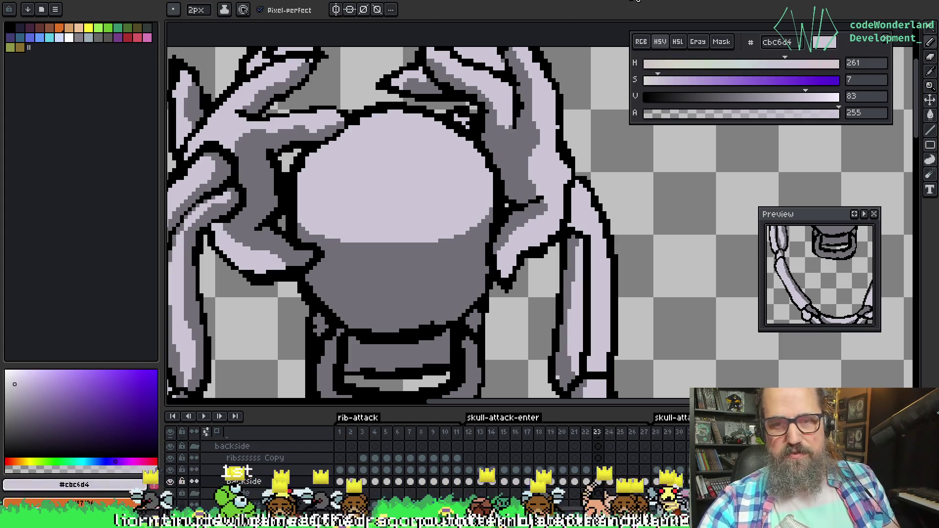
{"action": "left_click_drag", "start_coordinate": [521, 128], "coordinate": [534, 175]}
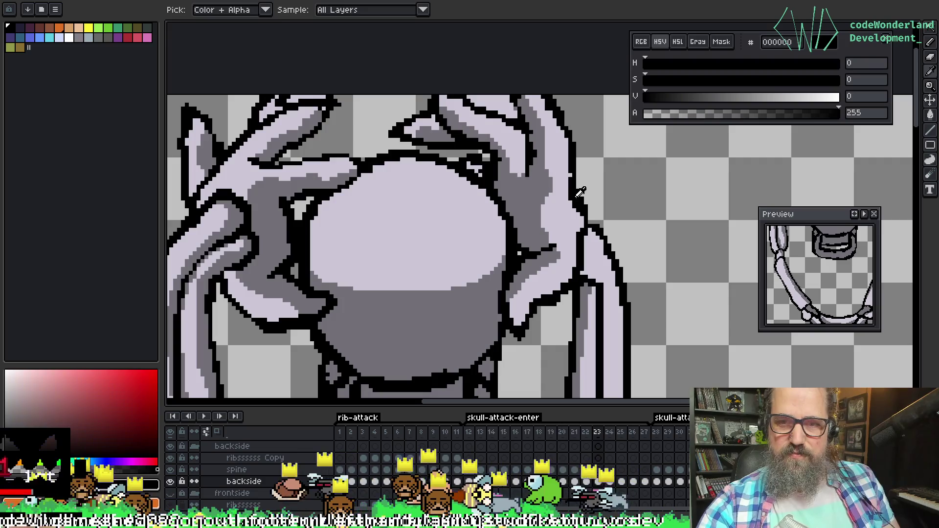
{"action": "left_click", "coordinate": [573, 185], "text": "alt"}
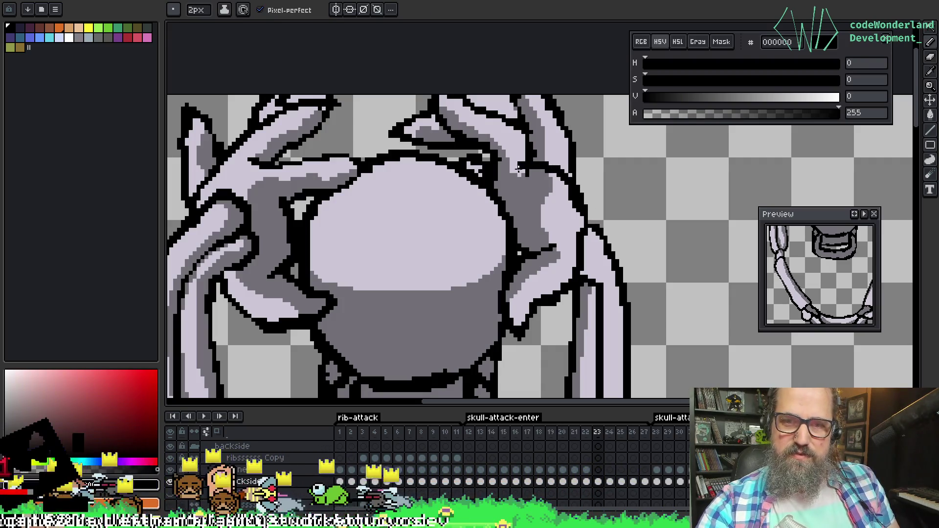
{"action": "left_click_drag", "start_coordinate": [501, 175], "coordinate": [525, 166]}
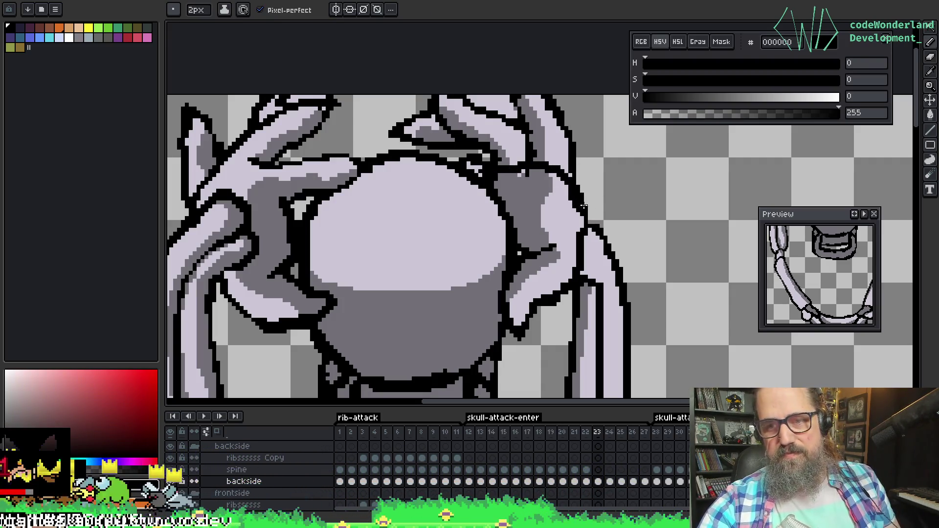
Draw and extend the black outline along the right hand
{"action": "scroll", "coordinate": [562, 114], "scroll_direction": "down", "scroll_amount": 3}
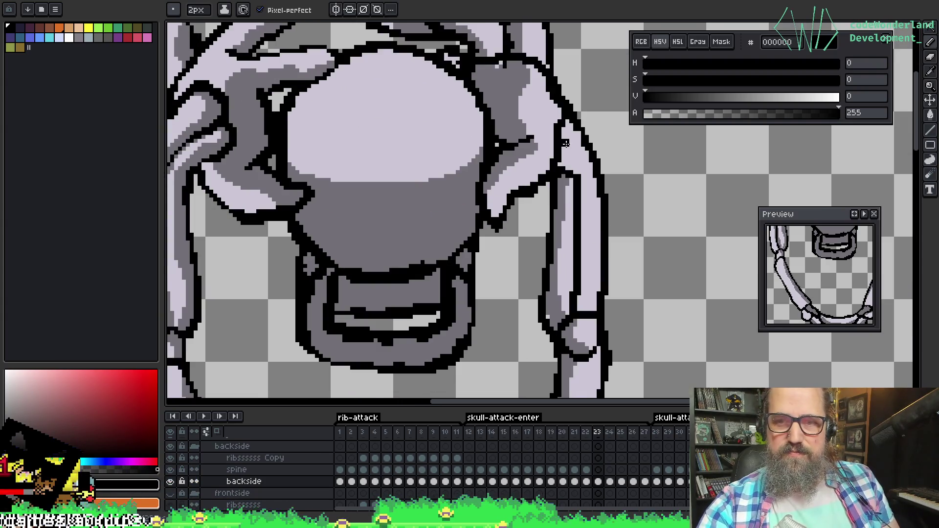
{"action": "mouse_move", "coordinate": [573, 182]}
{"action": "left_mouse_down"}
{"action": "mouse_move", "coordinate": [567, 147]}
{"action": "mouse_move", "coordinate": [548, 121]}
{"action": "mouse_move", "coordinate": [532, 125]}
{"action": "mouse_move", "coordinate": [549, 166]}
{"action": "left_mouse_up"}
{"action": "mouse_move", "coordinate": [553, 98]}
{"action": "left_mouse_down"}
{"action": "mouse_move", "coordinate": [546, 115]}
{"action": "mouse_move", "coordinate": [577, 139]}
{"action": "mouse_move", "coordinate": [568, 206]}
{"action": "left_mouse_up"}
{"action": "left_click", "coordinate": [580, 160], "text": "alt"}
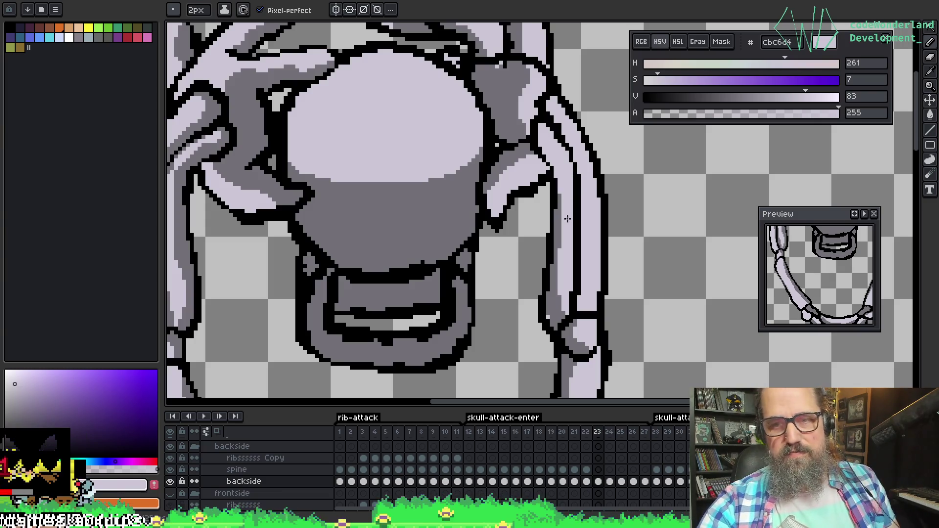
{"action": "left_click", "coordinate": [575, 155], "text": "alt"}
{"action": "scroll", "coordinate": [575, 154], "scroll_direction": "up", "scroll_amount": 3}
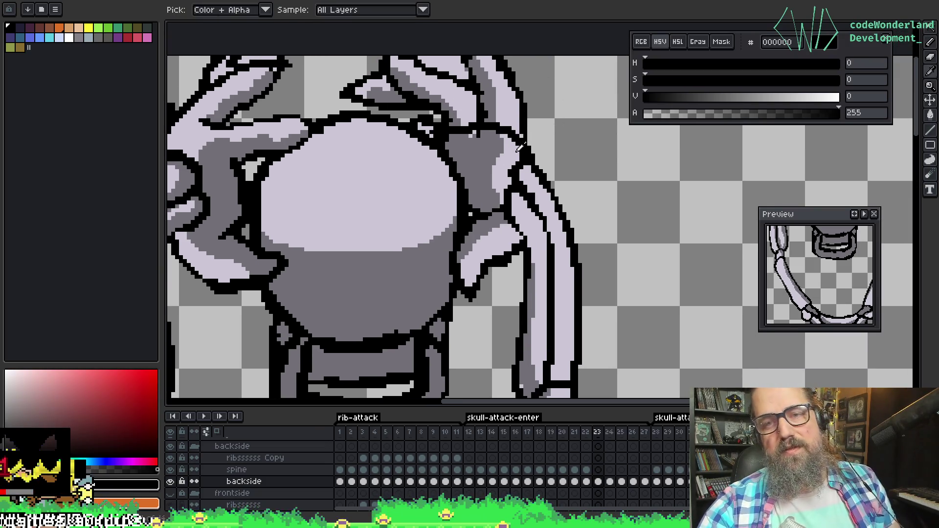
Sample lavender #cbc6d4 and mid grey #727077 for shading the finger above the skull
{"action": "key", "text": "b"}
{"action": "key", "text": "alt"}
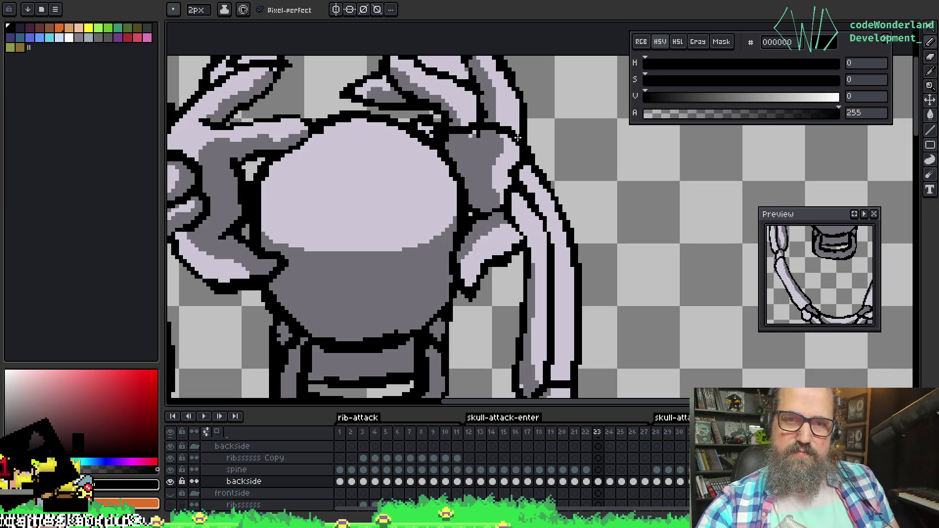
{"action": "key", "text": "alt"}
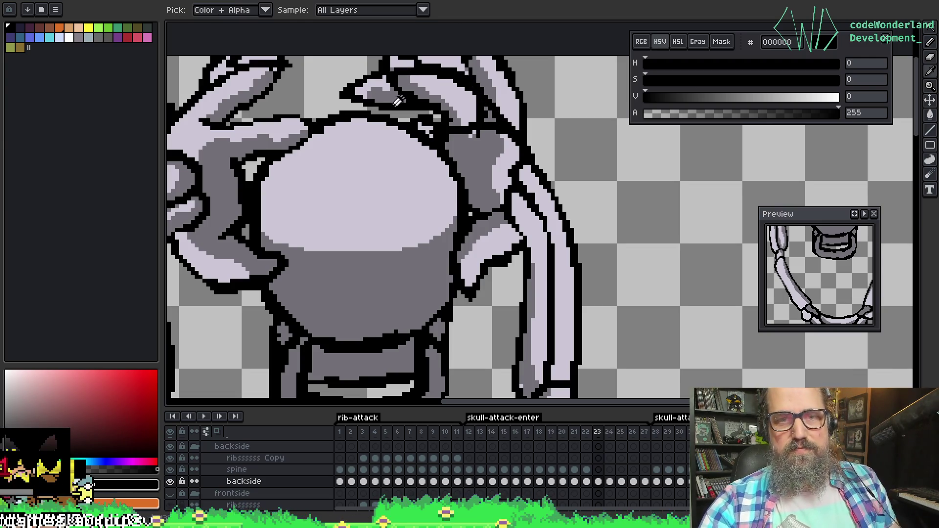
{"action": "left_click", "coordinate": [384, 78], "text": "alt"}
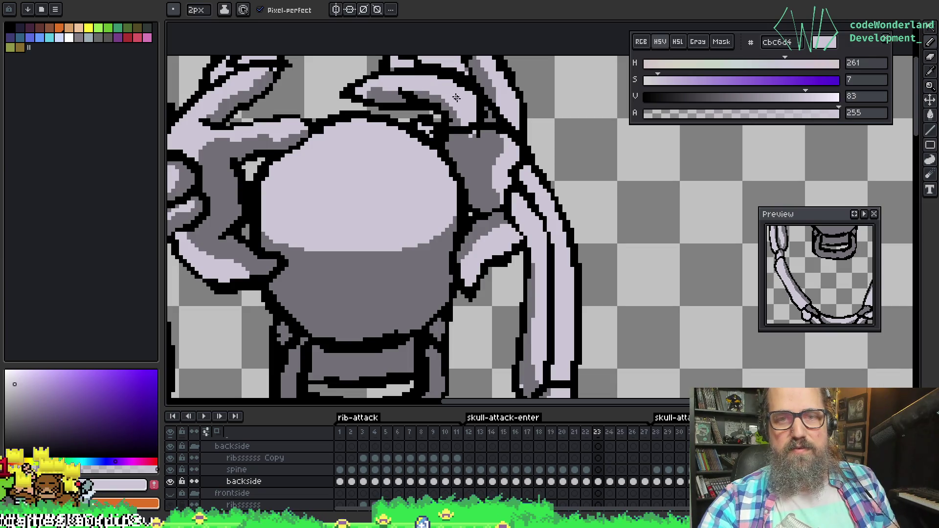
{"action": "left_click", "coordinate": [409, 99], "text": "alt"}
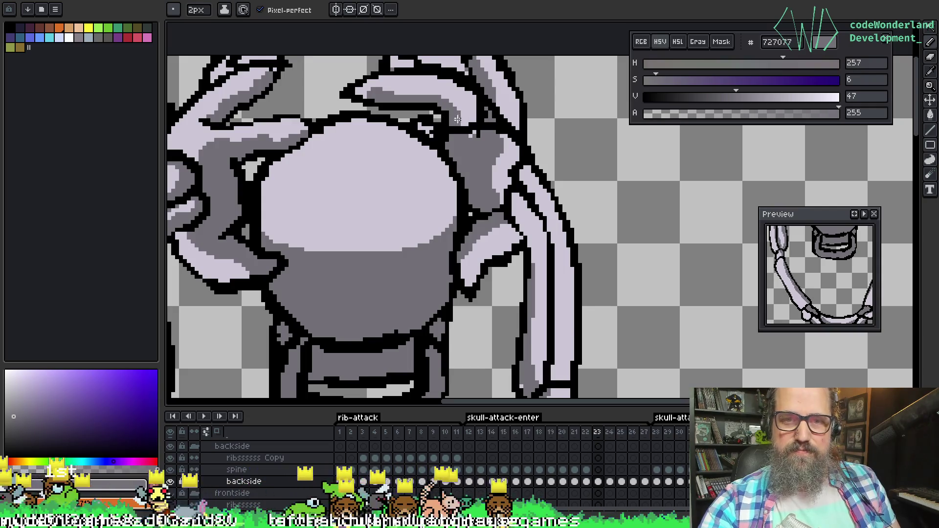
{"action": "key", "text": "alt"}
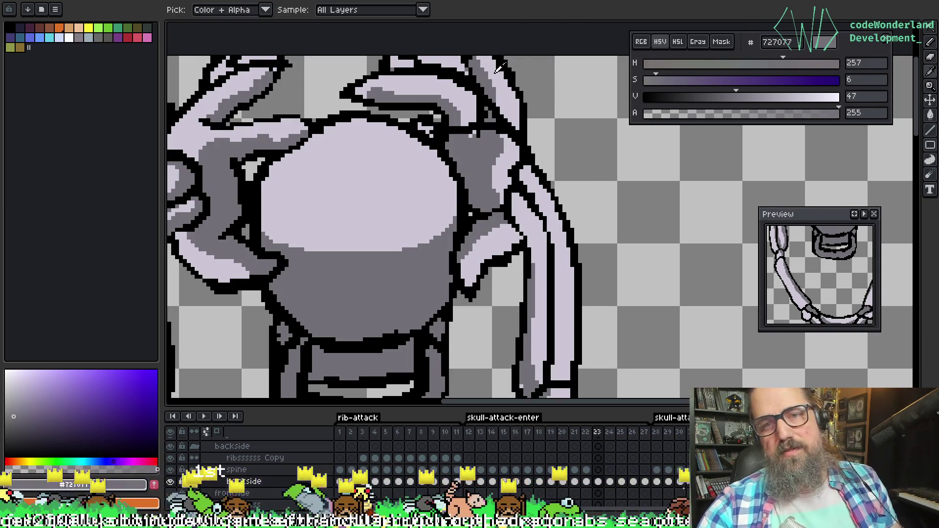
{"action": "left_click", "coordinate": [511, 95], "text": "alt"}
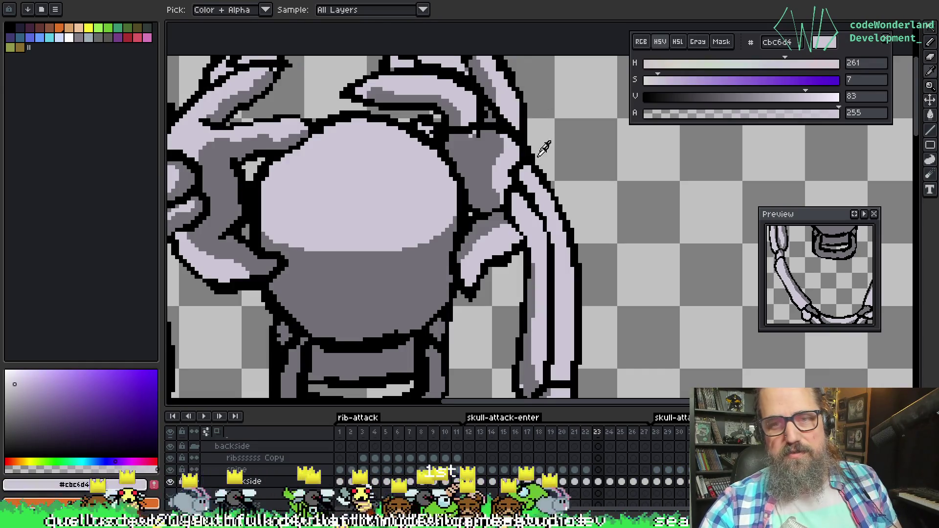
{"action": "left_click", "coordinate": [468, 113], "text": "alt"}
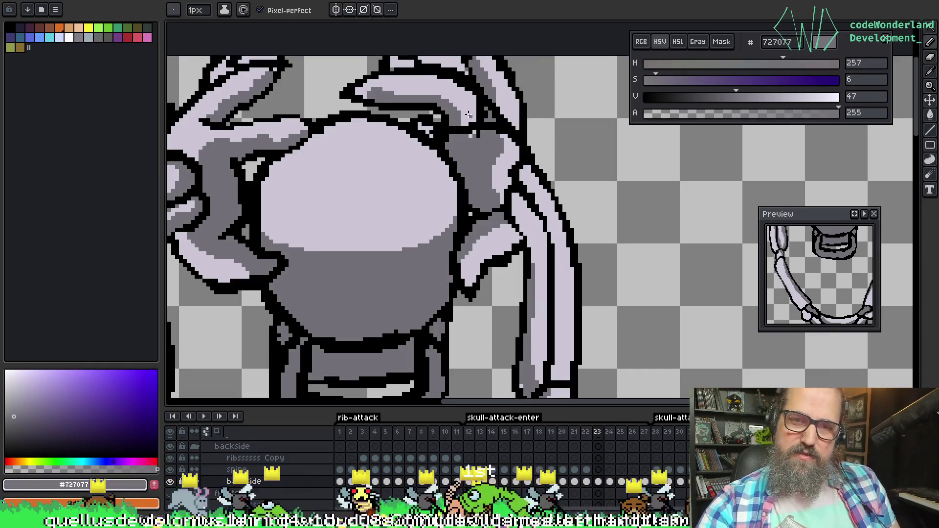
Shade the right hand with light bone #cbc6d4 and dark grey #727077 sampled from the sprite
{"action": "left_click", "coordinate": [468, 116], "text": "alt"}
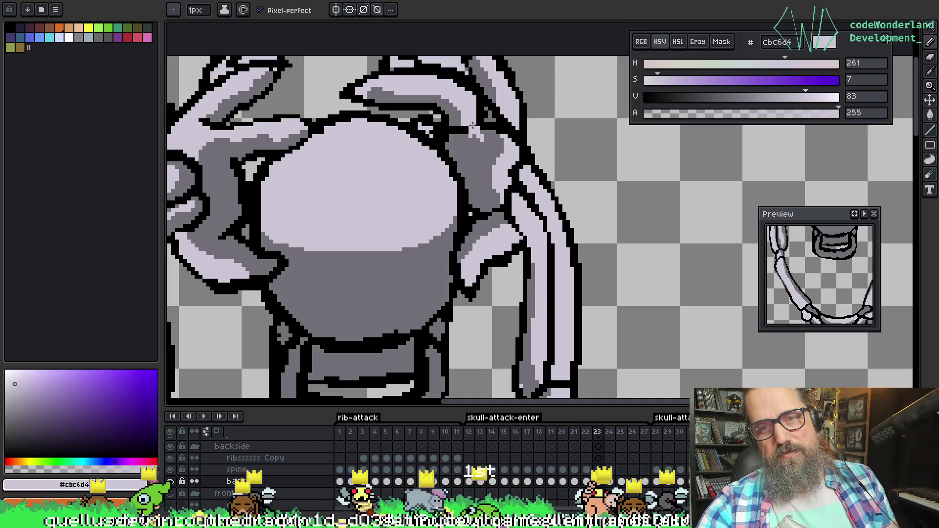
{"action": "left_click", "coordinate": [482, 136], "text": "alt"}
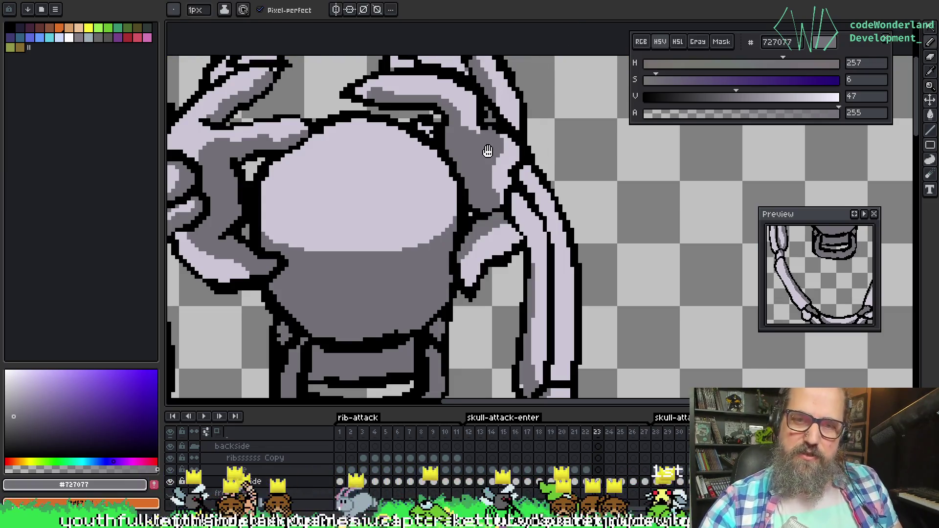
{"action": "left_click_drag", "start_coordinate": [503, 124], "coordinate": [454, 153]}
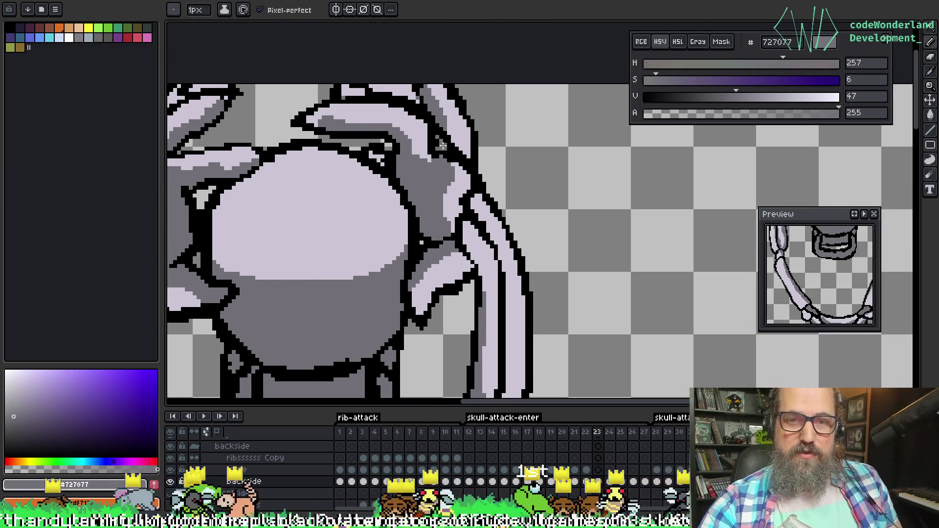
{"action": "key", "text": "alt"}
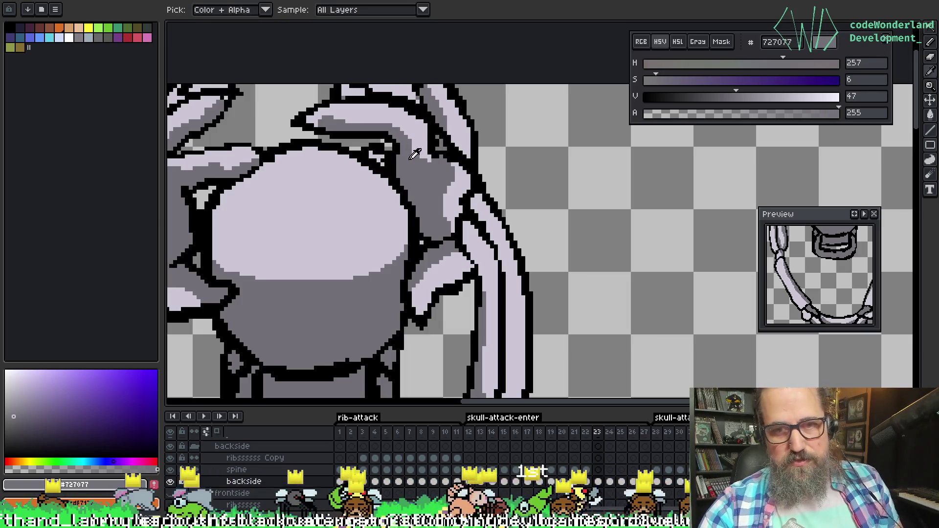
{"action": "left_click", "coordinate": [422, 136]}
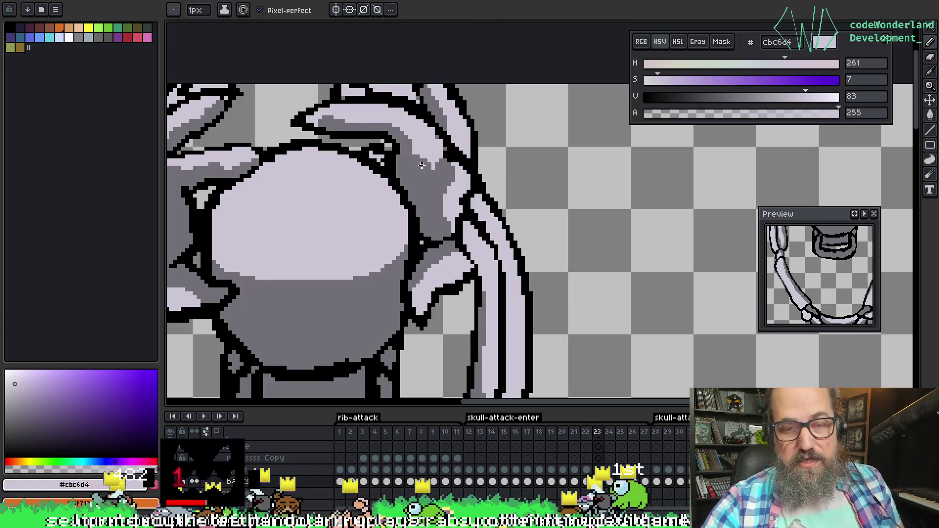
{"action": "key", "text": "alt"}
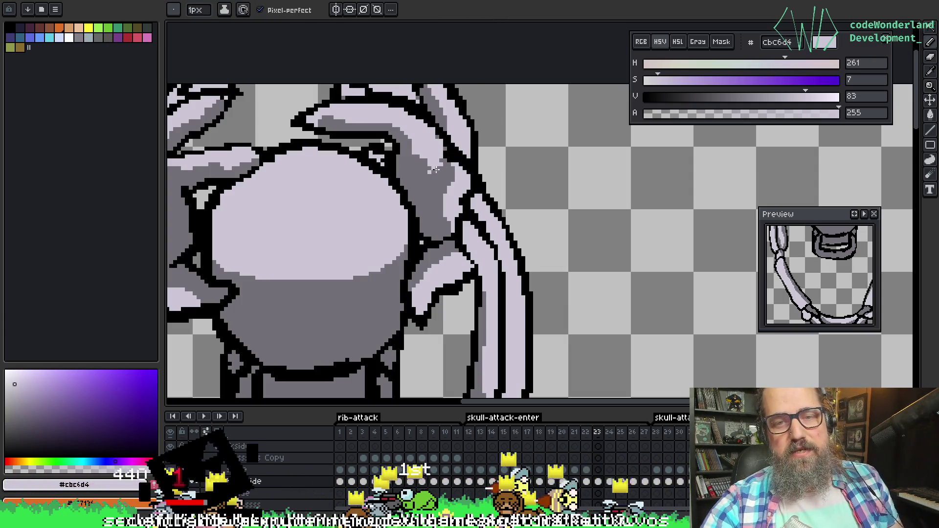
{"action": "left_click", "coordinate": [432, 162], "text": "alt"}
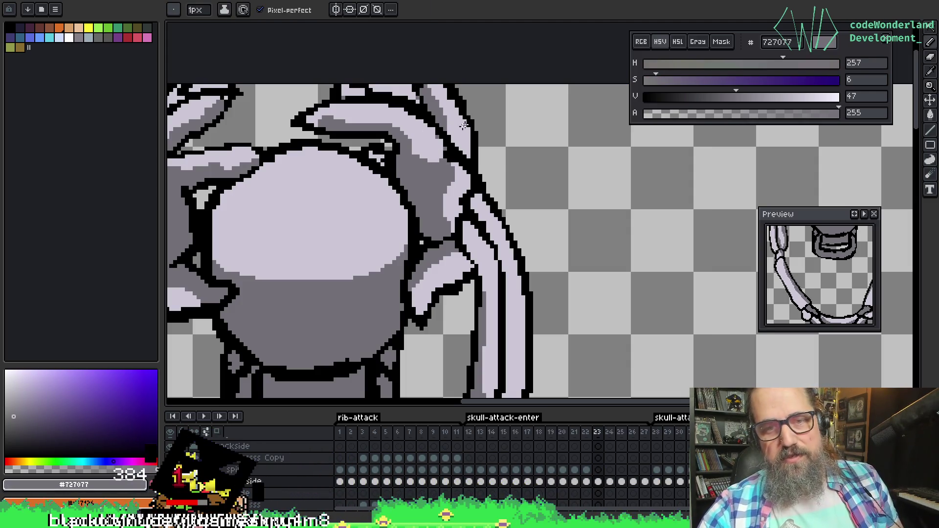
{"action": "key", "text": "alt"}
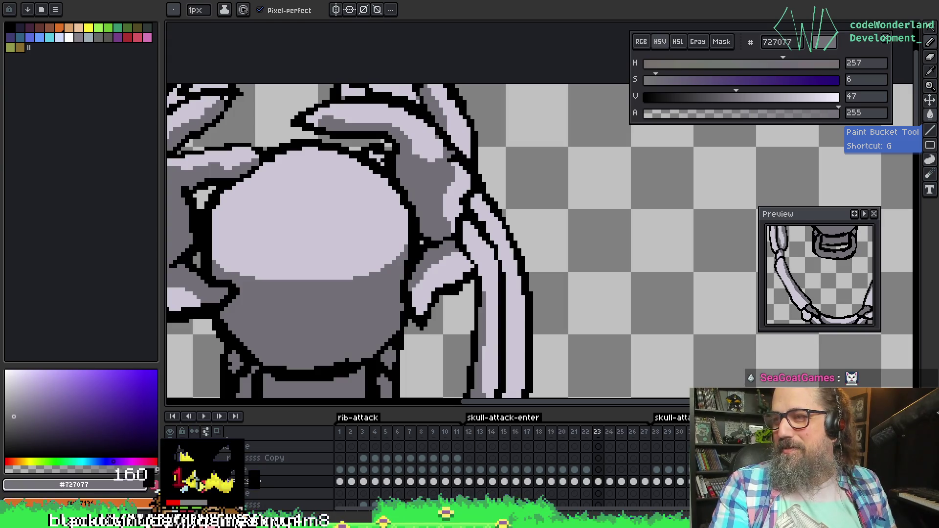
Re-centre on the skull and touch up the right hand's outline with black and light lavender
{"action": "left_click_drag", "start_coordinate": [436, 218], "coordinate": [461, 235]}
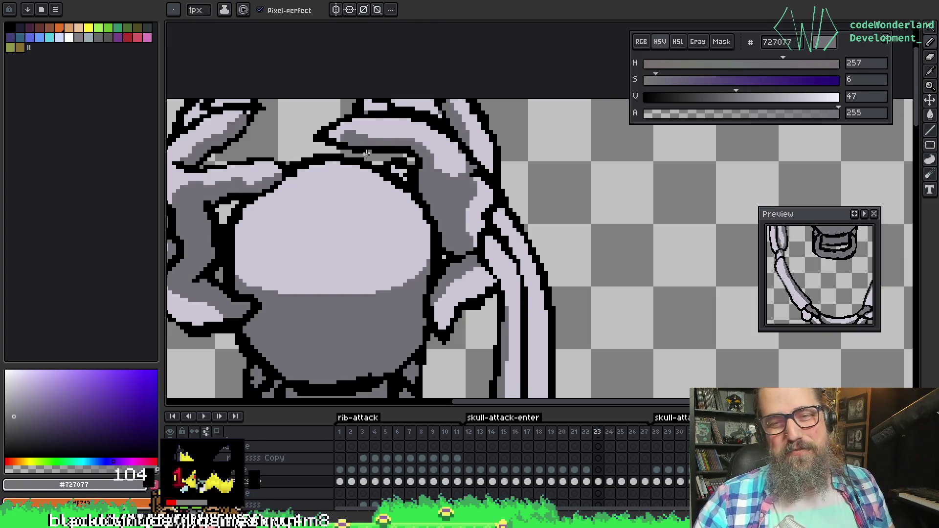
{"action": "left_click", "coordinate": [463, 142], "text": "alt"}
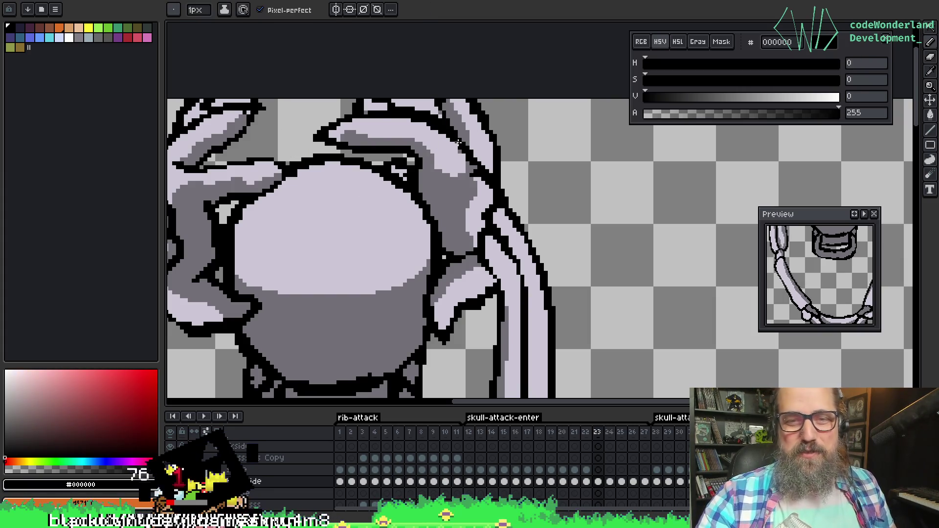
{"action": "left_click", "coordinate": [482, 174], "text": "alt"}
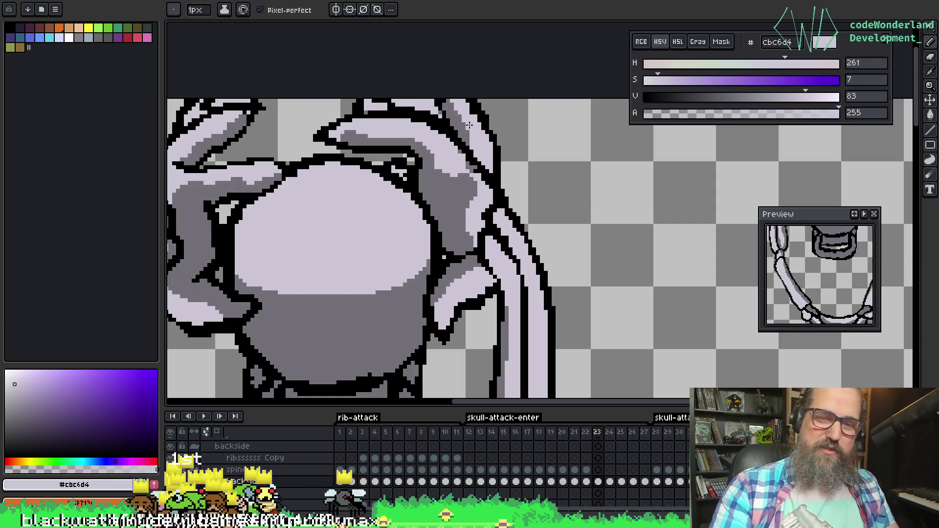
{"action": "scroll", "coordinate": [481, 138], "scroll_direction": "down", "scroll_amount": 3}
{"action": "scroll", "coordinate": [481, 145], "scroll_direction": "up", "scroll_amount": 2}
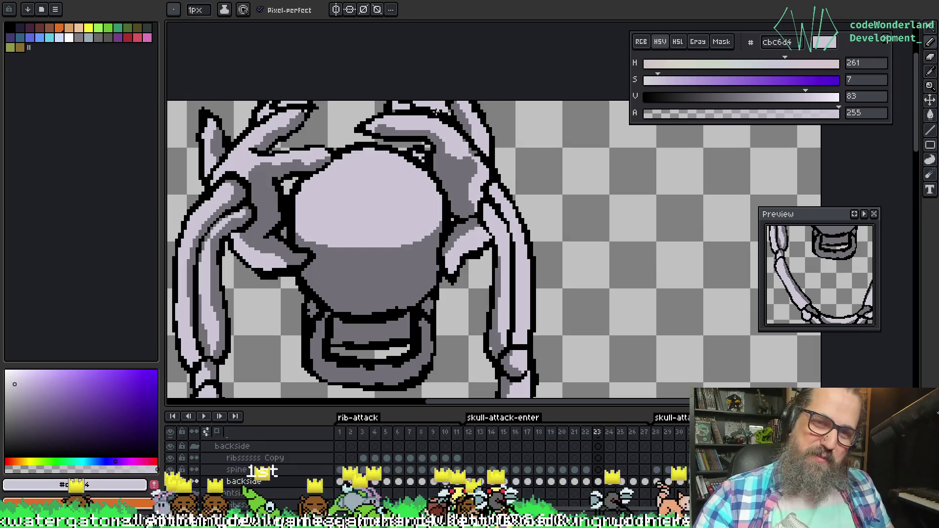
Bring the top of the skull into view and sample black from its outline
{"action": "key", "text": "w"}
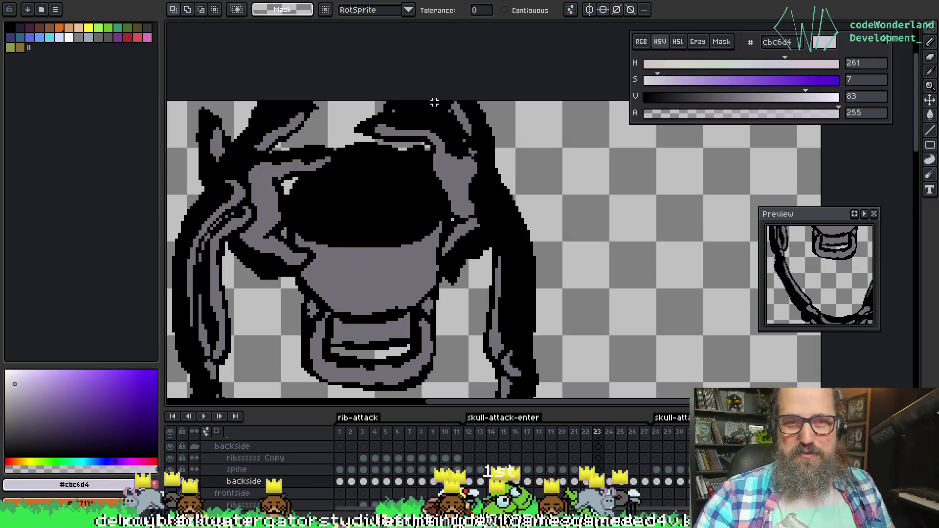
{"action": "key", "text": "space"}
{"action": "mouse_move", "coordinate": [535, 140]}
{"action": "left_mouse_down"}
{"action": "mouse_move", "coordinate": [582, 165]}
{"action": "mouse_move", "coordinate": [562, 141]}
{"action": "mouse_move", "coordinate": [568, 130]}
{"action": "left_mouse_up"}
{"action": "scroll", "coordinate": [387, 136], "scroll_direction": "down", "scroll_amount": 4}
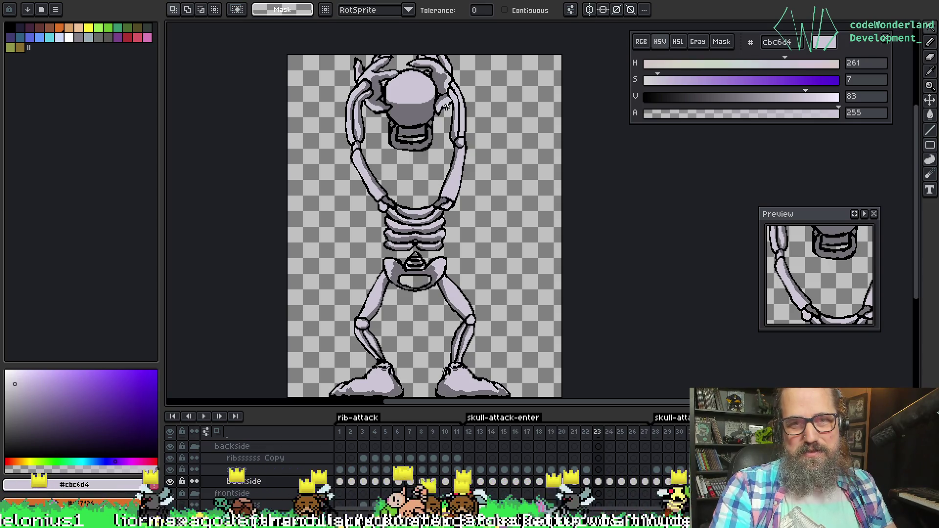
{"action": "scroll", "coordinate": [446, 106], "scroll_direction": "up", "scroll_amount": 5}
{"action": "scroll", "coordinate": [430, 68], "scroll_direction": "down", "scroll_amount": 2}
{"action": "scroll", "coordinate": [429, 66], "scroll_direction": "up", "scroll_amount": 1}
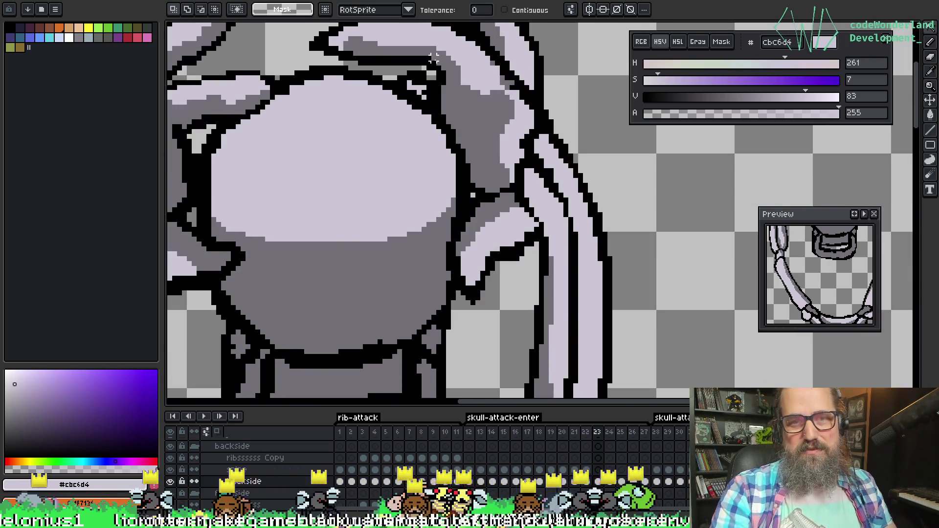
{"action": "left_click", "coordinate": [420, 74], "text": "alt"}
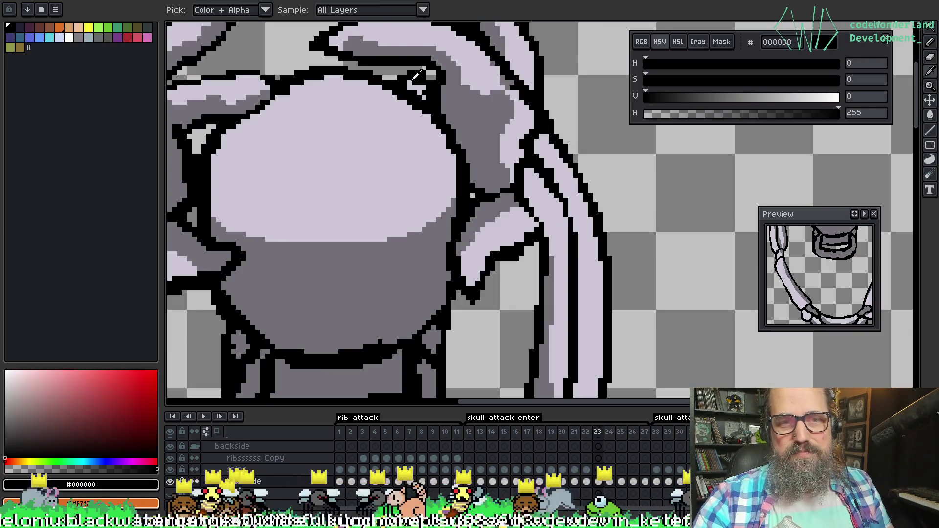
Touch up the right hand with #cbc6d4, #727077 and black pixels, then save the sprite
{"action": "key", "text": "b"}
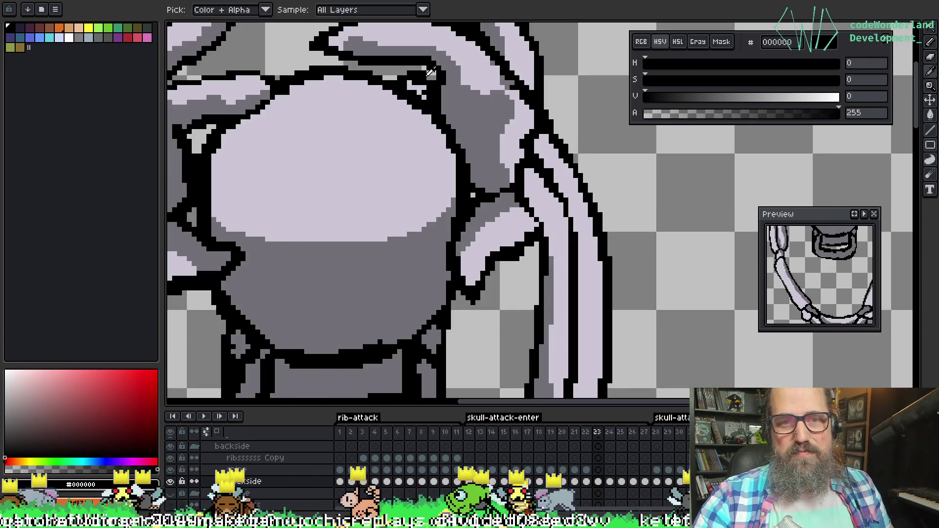
{"action": "left_click", "coordinate": [425, 91], "text": "alt"}
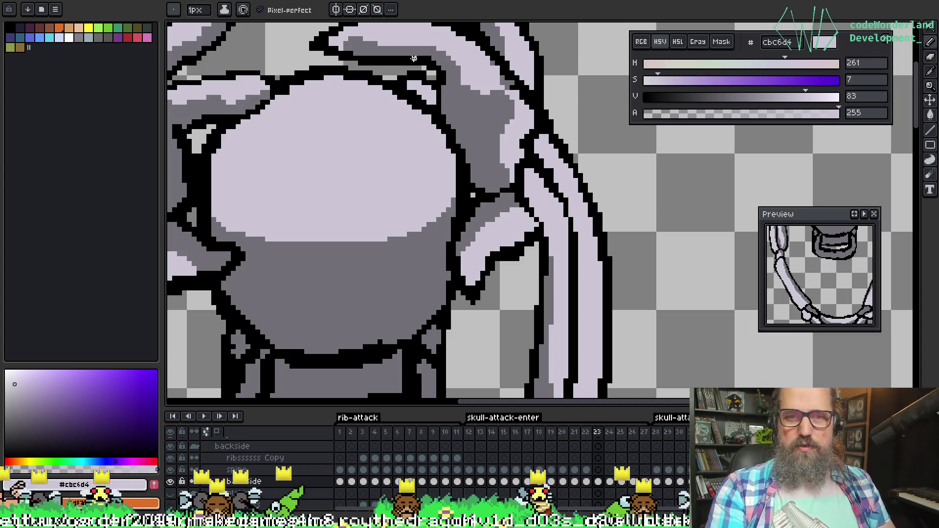
{"action": "scroll", "coordinate": [413, 59], "scroll_direction": "down", "scroll_amount": 5}
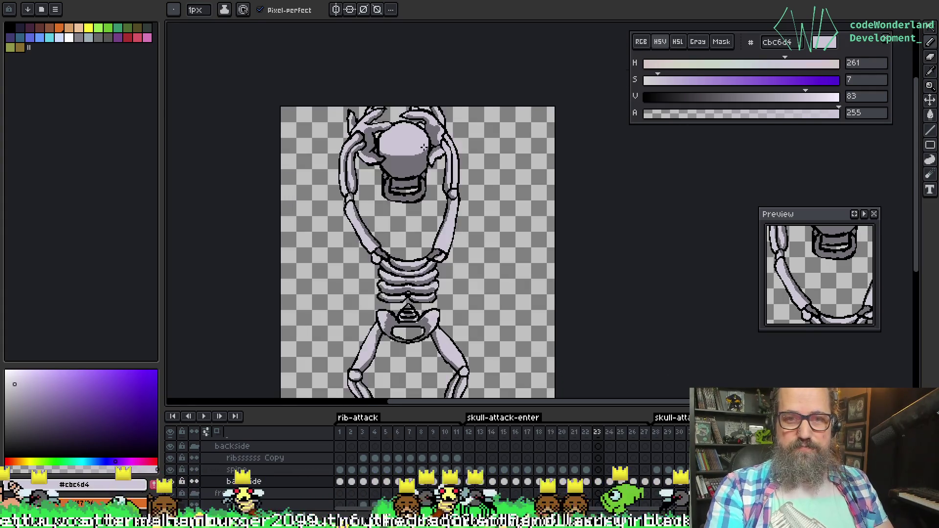
{"action": "scroll", "coordinate": [424, 145], "scroll_direction": "up", "scroll_amount": 5}
{"action": "left_click", "coordinate": [347, 132], "text": "alt"}
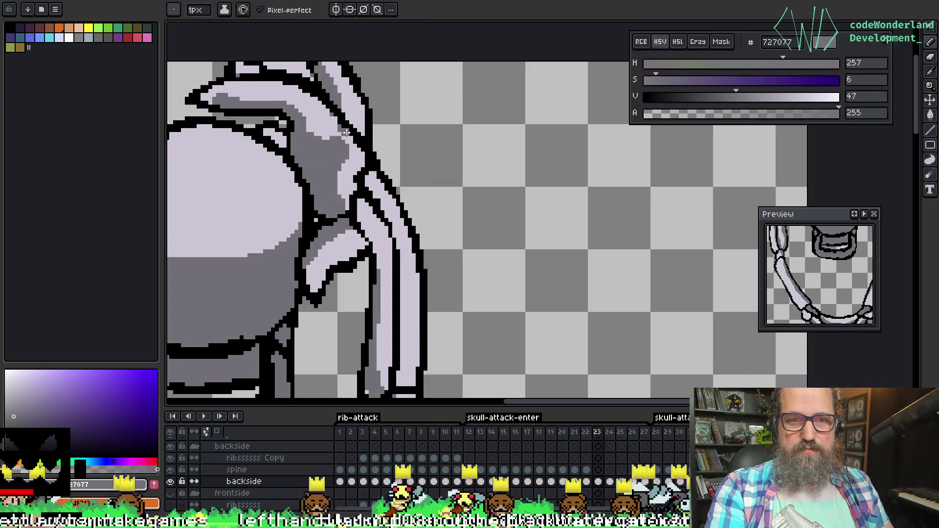
{"action": "left_click", "coordinate": [360, 146], "text": "alt"}
{"action": "scroll", "coordinate": [365, 169], "scroll_direction": "down", "scroll_amount": 3}
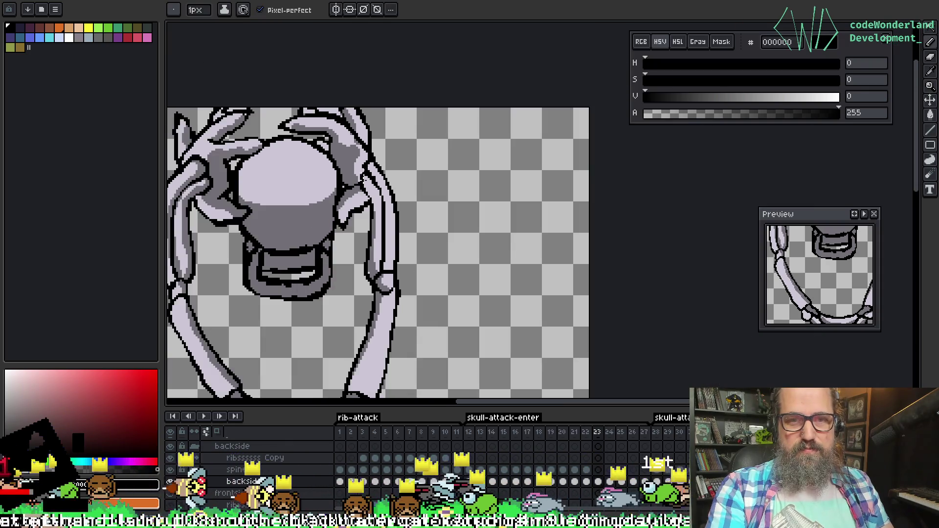
{"action": "scroll", "coordinate": [365, 169], "scroll_direction": "down", "scroll_amount": 3}
{"action": "key", "text": "ctrl+s"}
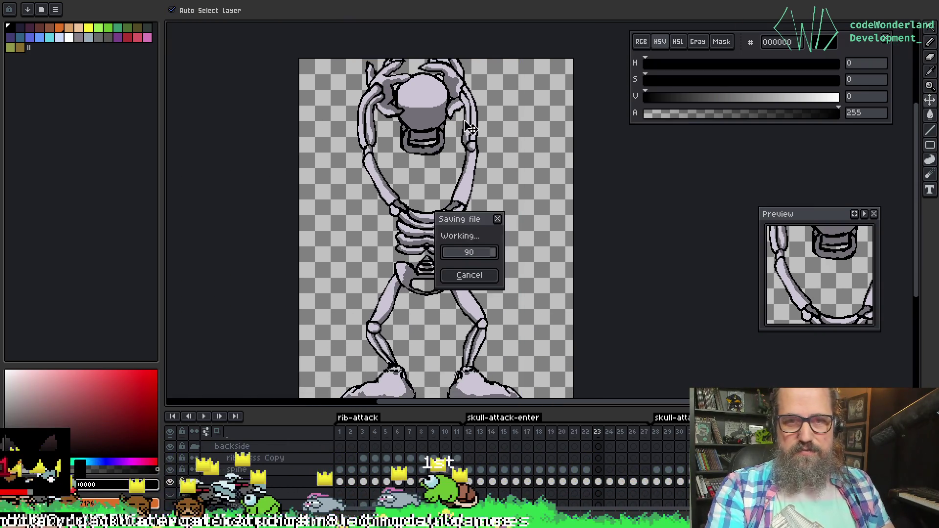
Step between animation frames and bring the skull and raised arms into view
{"action": "mouse_move", "coordinate": [441, 229]}
{"action": "left_mouse_down"}
{"action": "mouse_move", "coordinate": [407, 180]}
{"action": "mouse_move", "coordinate": [419, 198]}
{"action": "left_mouse_up"}
{"action": "key", "text": "Left"}
{"action": "key", "text": "Right"}
{"action": "key", "text": "Right"}
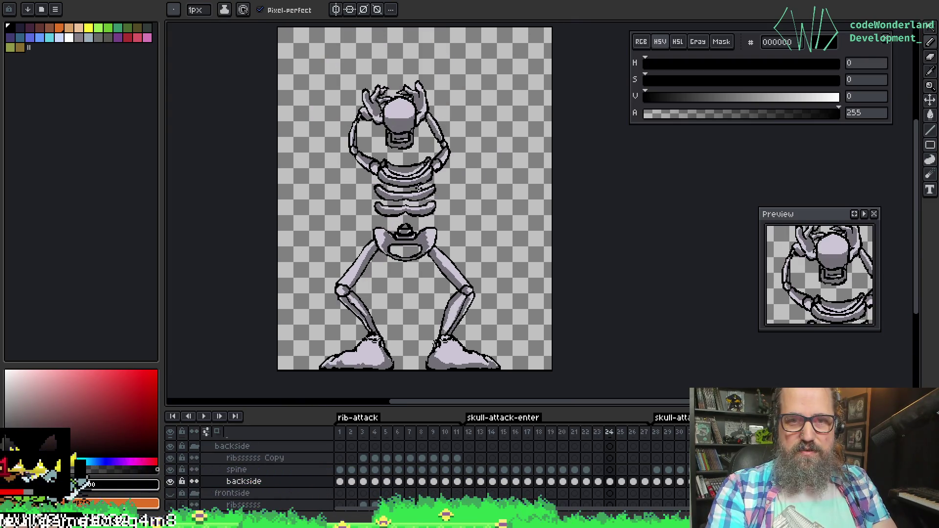
{"action": "scroll", "coordinate": [397, 145], "scroll_direction": "up", "scroll_amount": 4}
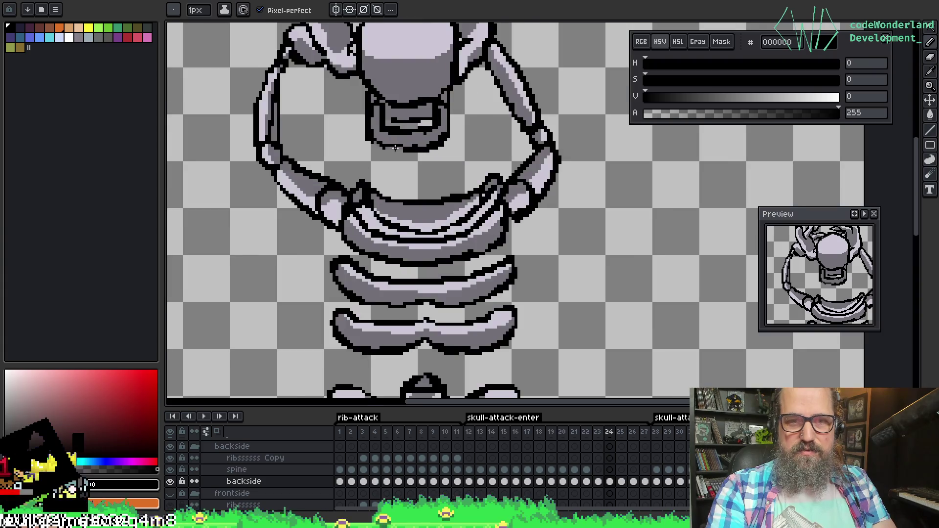
{"action": "scroll", "coordinate": [408, 127], "scroll_direction": "down", "scroll_amount": 2}
{"action": "left_click_drag", "start_coordinate": [412, 96], "coordinate": [433, 230]}
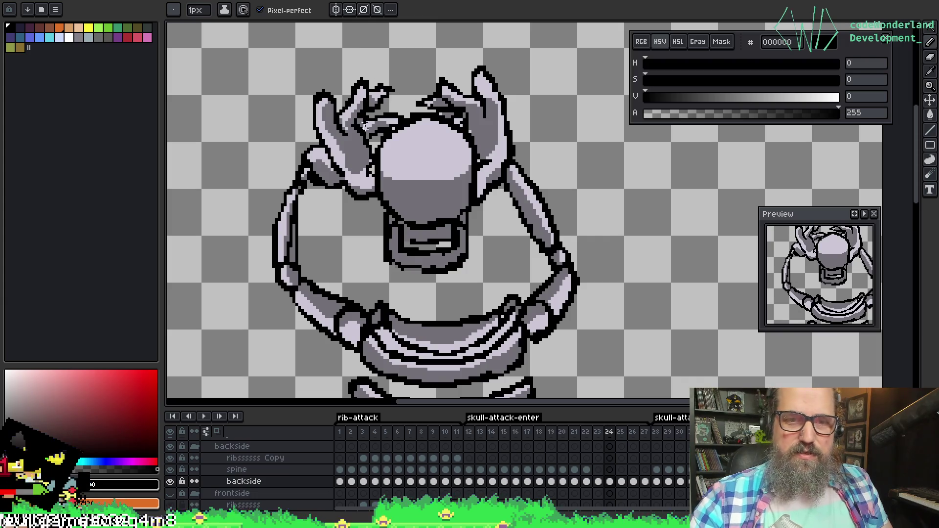
{"action": "key", "text": "i"}
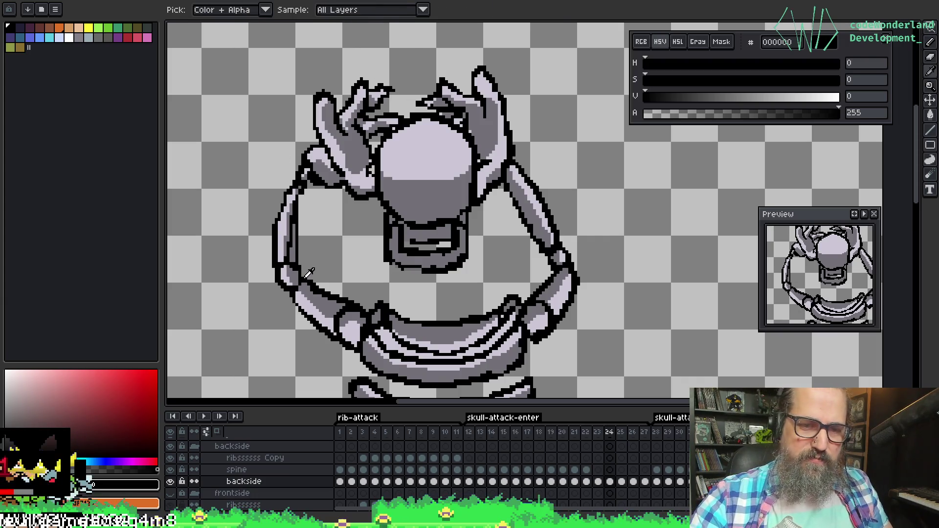
{"action": "key", "text": "b"}
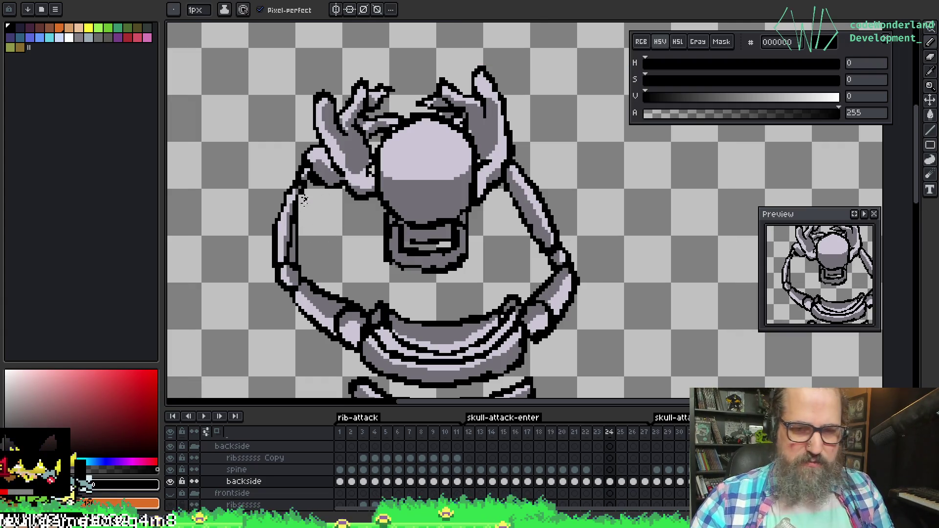
{"action": "key", "text": "i"}
{"action": "key", "text": "e"}
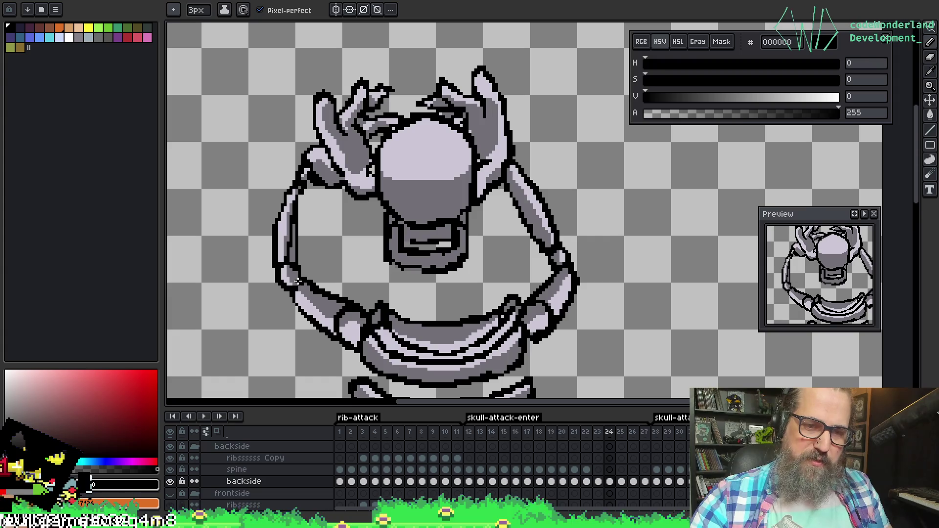
Sample the light bone and dark grey shades, then re-centre on the skull and hands
{"action": "left_click", "coordinate": [300, 294], "text": "alt"}
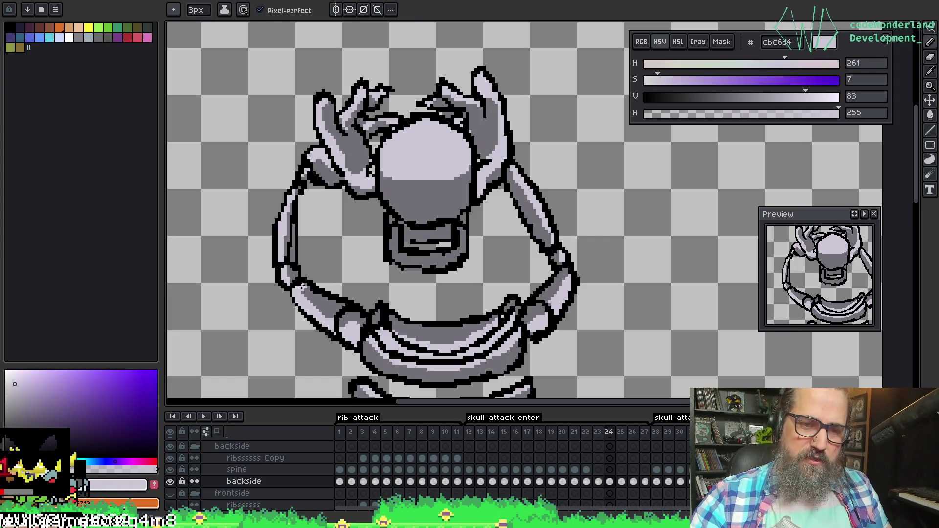
{"action": "left_click", "coordinate": [304, 288], "text": "alt"}
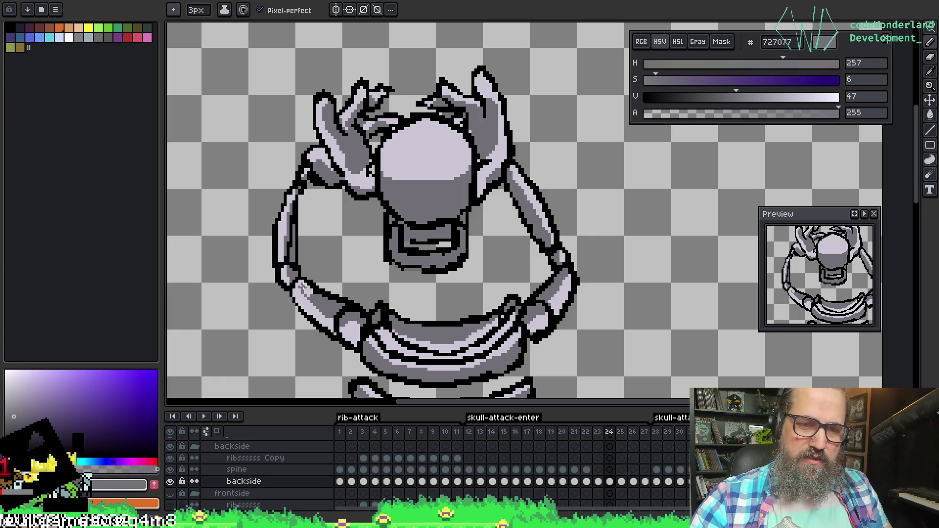
{"action": "mouse_move", "coordinate": [336, 185]}
{"action": "left_mouse_down"}
{"action": "mouse_move", "coordinate": [406, 245]}
{"action": "mouse_move", "coordinate": [393, 229]}
{"action": "mouse_move", "coordinate": [313, 211]}
{"action": "mouse_move", "coordinate": [259, 122]}
{"action": "left_mouse_up"}
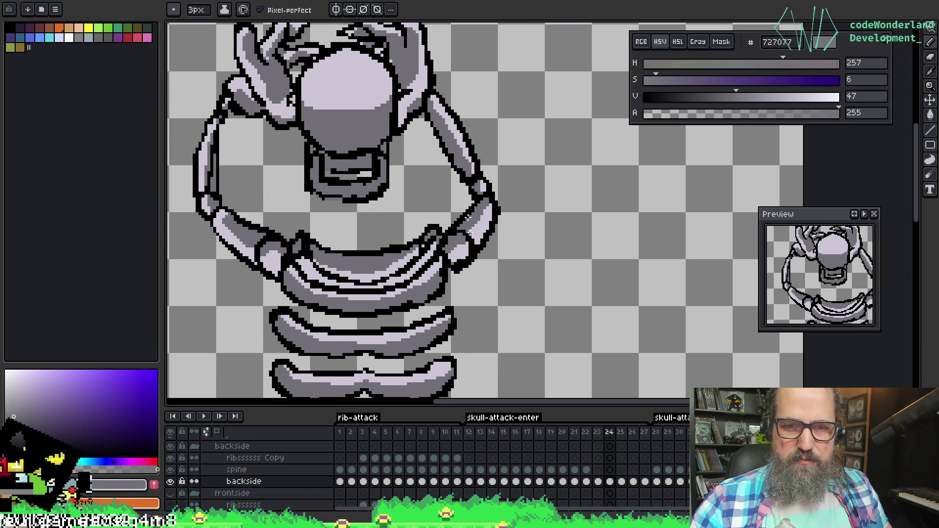
{"action": "key", "text": "alt"}
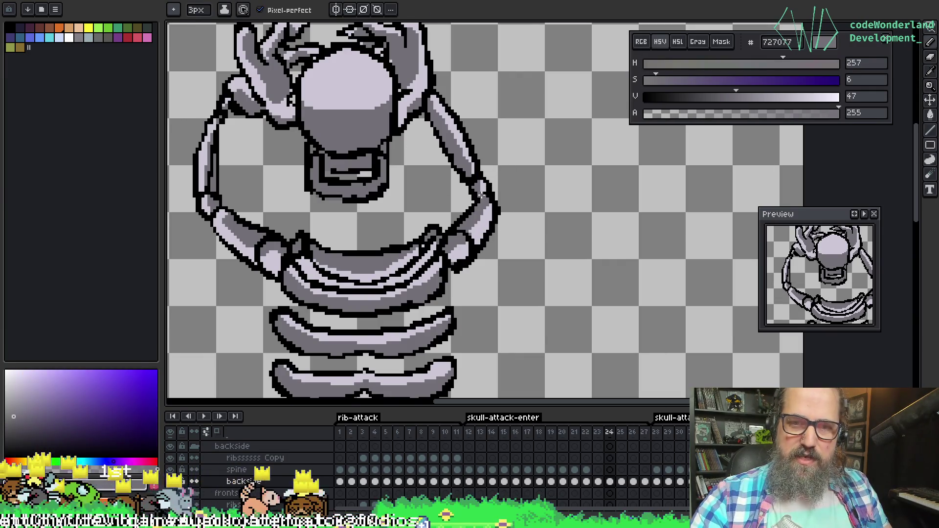
{"action": "left_click", "coordinate": [483, 195], "text": "alt"}
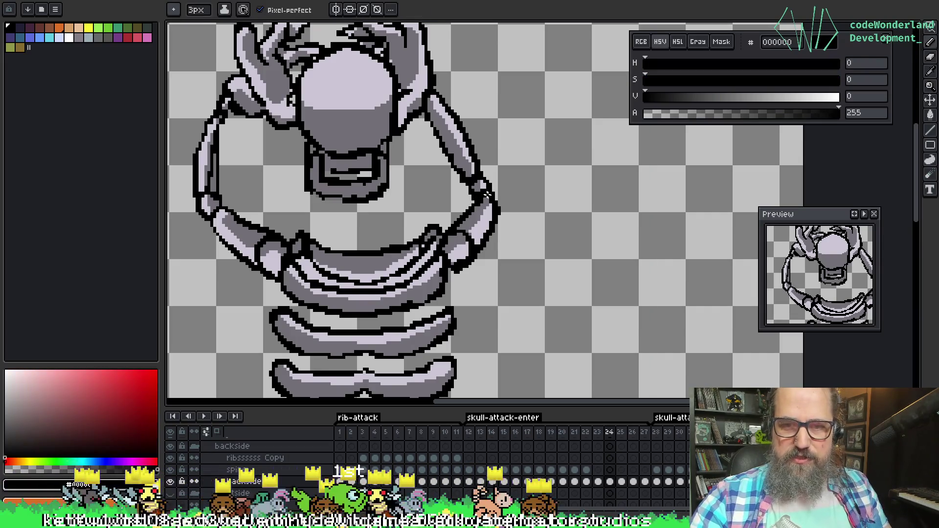
{"action": "left_click", "coordinate": [481, 199], "text": "alt"}
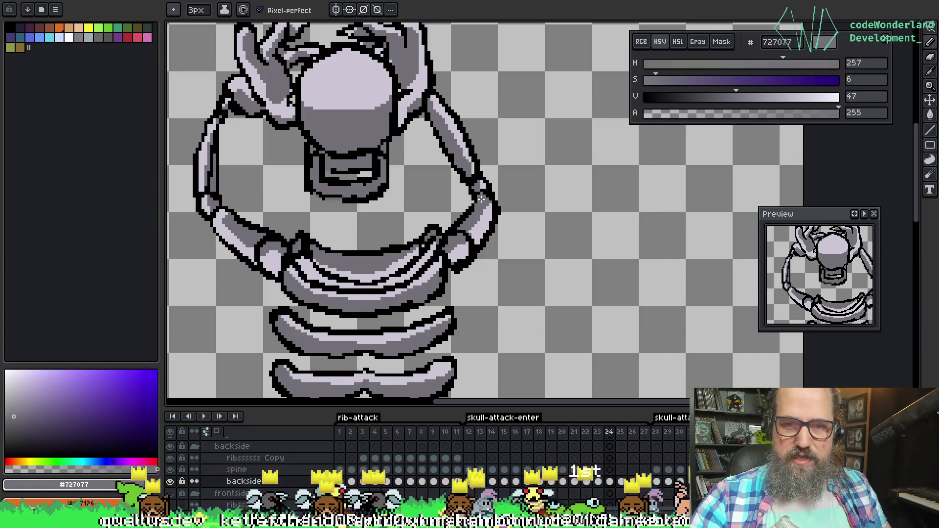
{"action": "key", "text": "space"}
{"action": "mouse_move", "coordinate": [393, 165]}
{"action": "left_mouse_down"}
{"action": "mouse_move", "coordinate": [457, 159]}
{"action": "mouse_move", "coordinate": [455, 218]}
{"action": "mouse_move", "coordinate": [435, 209]}
{"action": "left_mouse_up"}
Draw a black outline along the left hand's finger where it grips the skull
{"action": "key", "text": "alt"}
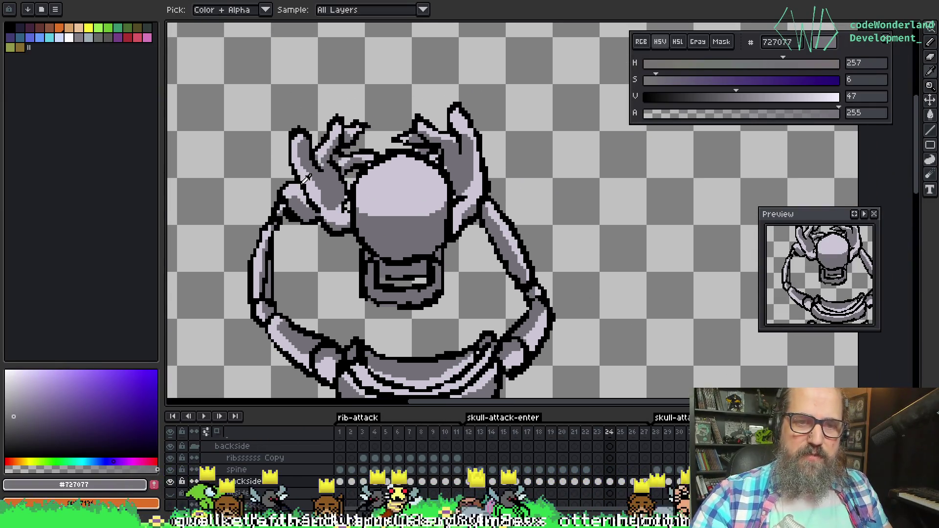
{"action": "left_click", "coordinate": [304, 179], "text": "alt"}
{"action": "mouse_move", "coordinate": [304, 184]}
{"action": "left_mouse_down"}
{"action": "mouse_move", "coordinate": [333, 177]}
{"action": "mouse_move", "coordinate": [344, 215]}
{"action": "mouse_move", "coordinate": [331, 223]}
{"action": "left_mouse_up"}
{"action": "key", "text": "alt"}
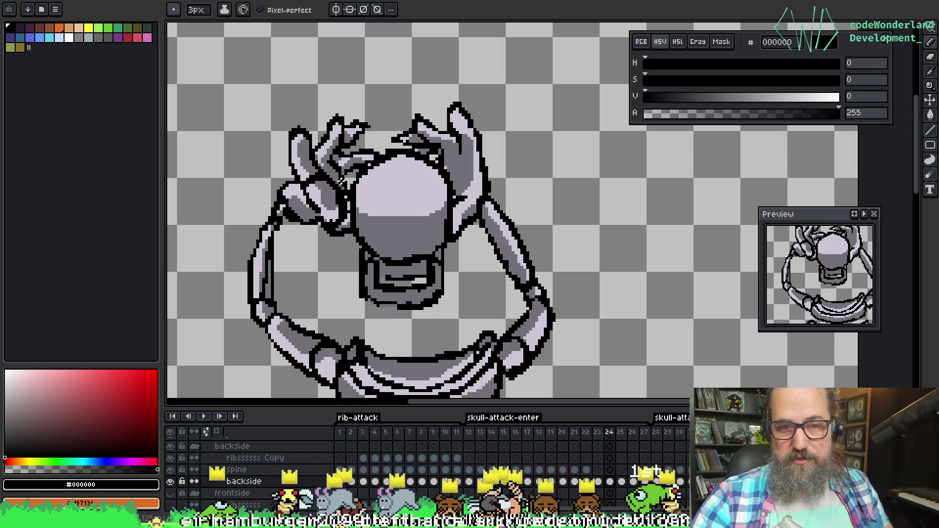
{"action": "left_click_drag", "start_coordinate": [314, 190], "coordinate": [330, 185]}
{"action": "left_click", "coordinate": [321, 178], "text": "alt"}
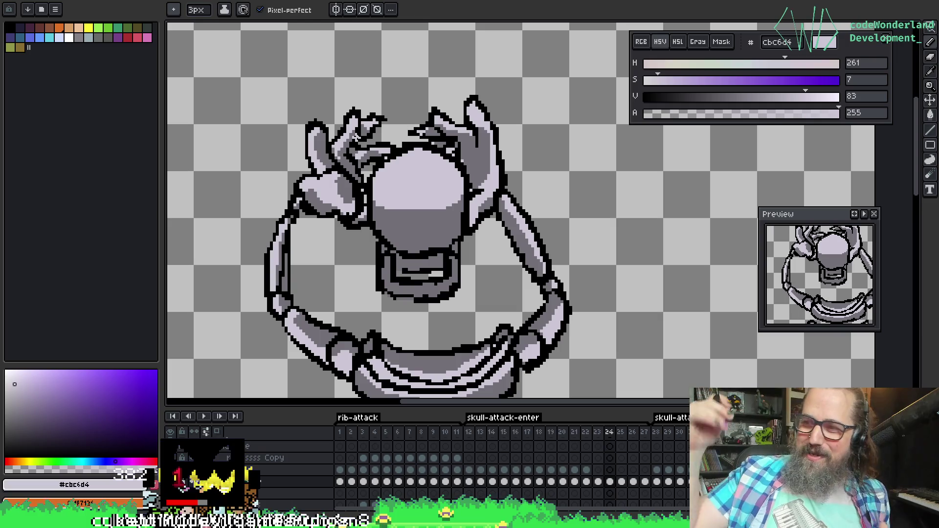
{"action": "left_click_drag", "start_coordinate": [620, 130], "coordinate": [585, 154]}
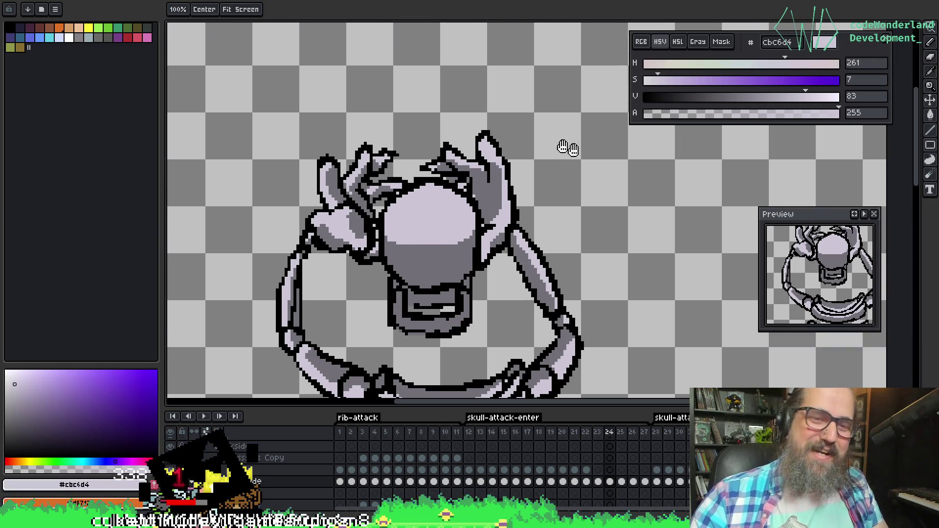
Zoom in and paint a black outline down the skull's left edge
{"action": "left_click_drag", "start_coordinate": [416, 162], "coordinate": [439, 177]}
{"action": "scroll", "coordinate": [432, 171], "scroll_direction": "up", "scroll_amount": 1}
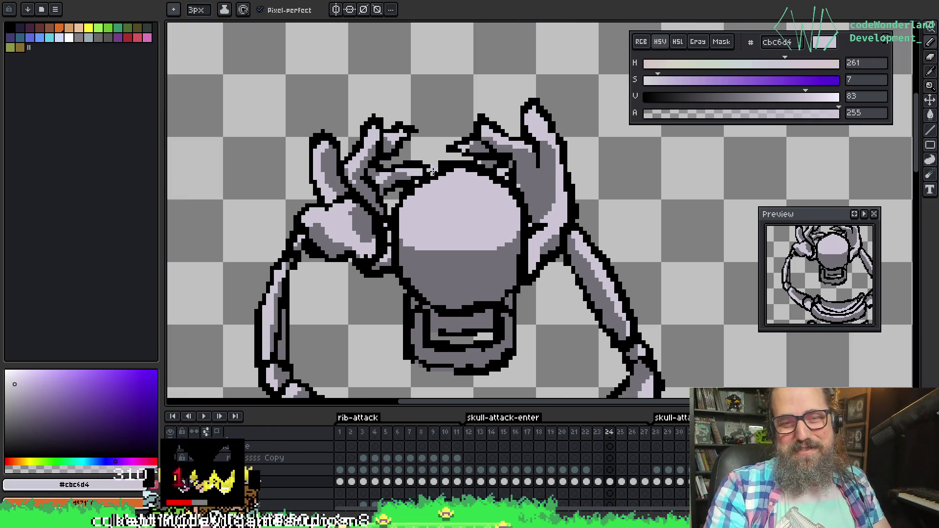
{"action": "key", "text": "alt"}
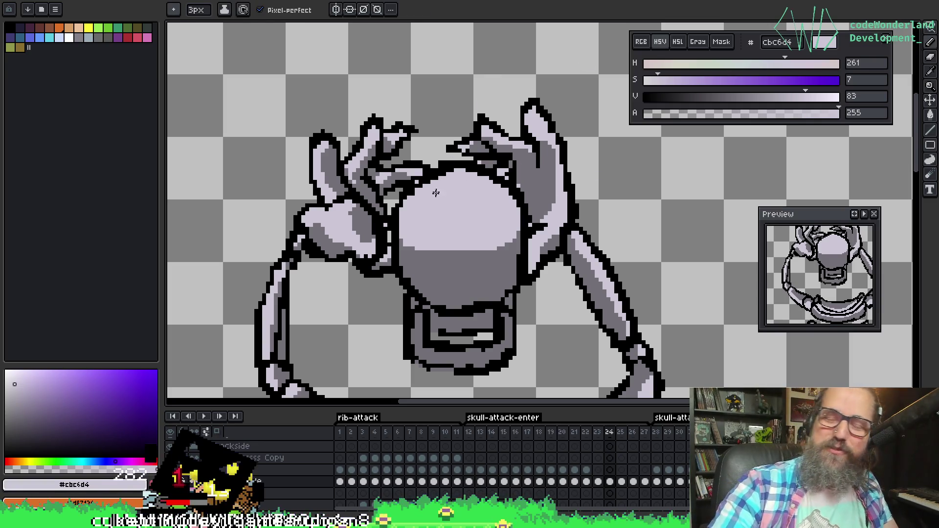
{"action": "key", "text": "alt"}
{"action": "key", "text": "alt"}
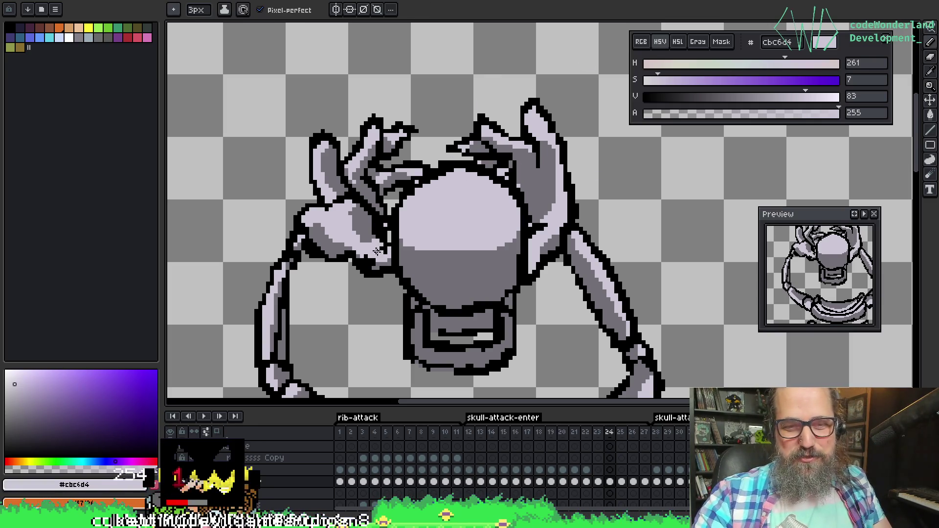
{"action": "key", "text": "alt"}
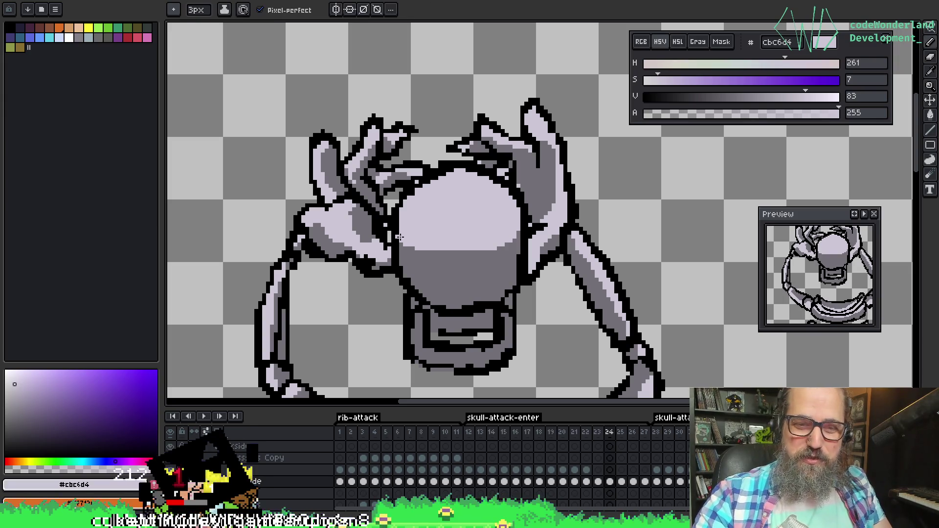
{"action": "left_click", "coordinate": [388, 241], "text": "alt"}
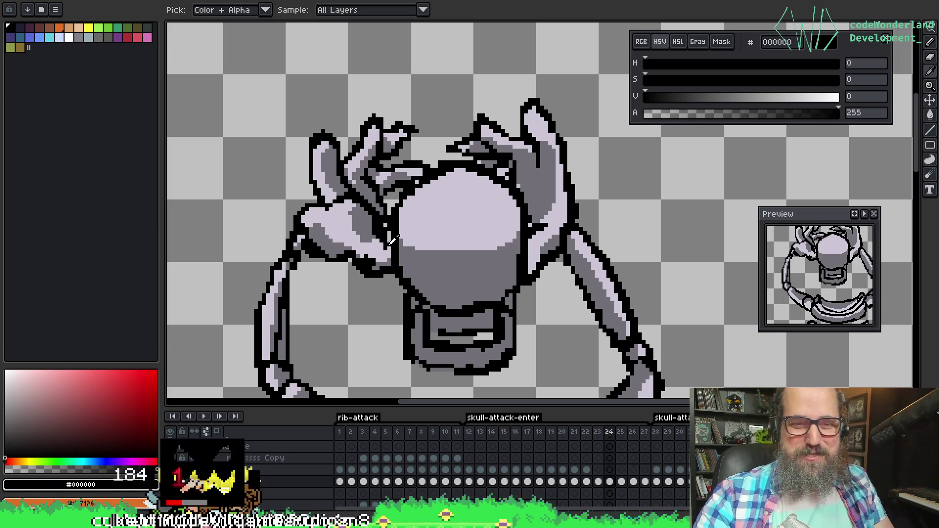
{"action": "mouse_move", "coordinate": [401, 247]}
{"action": "left_mouse_down"}
{"action": "mouse_move", "coordinate": [413, 264]}
{"action": "mouse_move", "coordinate": [406, 269]}
{"action": "left_mouse_up"}
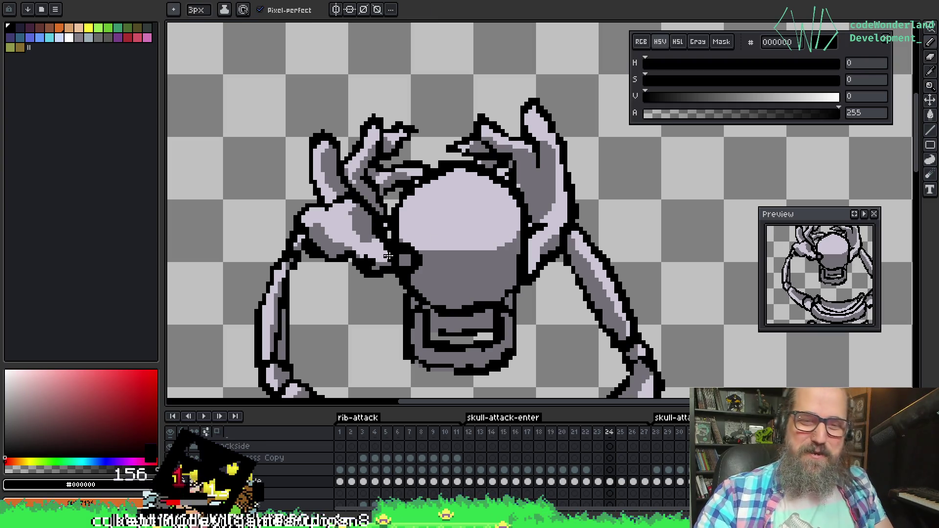
Shade the left fingertip by alternating light bone #cbc6d4 and dark grey #727077
{"action": "left_click", "coordinate": [391, 254], "text": "alt"}
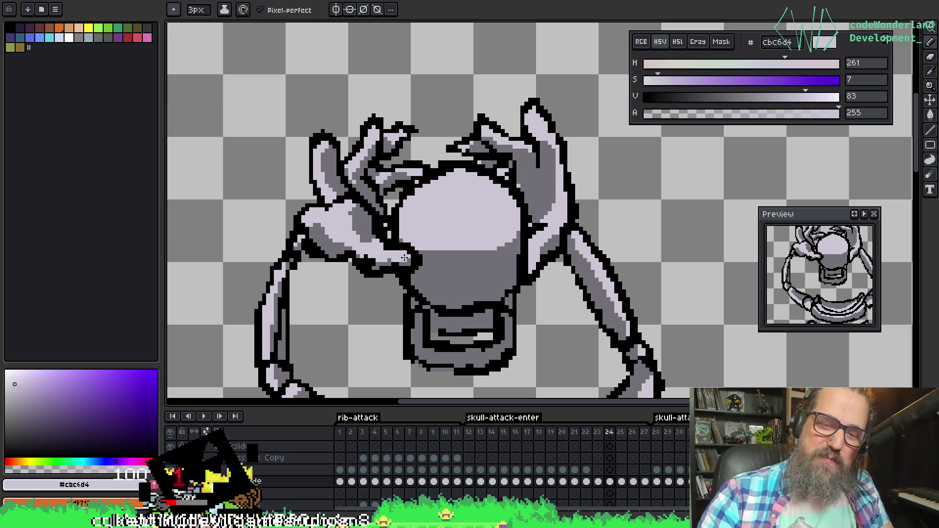
{"action": "left_click", "coordinate": [390, 260], "text": "alt"}
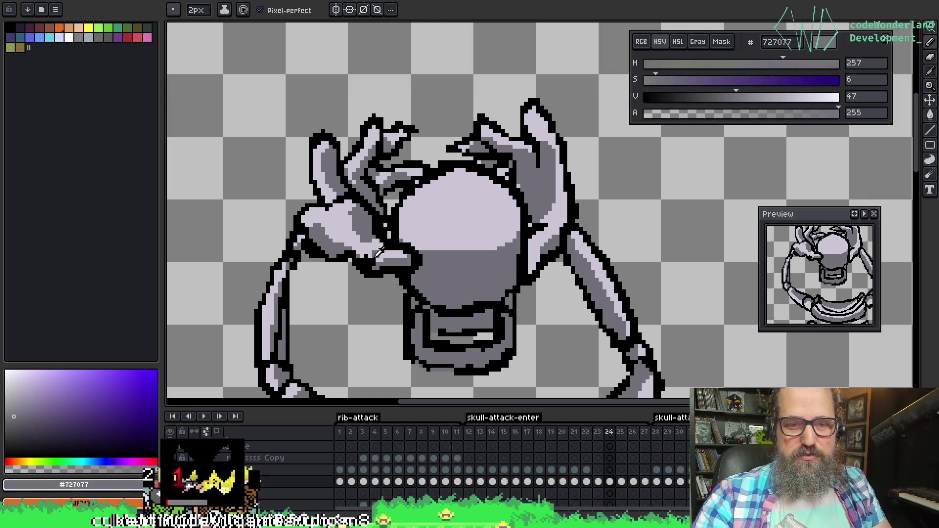
{"action": "left_click", "coordinate": [370, 249], "text": "alt"}
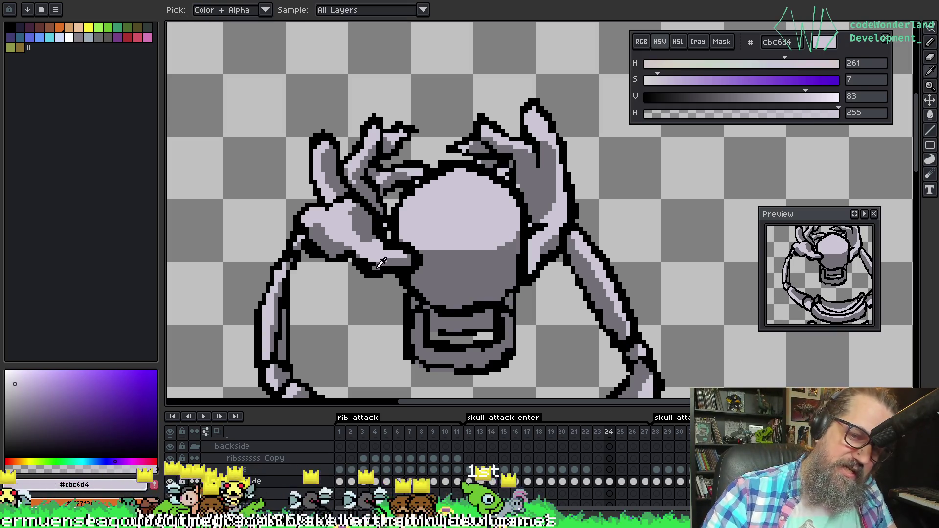
{"action": "left_click", "coordinate": [368, 257], "text": "alt"}
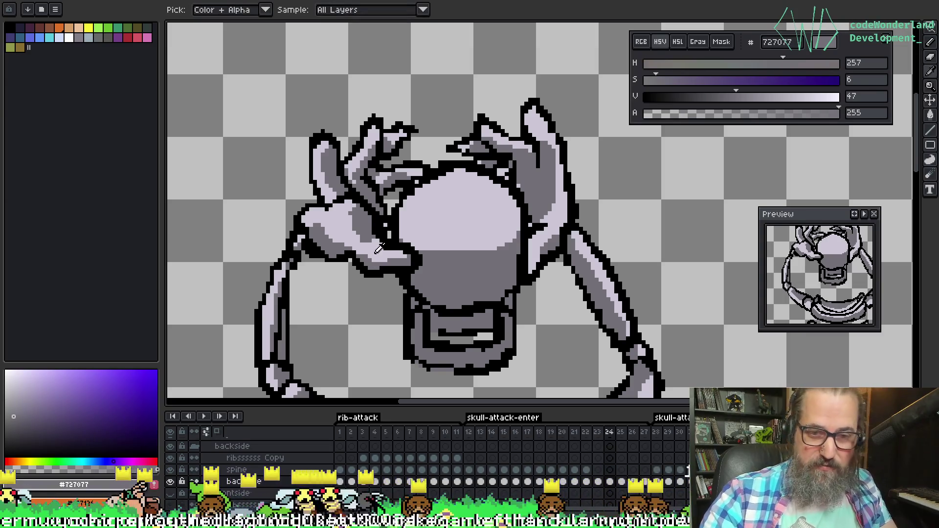
{"action": "left_click", "coordinate": [364, 253], "text": "alt"}
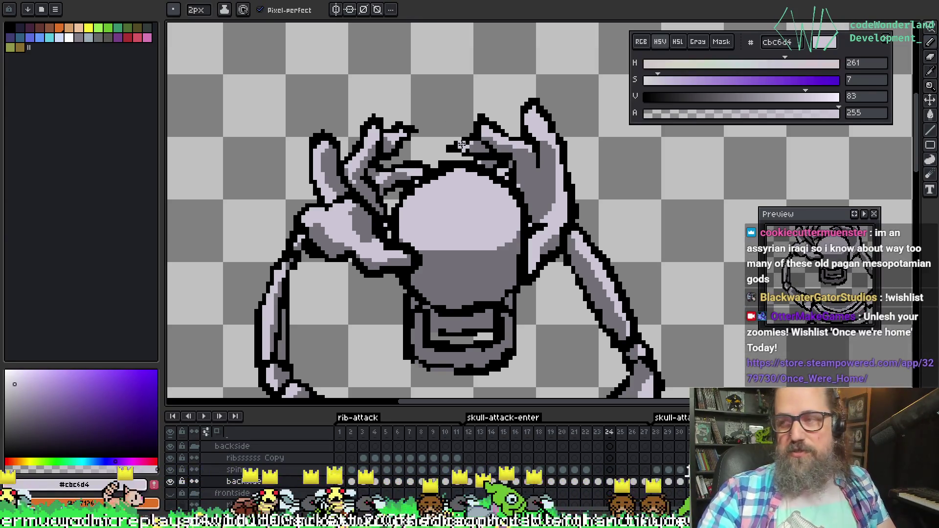